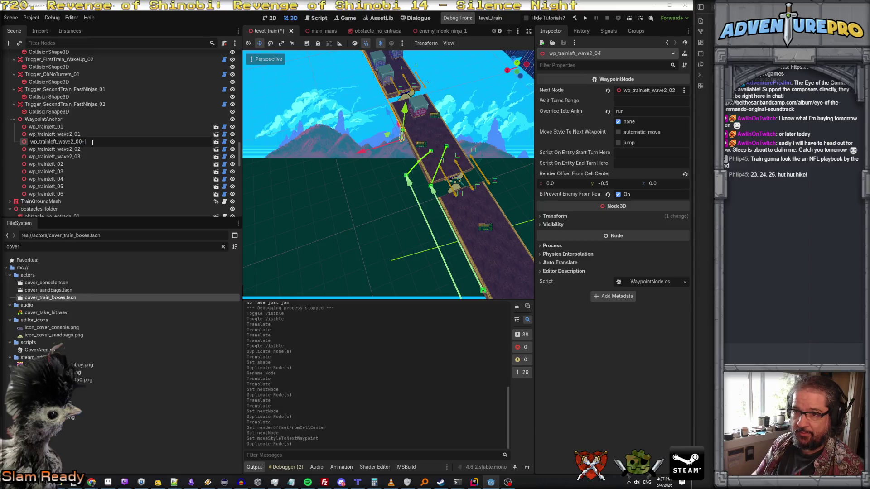
# Place wp_trainleft_wave2_00 before wave2_01, shift it 5 units on X, and link Next Node to wave2_01
pyautogui.moveTo(91, 142)
pyautogui.mouseDown()
pyautogui.moveTo(76, 144)
pyautogui.moveTo(76, 134)
pyautogui.mouseUp()
pyautogui.moveTo(357, 152); pyautogui.dragTo(285, 171)
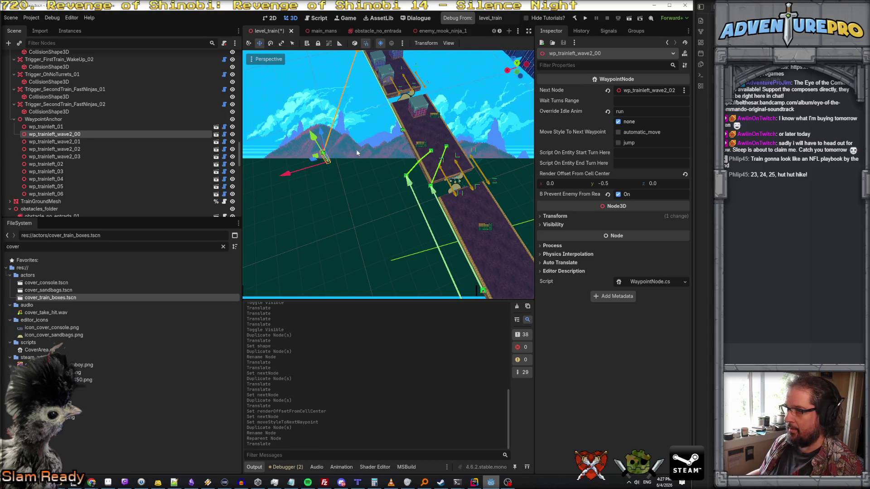
pyautogui.moveTo(76, 142); pyautogui.dragTo(642, 91)
pyautogui.doubleClick(80, 133)
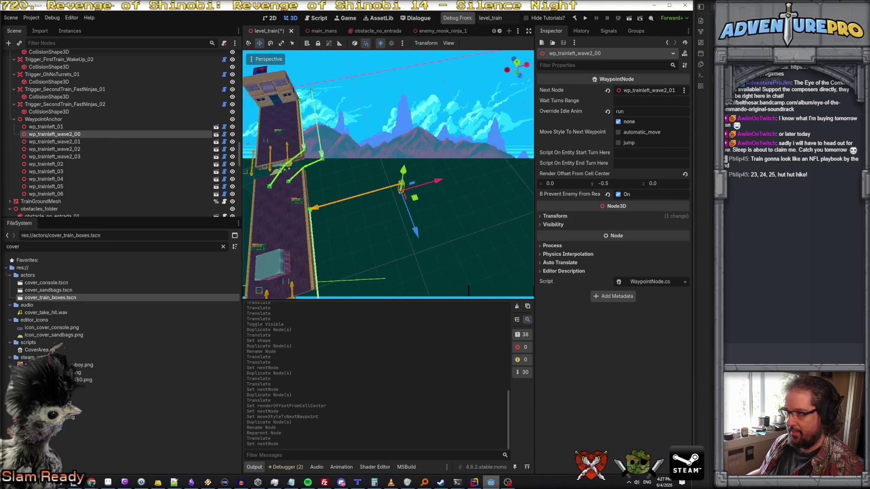
# Set the waypoint's Render Offset y to 4.0 and enable jump movement to the next waypoint
pyautogui.click(610, 184)
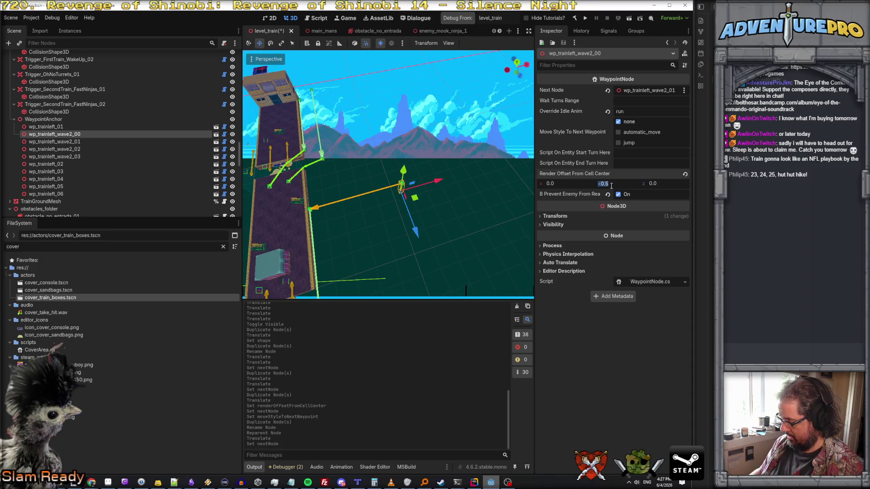
pyautogui.write('4')
pyautogui.press('Return')
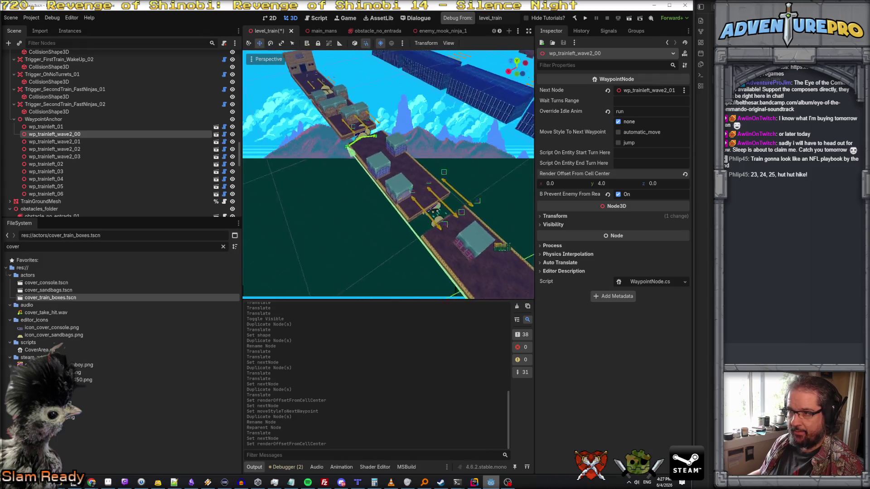
pyautogui.click(618, 142)
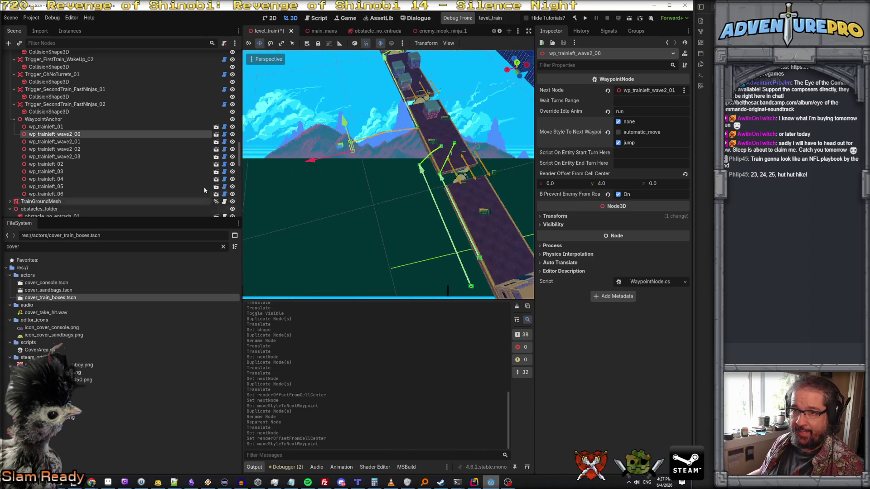
pyautogui.scroll(-1, 123, 154)
pyautogui.scroll(-8, 122, 155)
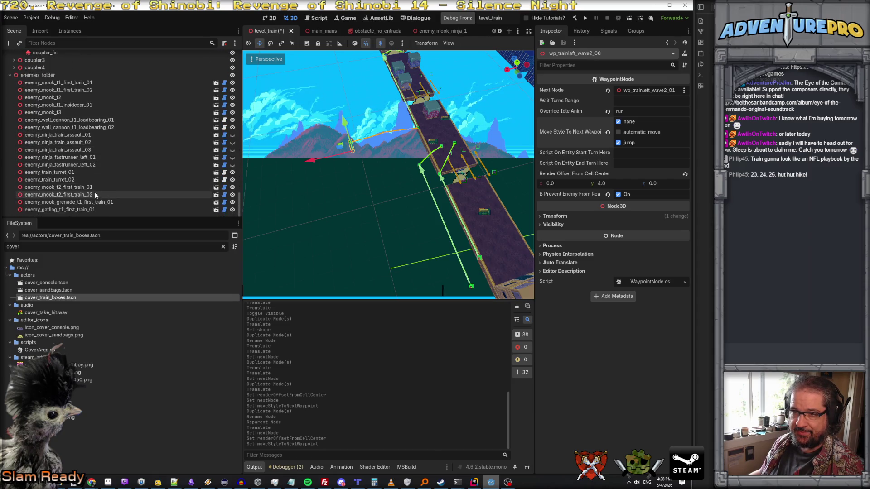
# Duplicate enemy_ninja_fastrunner_left_02 as _03 and move the copy along X and depth beside the train
pyautogui.click(92, 163)
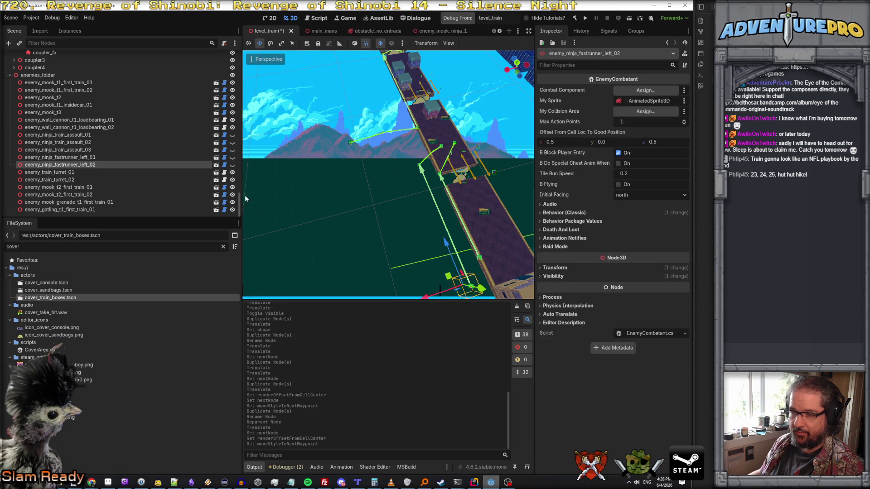
pyautogui.rightClick(92, 165)
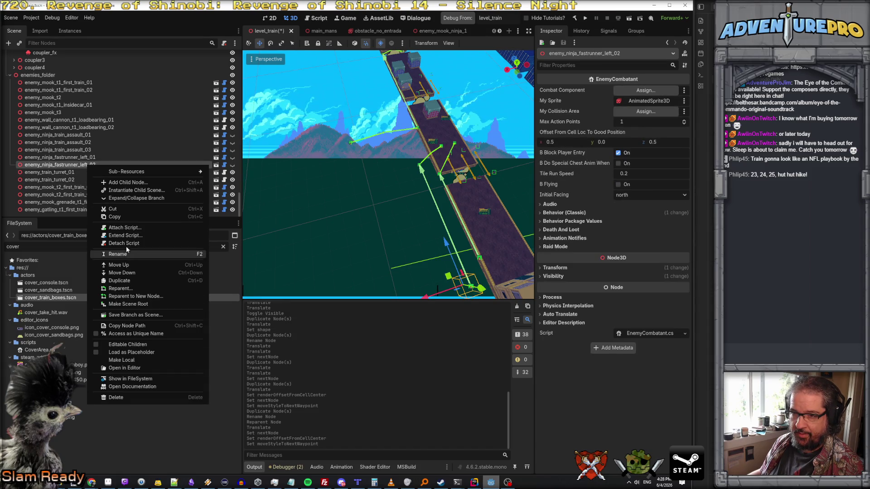
pyautogui.press('Escape')
pyautogui.hotkey('ctrl', 'd')
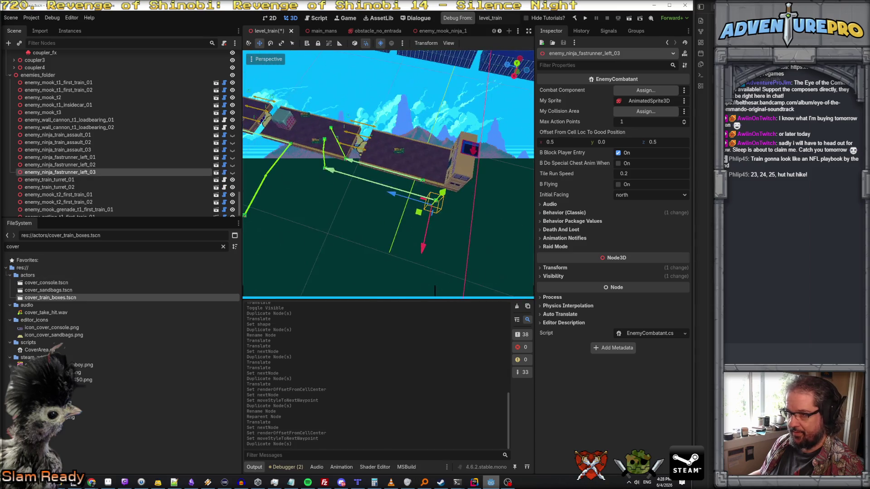
pyautogui.moveTo(398, 197); pyautogui.dragTo(338, 190)
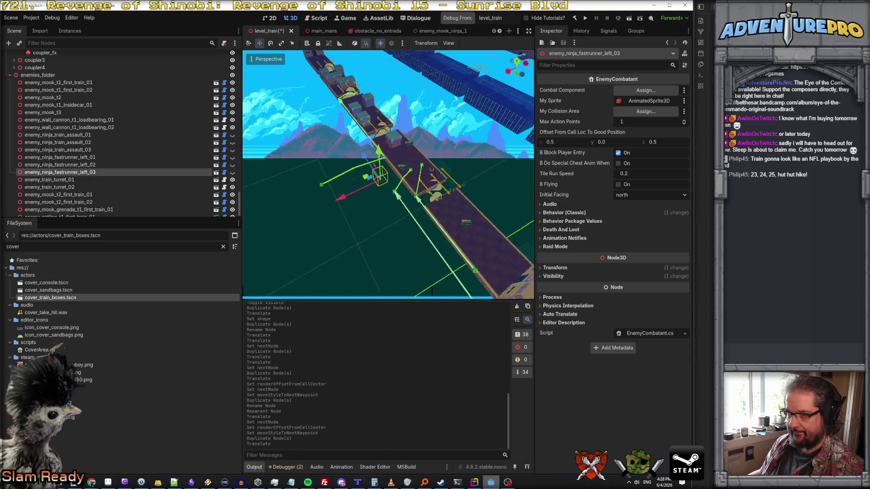
pyautogui.moveTo(369, 216); pyautogui.dragTo(303, 231)
pyautogui.moveTo(357, 224); pyautogui.dragTo(325, 225)
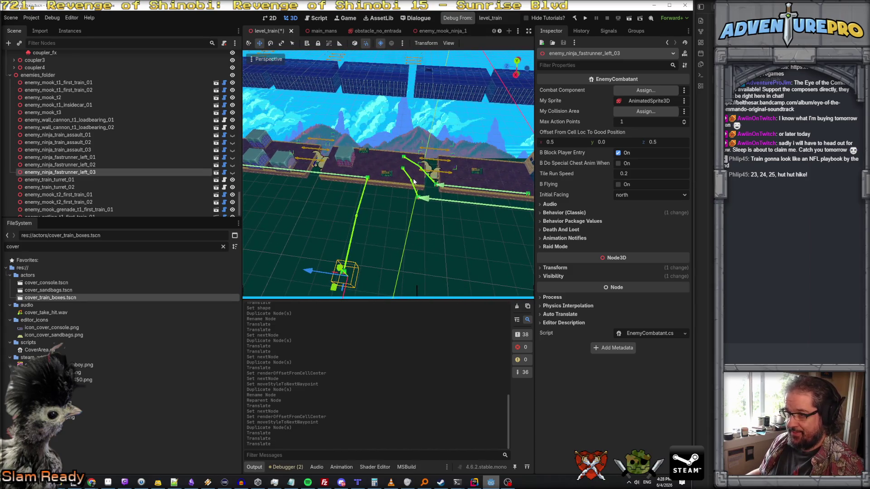
# Check the coupler_02 mesh and train-gap collision box, then select Trigger_SecondTrain_FastNinjas_02
pyautogui.click(419, 175)
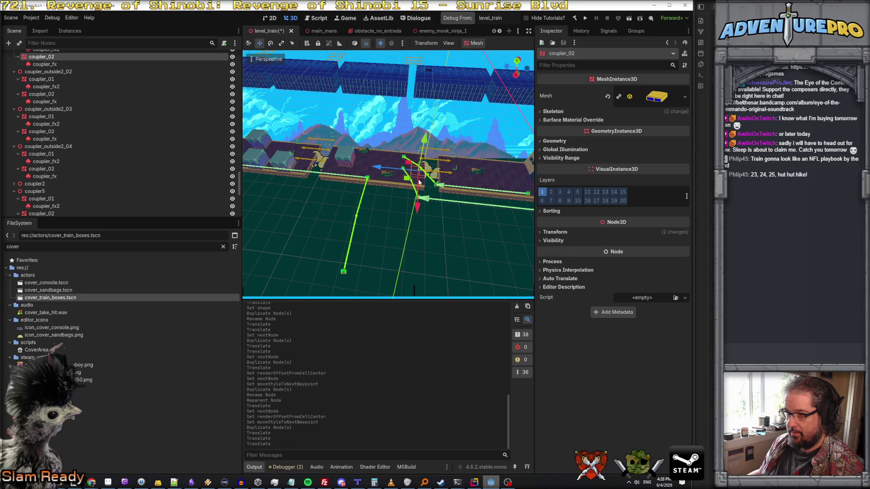
pyautogui.click(419, 183)
pyautogui.scroll(5, 397, 186)
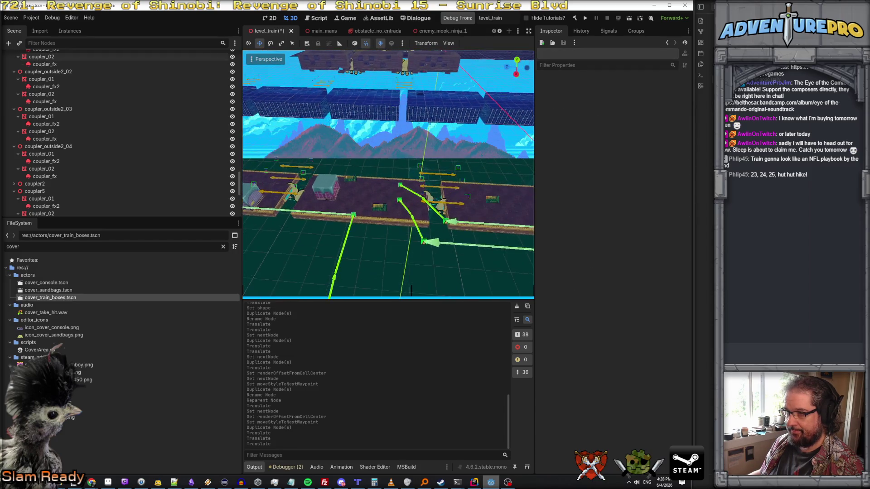
pyautogui.click(349, 184)
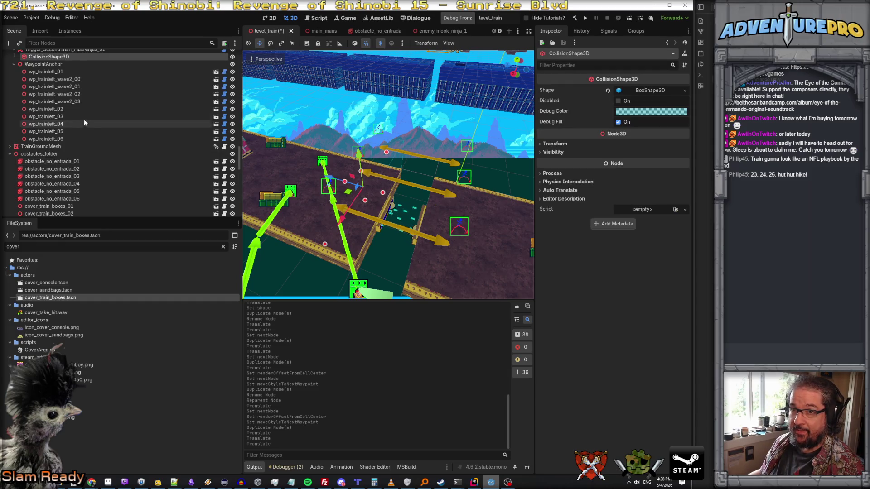
pyautogui.scroll(1, 84, 119)
pyautogui.click(91, 69)
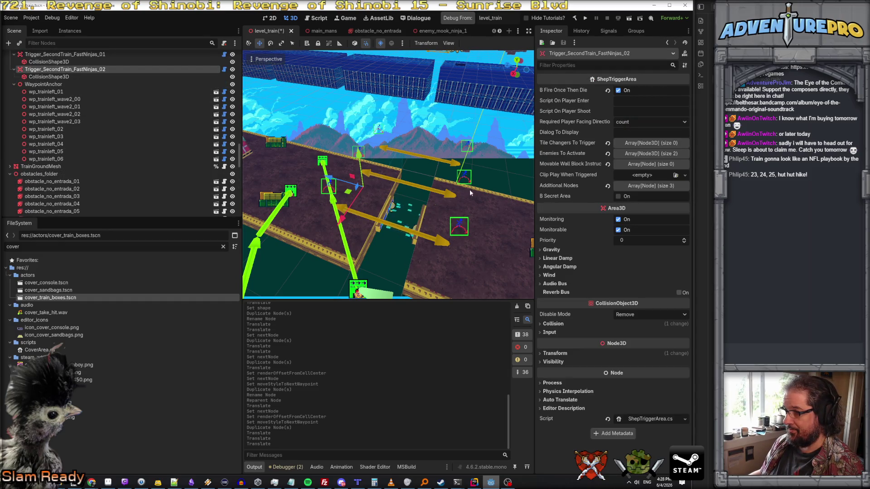
# Empty the trigger's Enemies To Activate list and add enemy_ninja_fastrunner_left_03 as its only entry
pyautogui.click(635, 154)
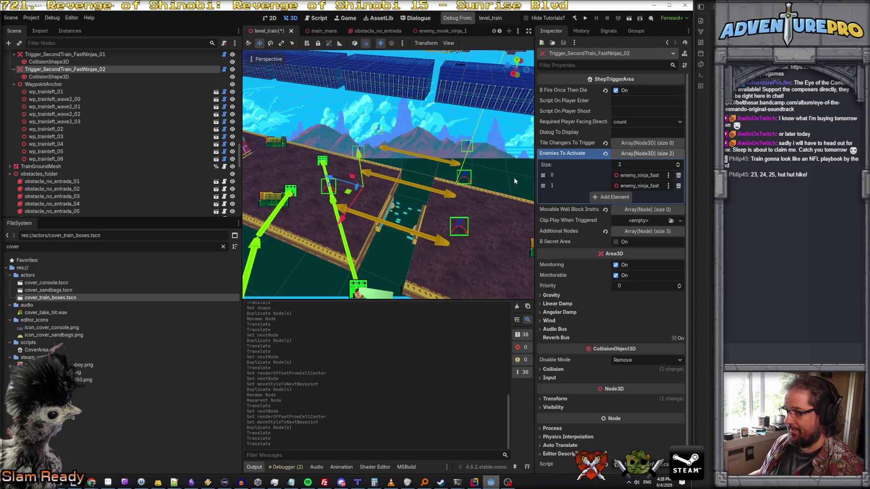
pyautogui.click(678, 175)
pyautogui.click(679, 176)
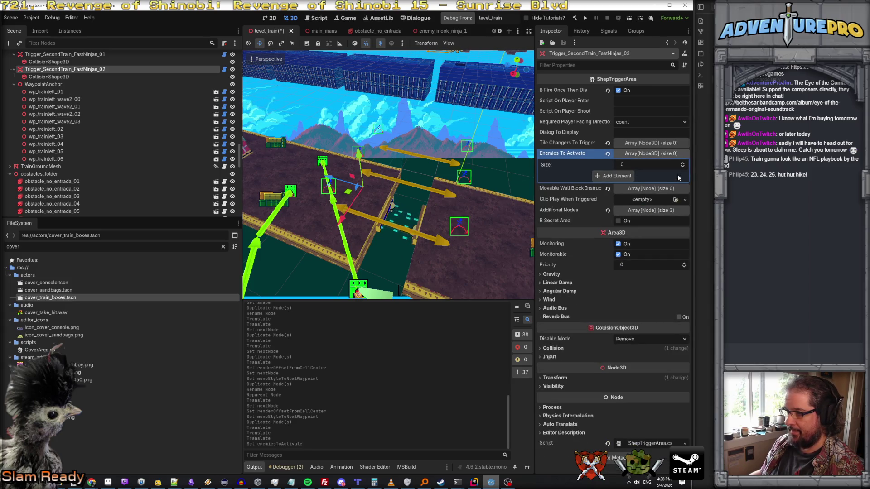
pyautogui.scroll(-10, 145, 159)
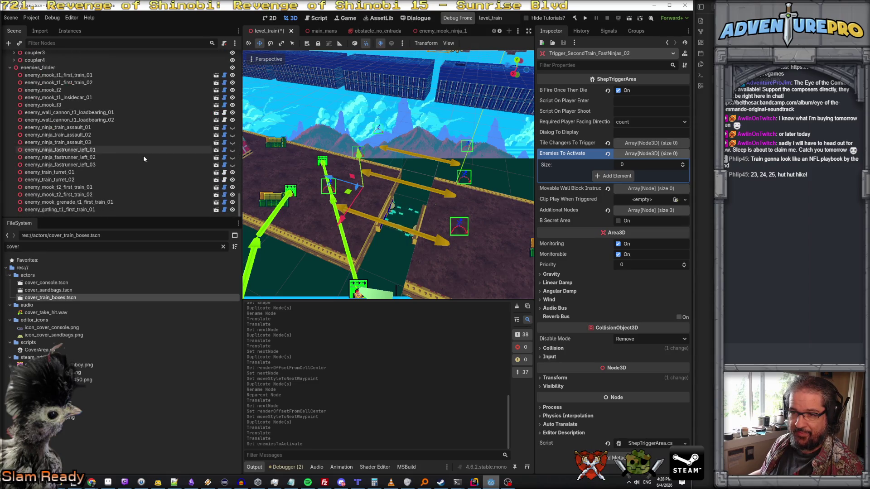
pyautogui.moveTo(73, 165)
pyautogui.mouseDown()
pyautogui.moveTo(627, 164)
pyautogui.moveTo(605, 178)
pyautogui.mouseUp()
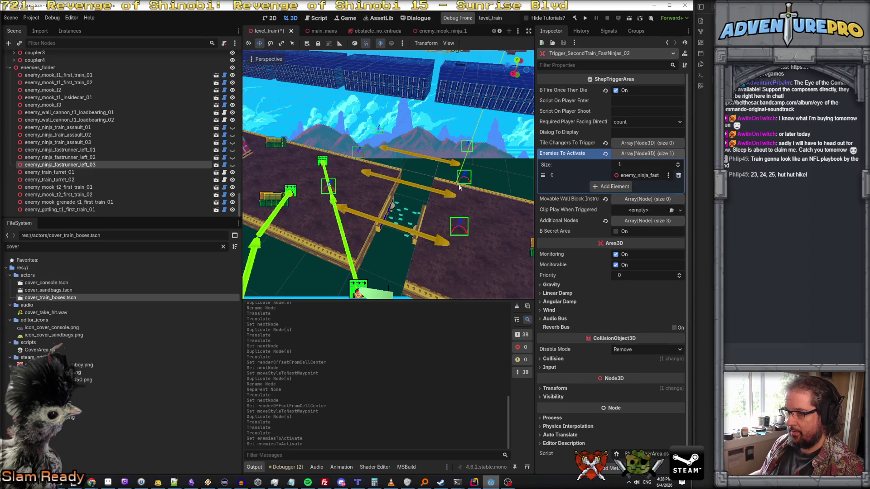
# Frame the trigger box and fly the camera along the train to a side view of the track
pyautogui.press('f')
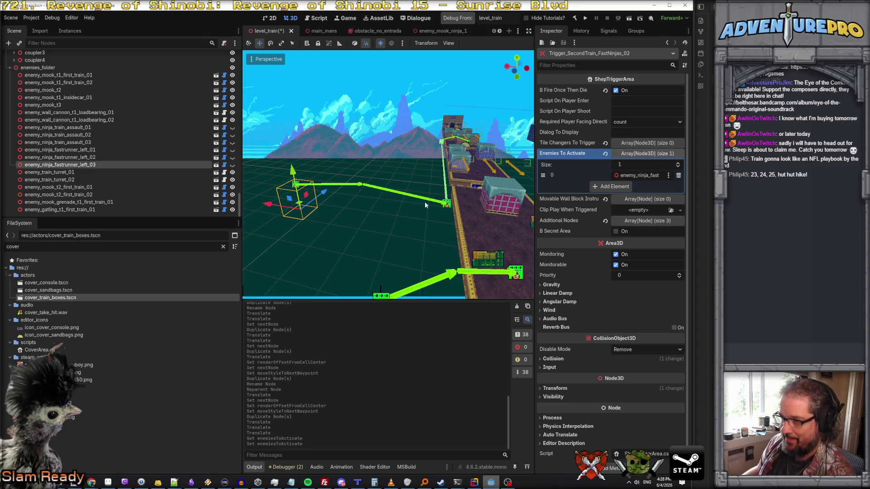
pyautogui.rightClick(479, 226)
pyautogui.press('w')
pyautogui.press('s')
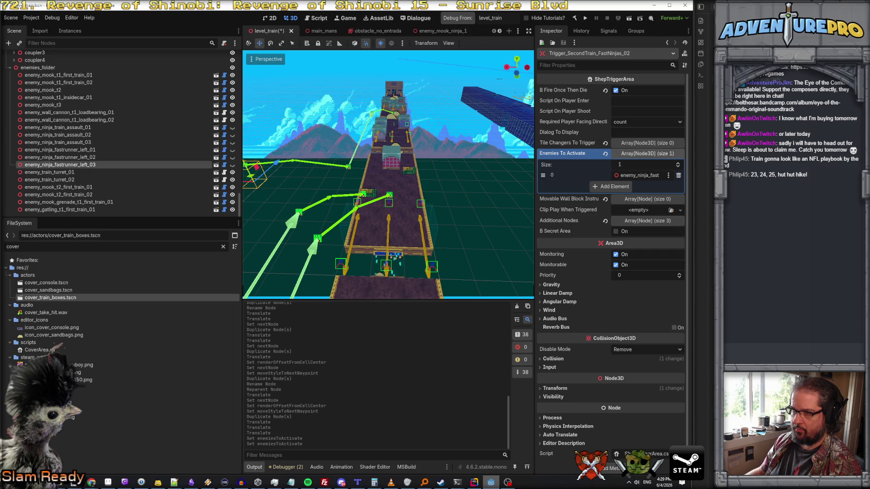
pyautogui.moveTo(385, 196)
pyautogui.mouseDown()
pyautogui.moveTo(431, 196)
pyautogui.moveTo(385, 196)
pyautogui.mouseUp()
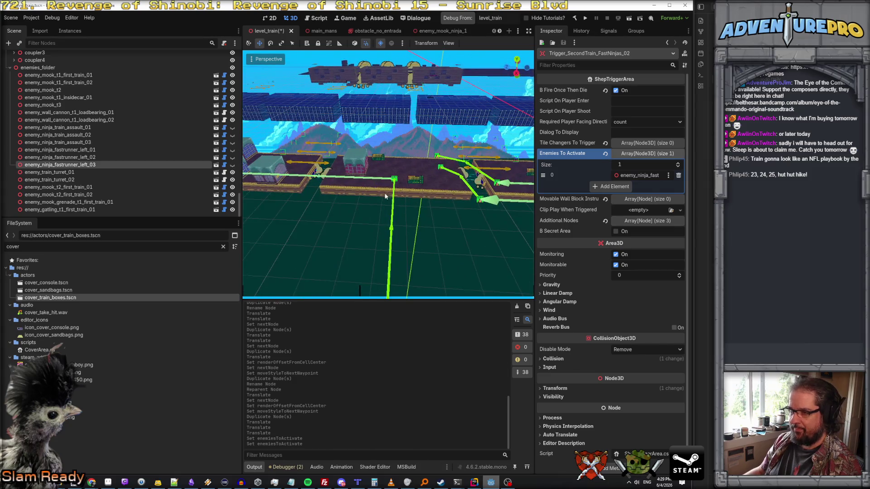
# Move wp_trainleft_wave2_01 3 units along the track and lower wp_trainleft_wave2_00
pyautogui.click(394, 180)
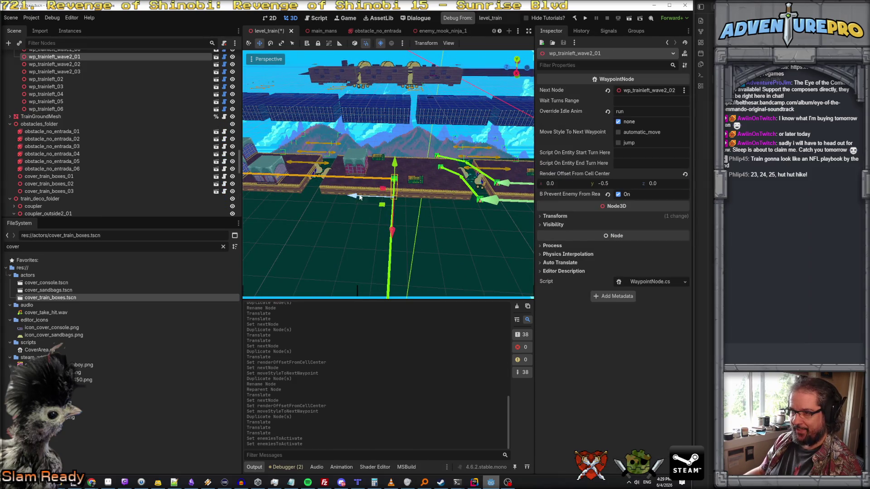
pyautogui.moveTo(353, 196)
pyautogui.mouseDown()
pyautogui.moveTo(404, 201)
pyautogui.moveTo(447, 234)
pyautogui.mouseUp()
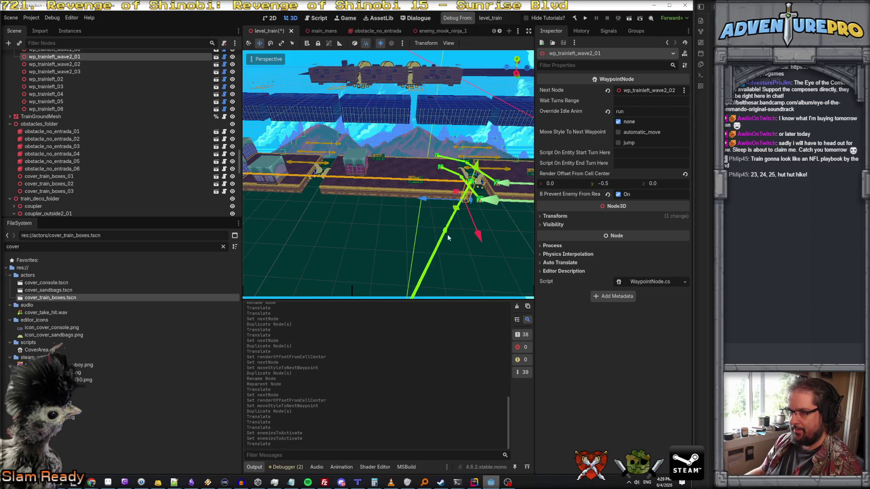
pyautogui.click(422, 209)
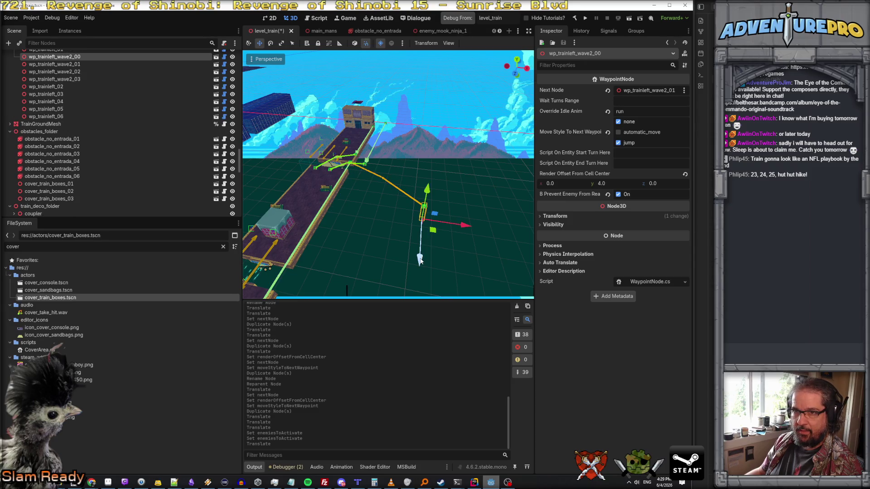
pyautogui.moveTo(420, 262); pyautogui.dragTo(419, 303)
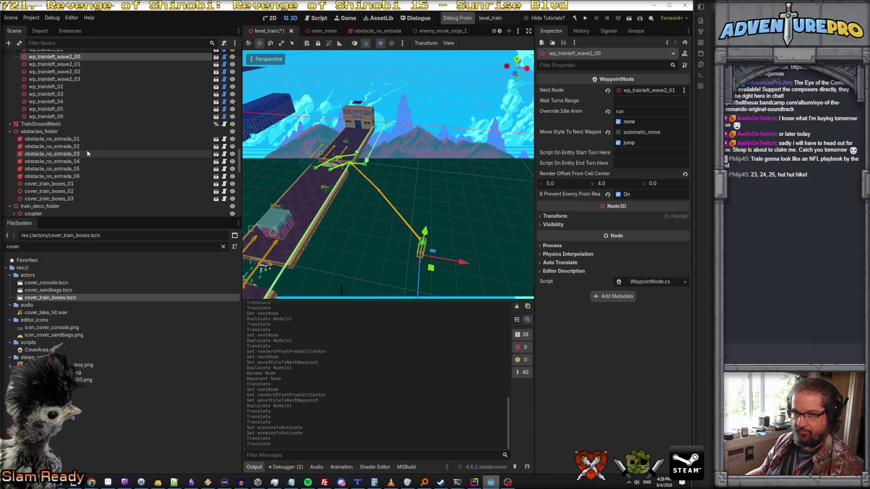
# Shift enemy_ninja_fastrunner_left_03 2 units along Z and save the level_train scene
pyautogui.scroll(-10, 88, 153)
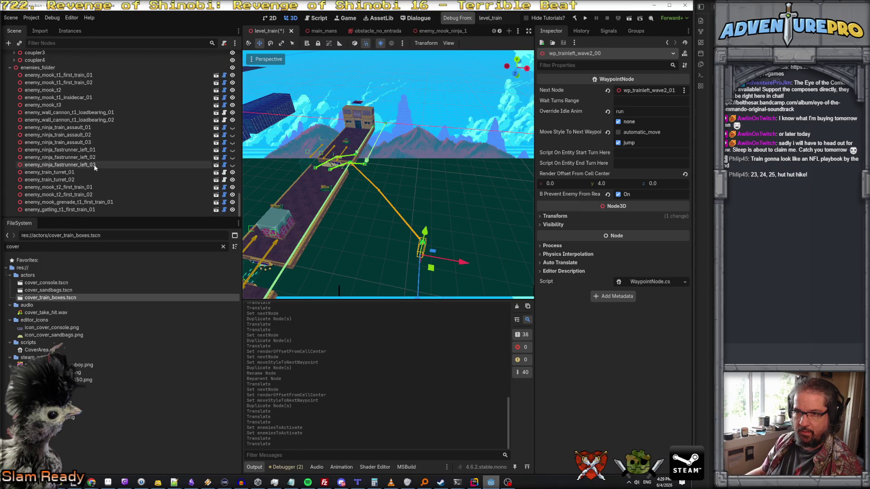
pyautogui.click(90, 165)
pyautogui.moveTo(412, 256); pyautogui.dragTo(415, 307)
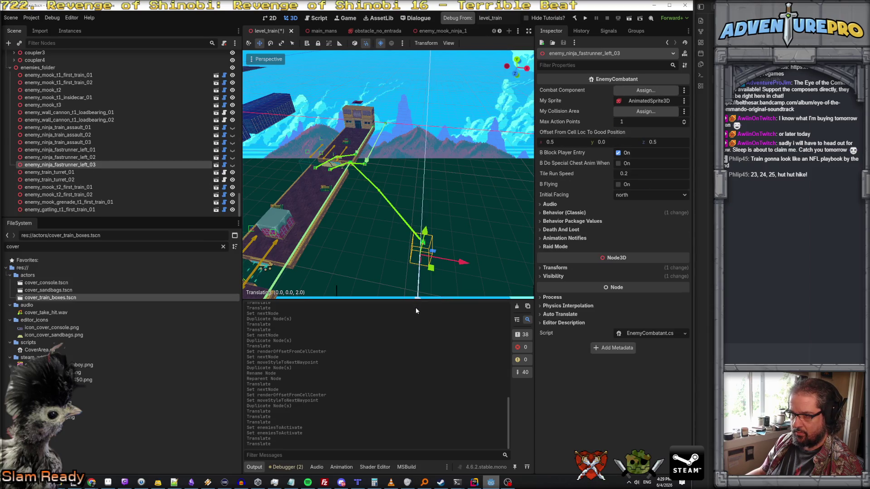
pyautogui.click(460, 213)
pyautogui.moveTo(461, 213); pyautogui.dragTo(362, 213)
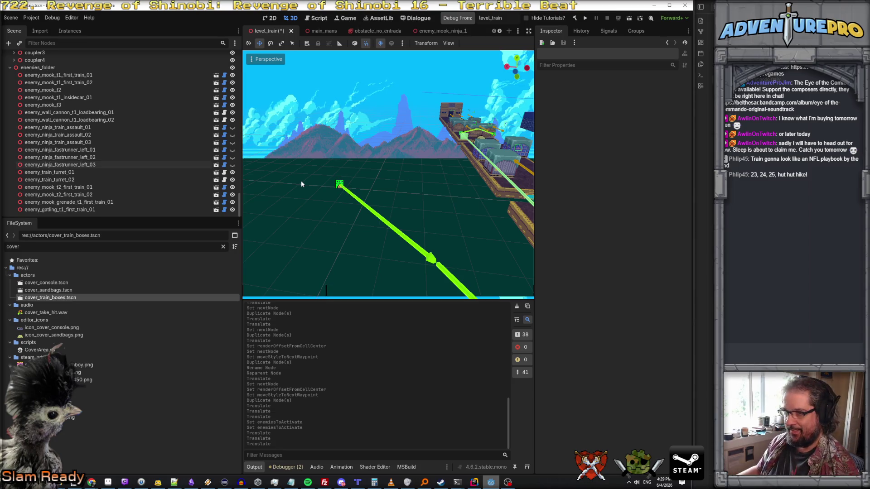
pyautogui.hotkey('ctrl', 's')
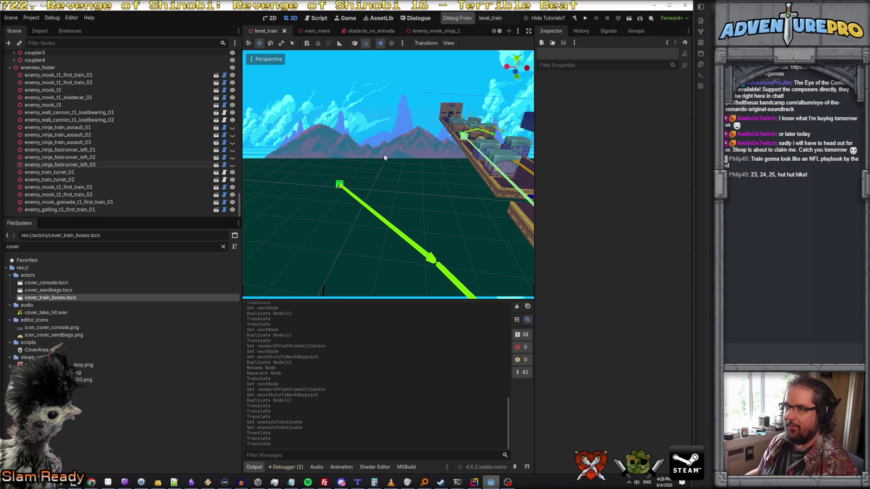
# Launch the debug build from level_train and teleport ahead with the console command TP 57 2
pyautogui.click(459, 19)
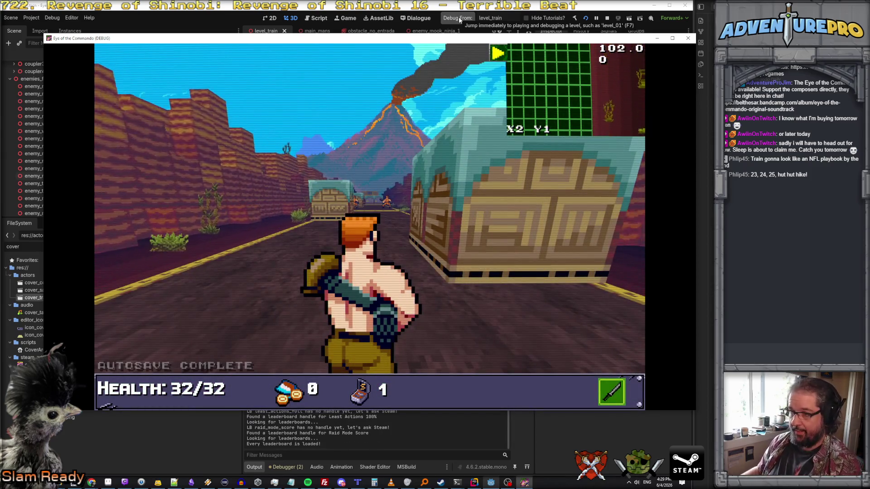
pyautogui.press('`')
pyautogui.write('TP 57')
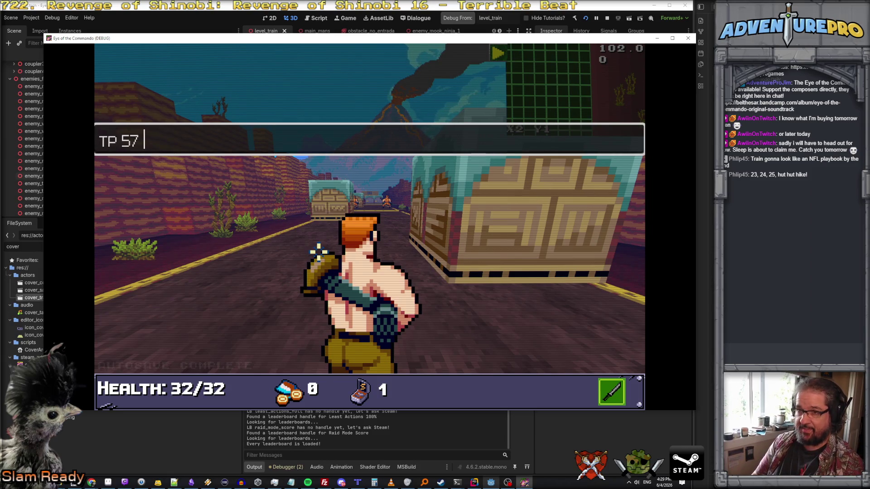
pyautogui.write('0')
pyautogui.press('Return')
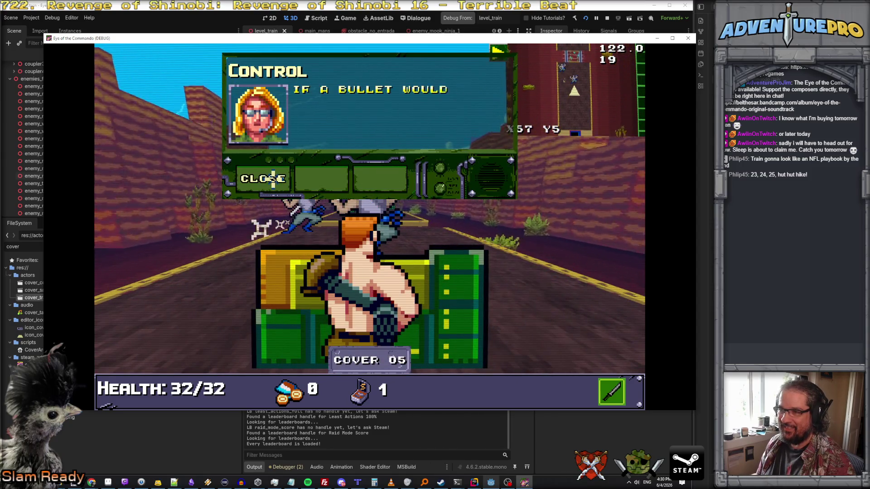
# Dismiss the Control tutorial, run the WARGOD cheat, close the item popup, and shoot the ninjas
pyautogui.click(273, 178)
pyautogui.press('`')
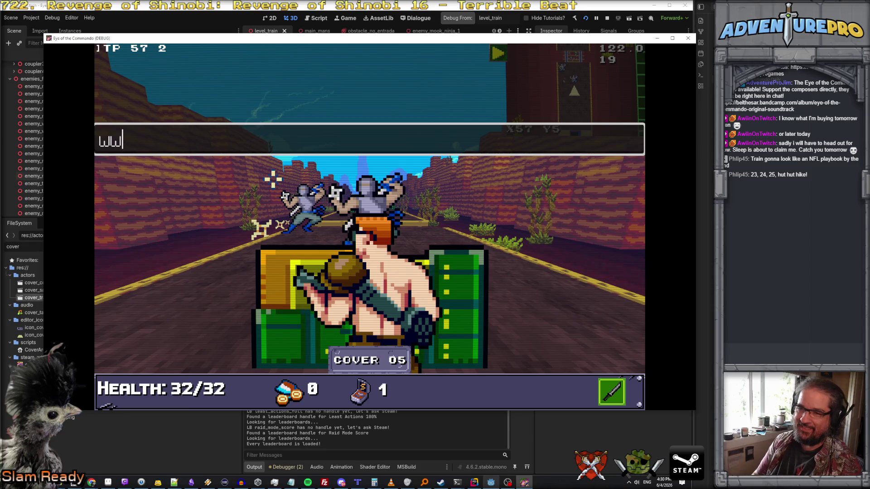
pyautogui.press('Return')
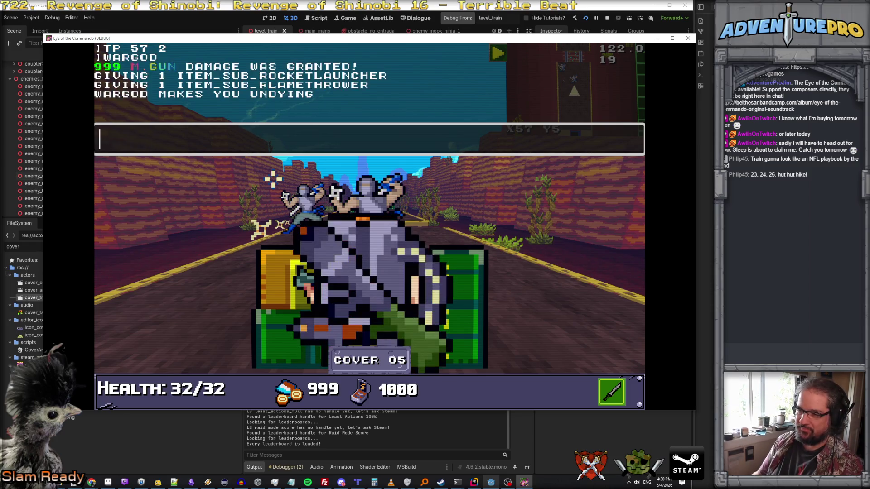
pyautogui.press('`')
pyautogui.click(291, 186)
pyautogui.click(368, 194)
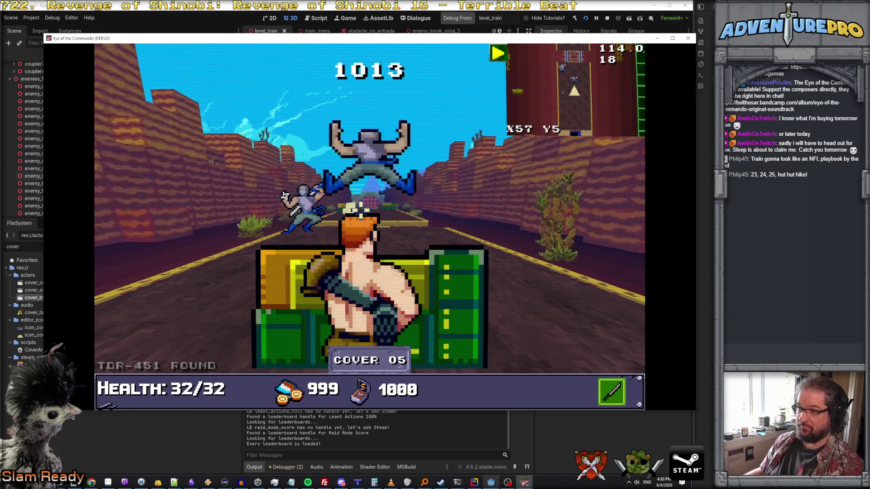
# Keep firing at the ninjas, jump along the train cars, then stop the debug run
pyautogui.click(302, 204)
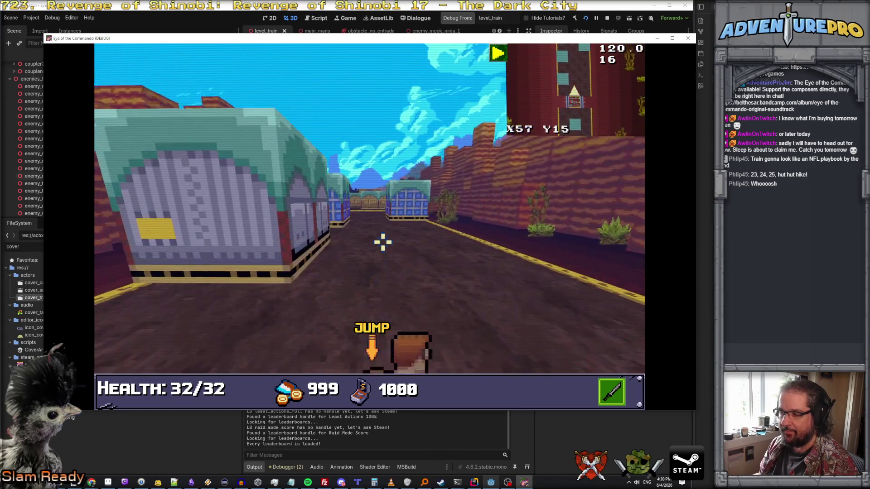
pyautogui.press('space')
pyautogui.press('w')
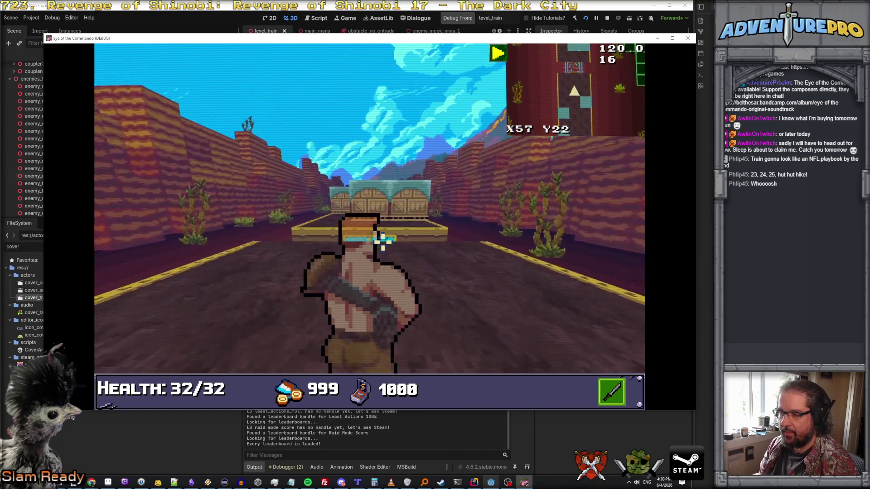
pyautogui.press('space')
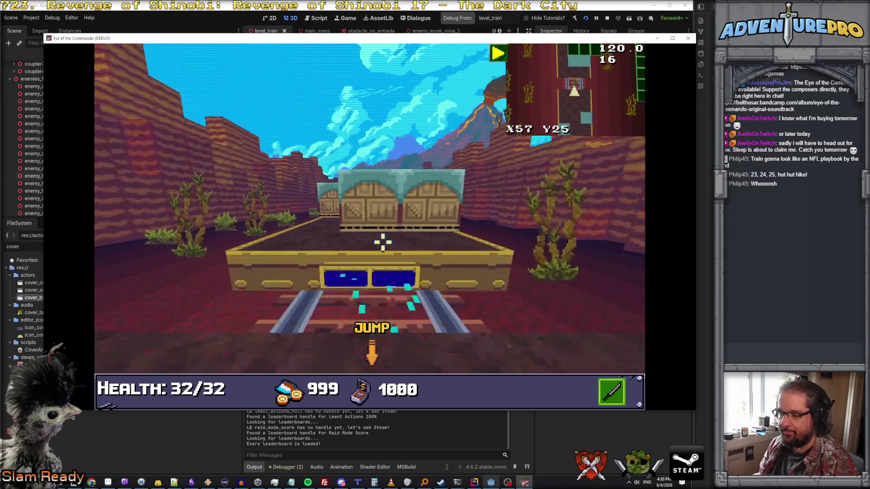
pyautogui.press('a')
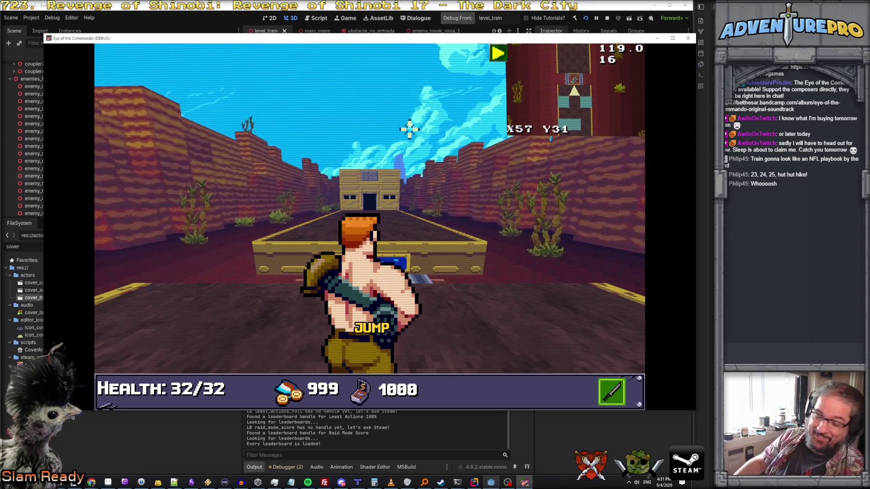
pyautogui.click(689, 39)
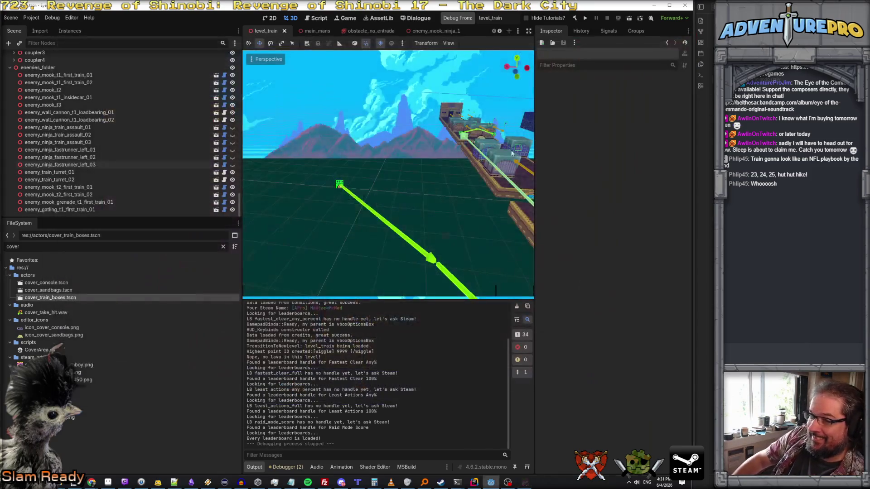
# Orbit to look along the train, select wp_trainleft_wave2_00, and Shift-select through wp_trainleft_wave2_03
pyautogui.scroll(-3, 336, 239)
pyautogui.moveTo(336, 239)
pyautogui.mouseDown()
pyautogui.moveTo(413, 236)
pyautogui.moveTo(392, 221)
pyautogui.mouseUp()
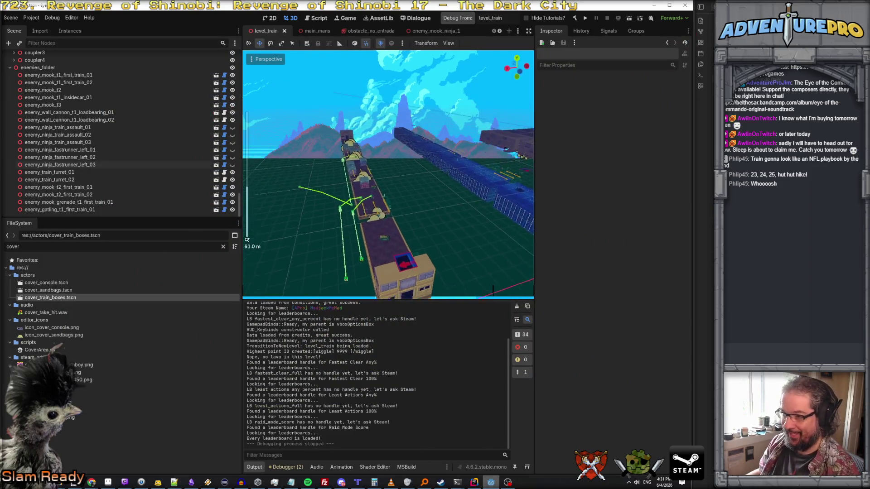
pyautogui.click(392, 212)
pyautogui.scroll(1, 115, 107)
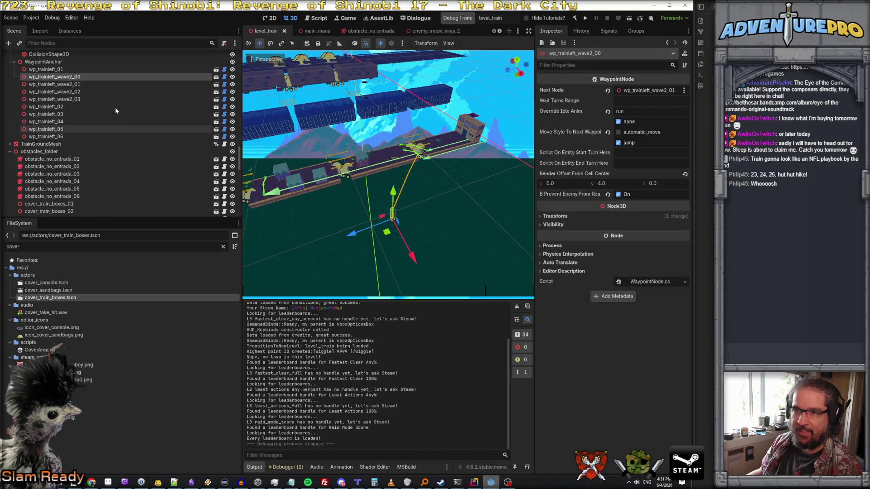
pyautogui.keyDown('shift'); pyautogui.click(80, 99); pyautogui.keyUp('shift')
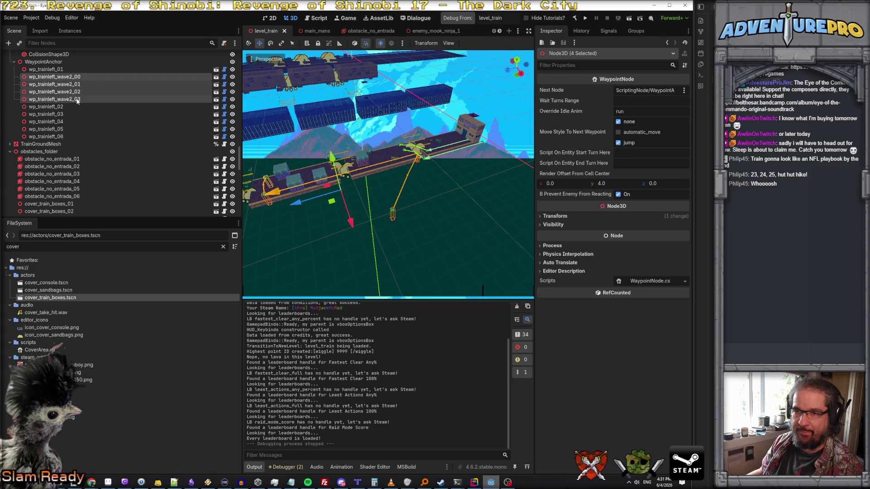
# Duplicate the four selected waypoints and drag the copies along X and Z further down the train
pyautogui.rightClick(80, 100)
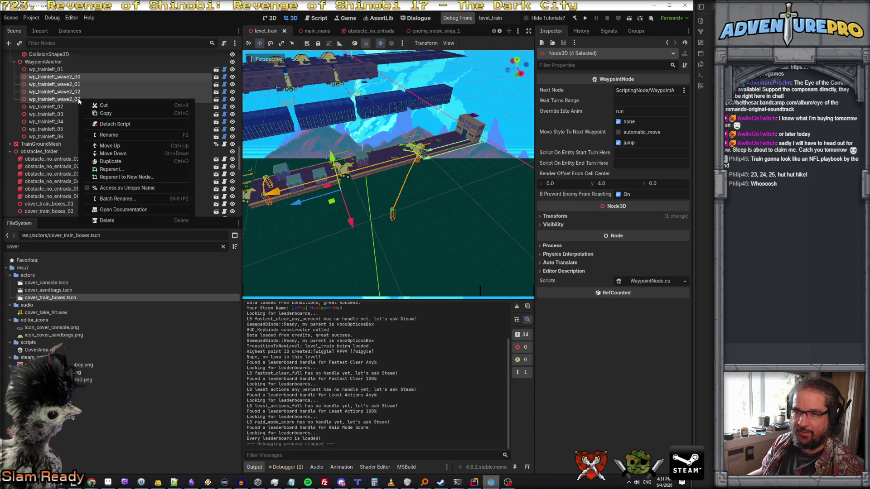
pyautogui.click(117, 162)
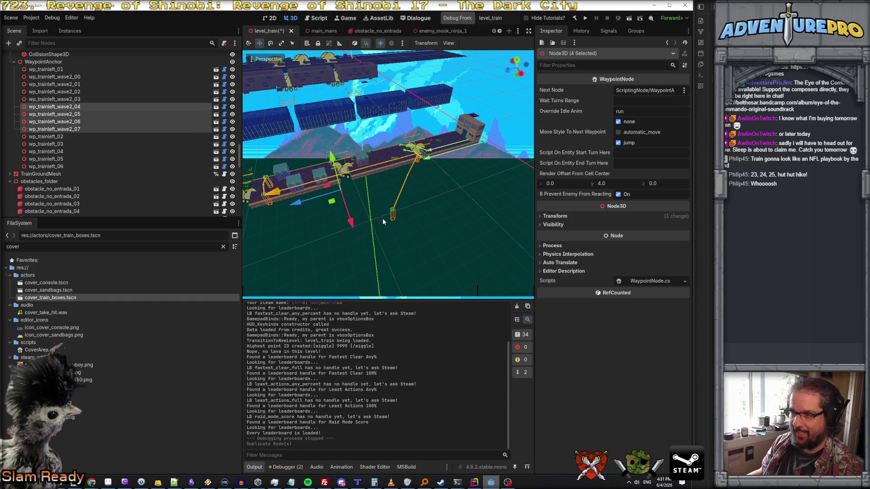
pyautogui.moveTo(317, 223); pyautogui.dragTo(408, 218)
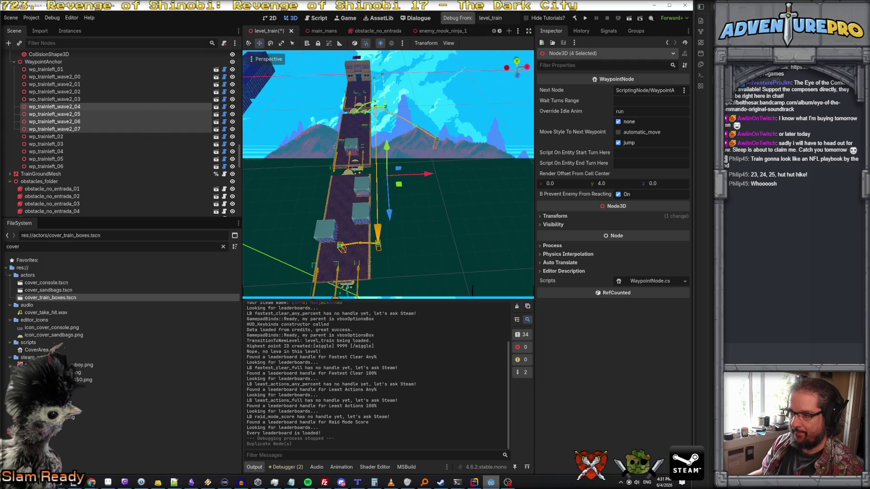
pyautogui.moveTo(428, 175); pyautogui.dragTo(442, 174)
pyautogui.moveTo(406, 214); pyautogui.dragTo(407, 227)
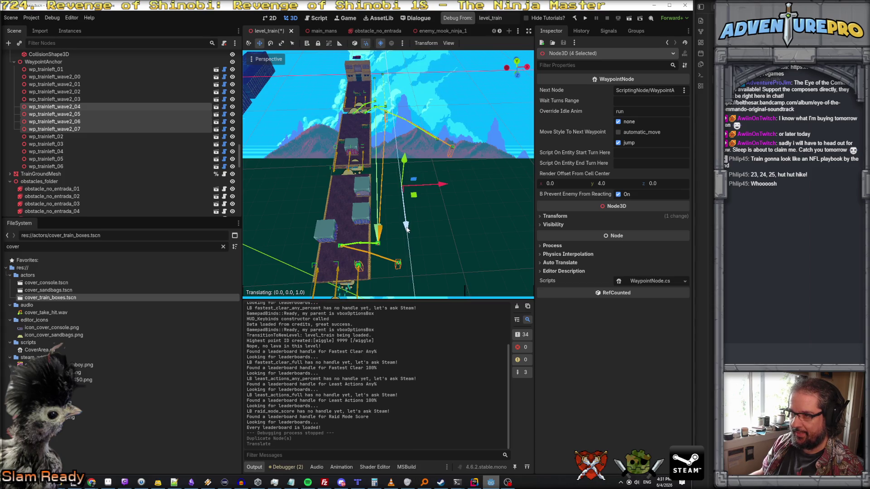
pyautogui.moveTo(407, 228); pyautogui.dragTo(406, 229)
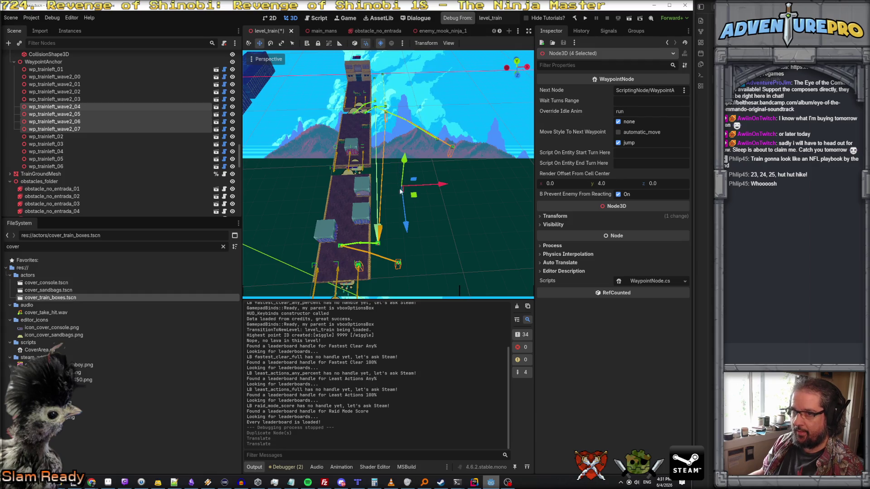
pyautogui.click(84, 107)
# Link Next Node of wave2_04 to 05, wave2_05 to 06, and wave2_06 to 07
pyautogui.moveTo(83, 115); pyautogui.dragTo(607, 88)
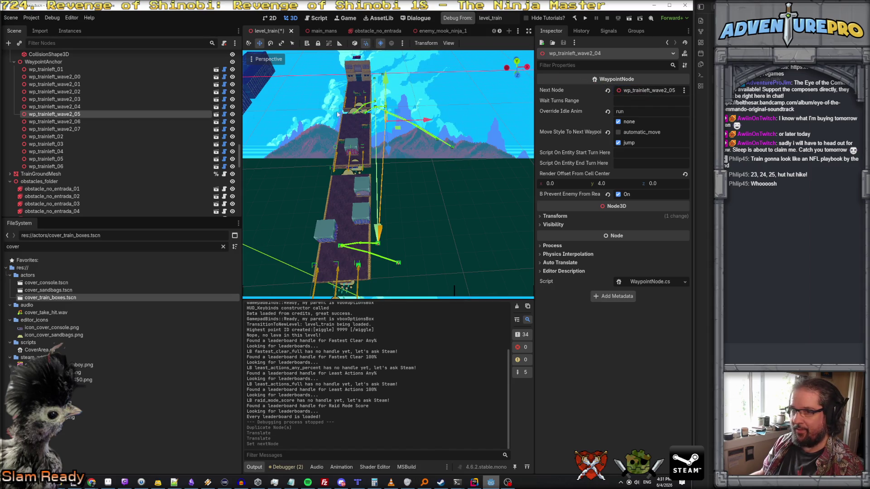
pyautogui.click(76, 114)
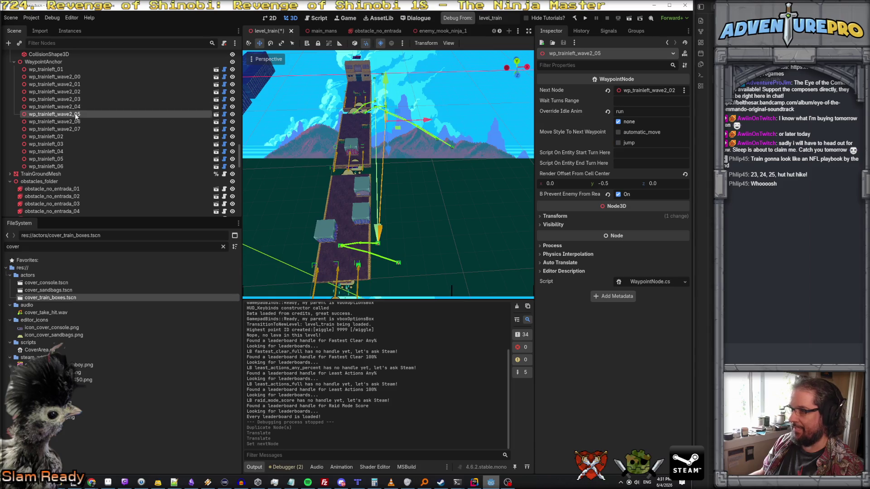
pyautogui.moveTo(54, 121); pyautogui.dragTo(641, 91)
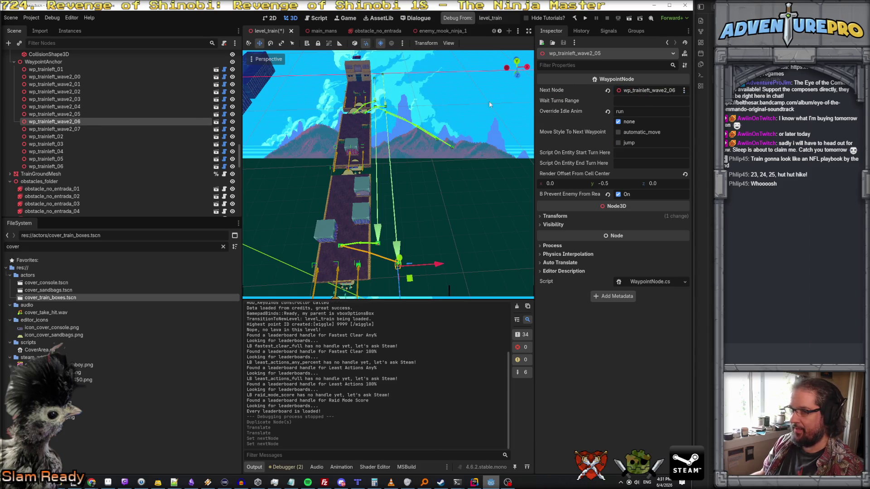
pyautogui.click(76, 121)
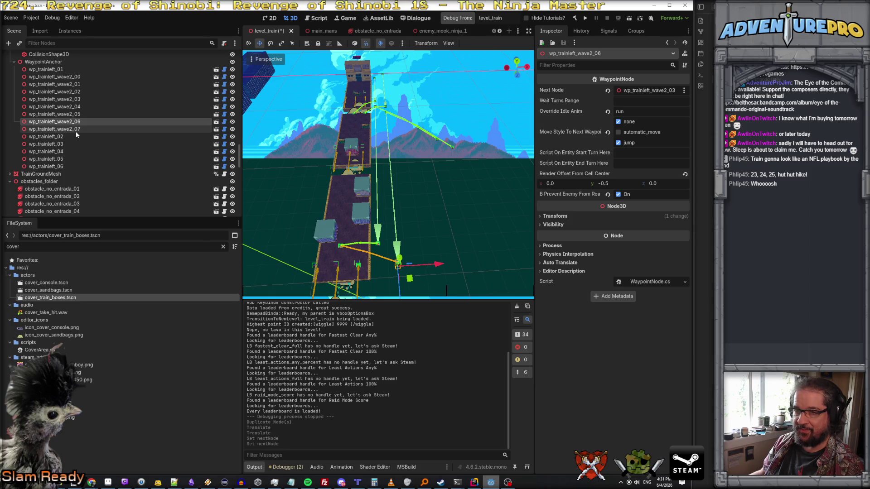
pyautogui.moveTo(79, 129); pyautogui.dragTo(635, 92)
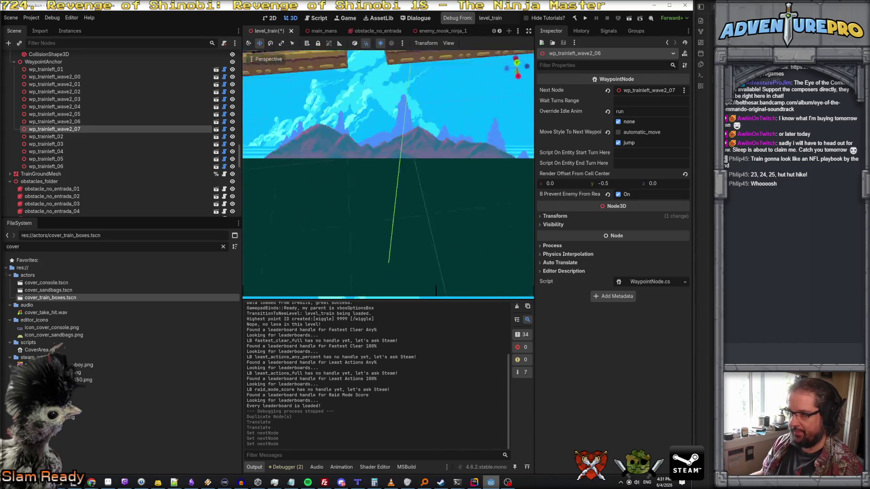
# Shift wp_trainleft_wave2_04 one unit along negative X
pyautogui.click(72, 77)
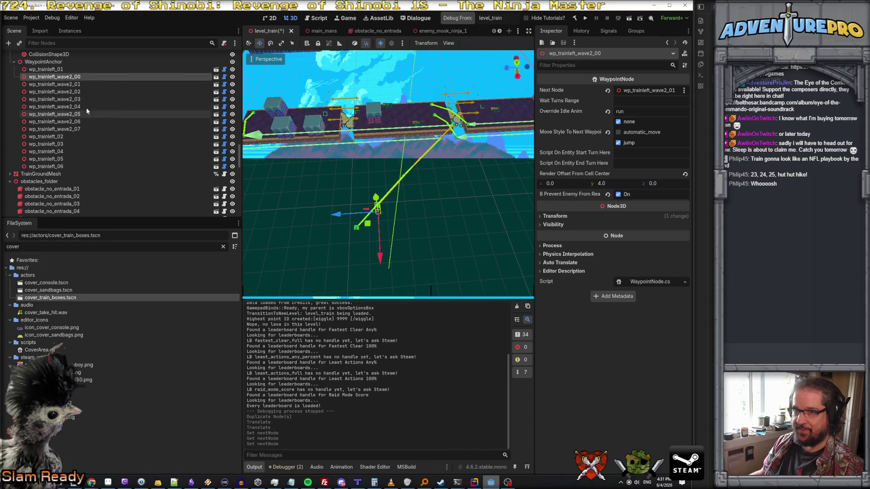
pyautogui.click(68, 107)
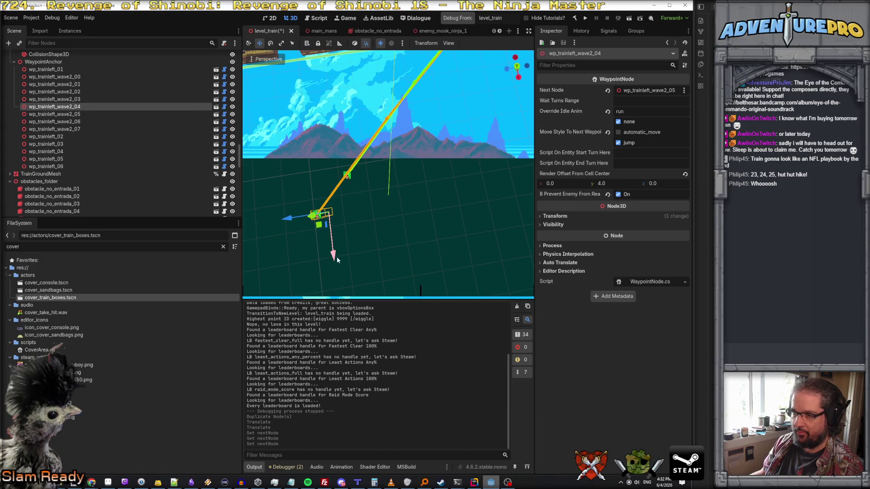
pyautogui.moveTo(337, 258); pyautogui.dragTo(330, 231)
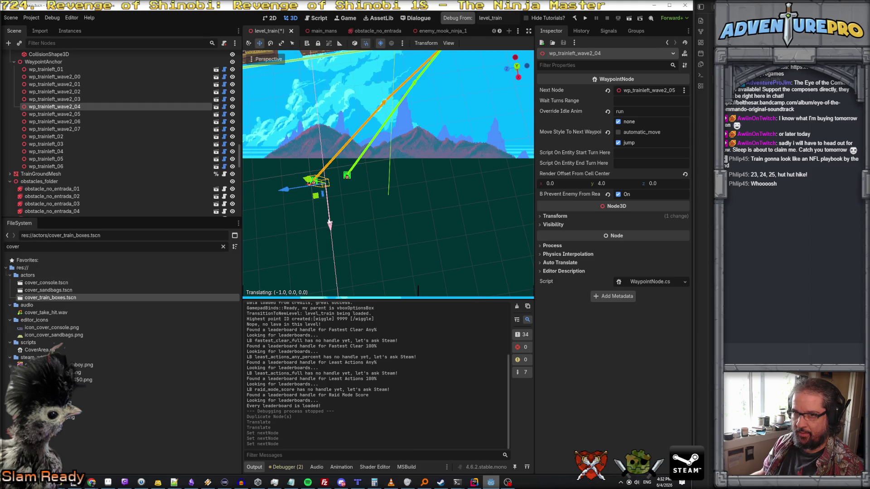
pyautogui.scroll(-15, 89, 173)
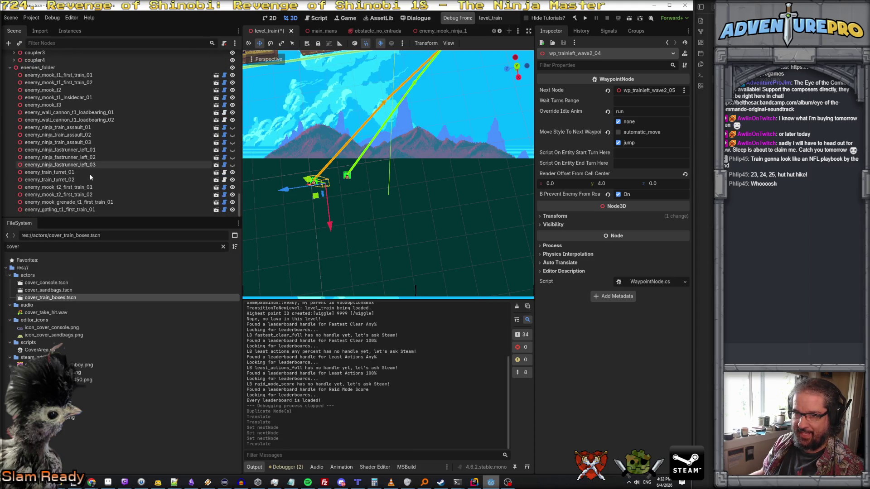
# Duplicate enemy_ninja_fastrunner_left_03 as _04 and move the copy along the train
pyautogui.click(90, 165)
pyautogui.rightClick(90, 165)
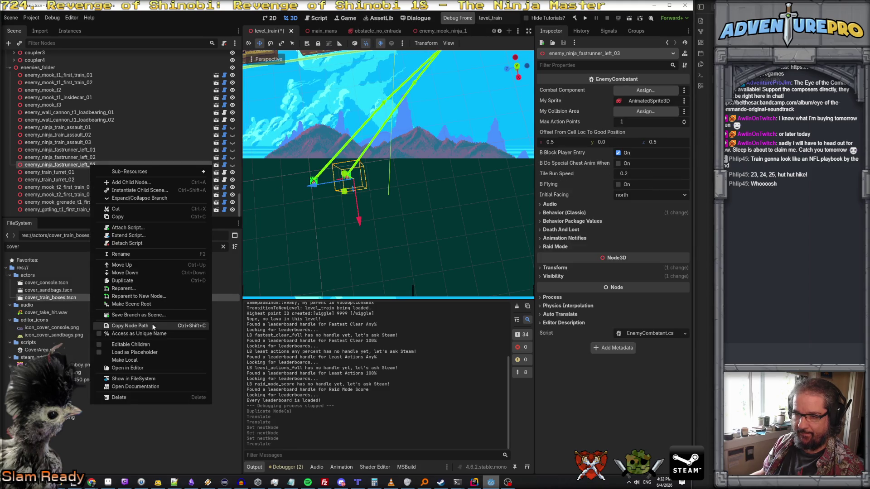
pyautogui.click(138, 280)
pyautogui.moveTo(311, 189); pyautogui.dragTo(285, 189)
pyautogui.click(376, 205)
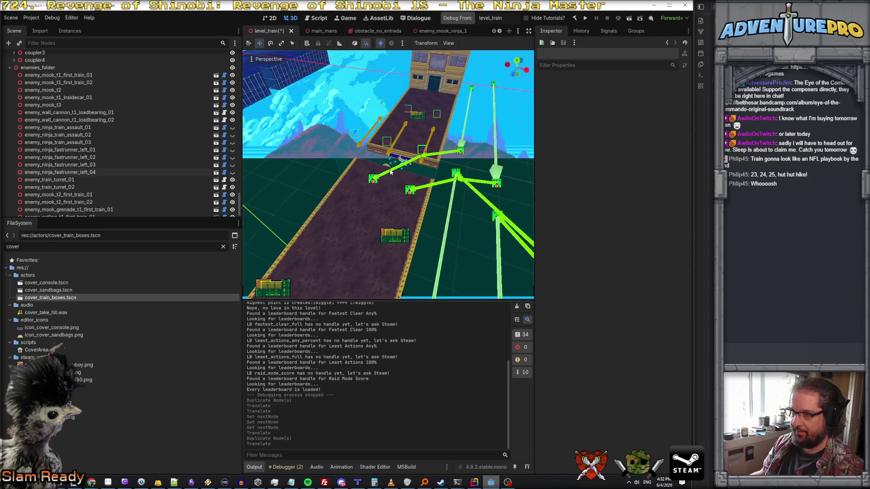
# Add enemy_ninja_fastrunner_left_04 to Trigger_SecondTrain_FastNinjas_02's Enemies To Activate and save the scene
pyautogui.click(321, 165)
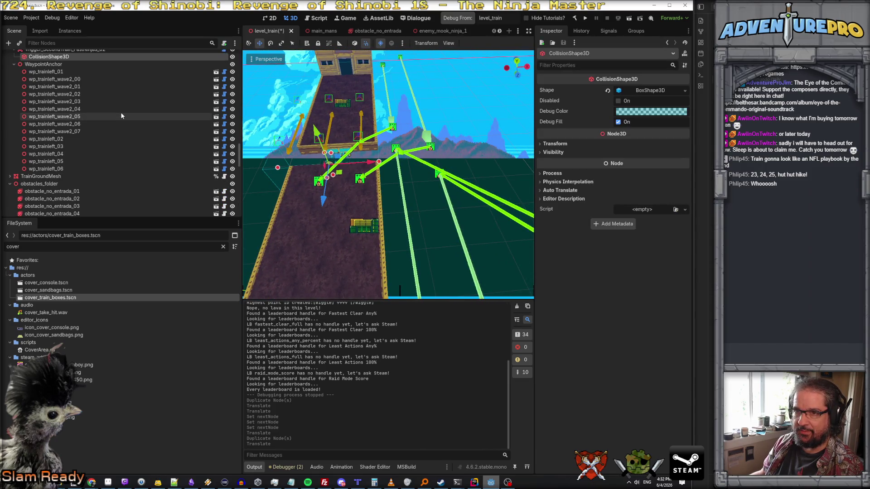
pyautogui.scroll(3, 116, 107)
pyautogui.click(93, 89)
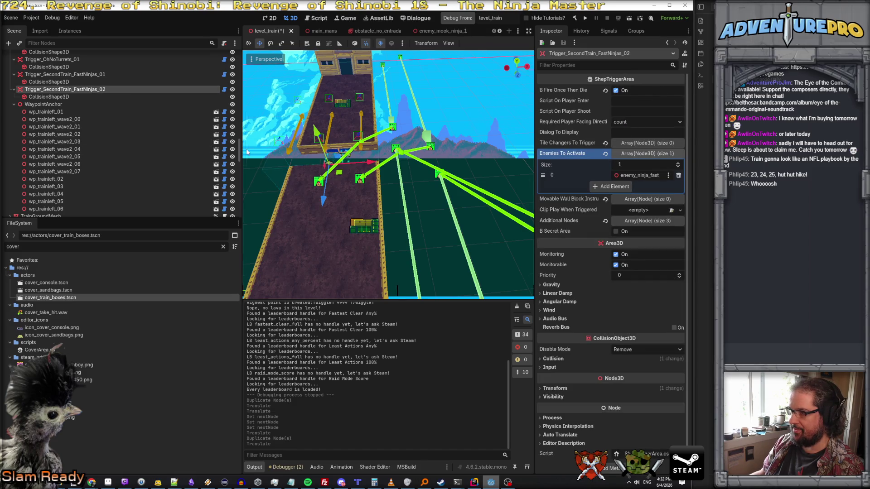
pyautogui.press('f')
pyautogui.click(617, 190)
pyautogui.scroll(-4, 149, 187)
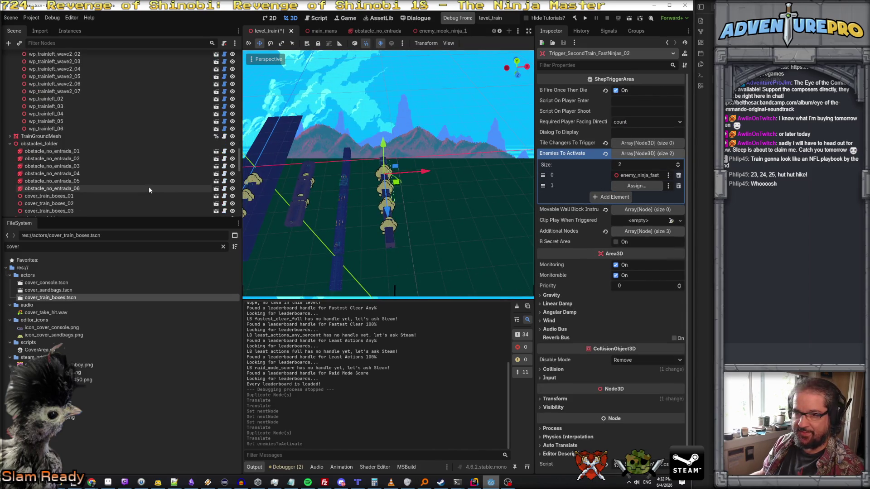
pyautogui.click(631, 186)
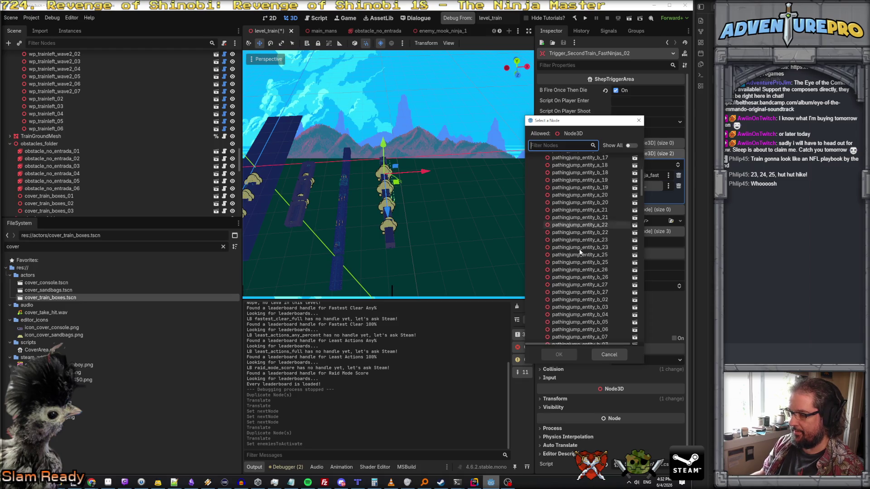
pyautogui.write('enem')
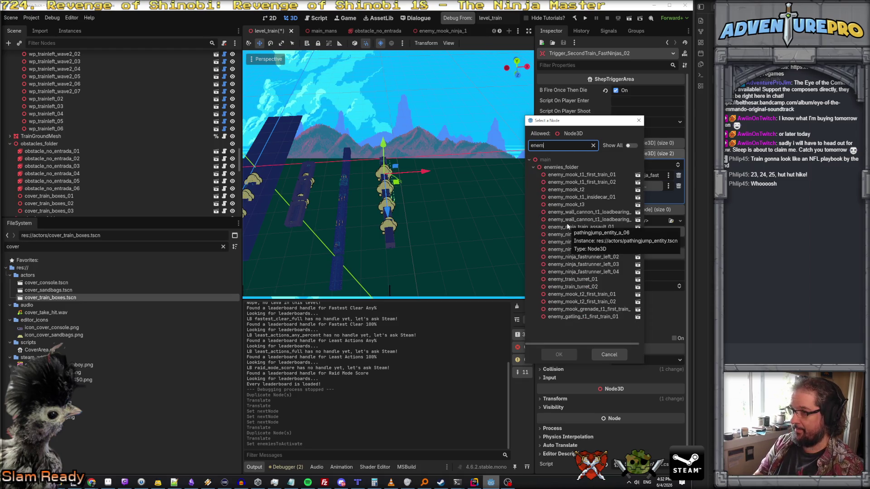
pyautogui.write('y_ni')
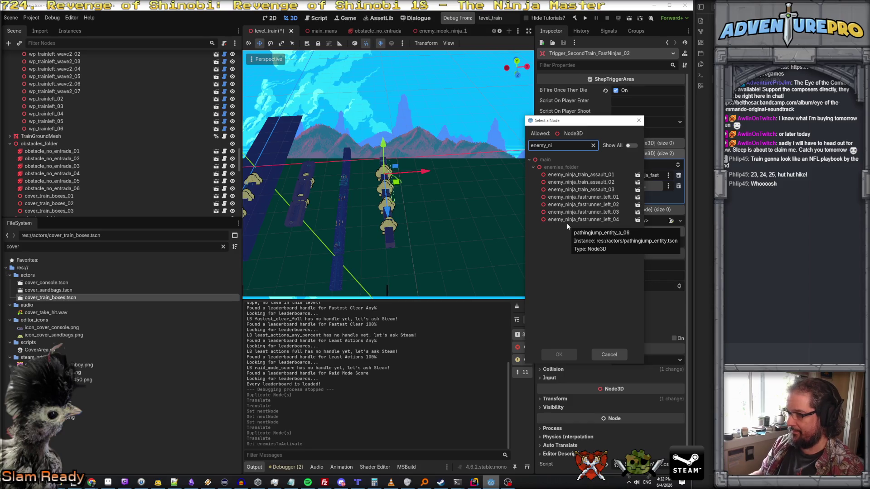
pyautogui.click(568, 220)
pyautogui.click(560, 355)
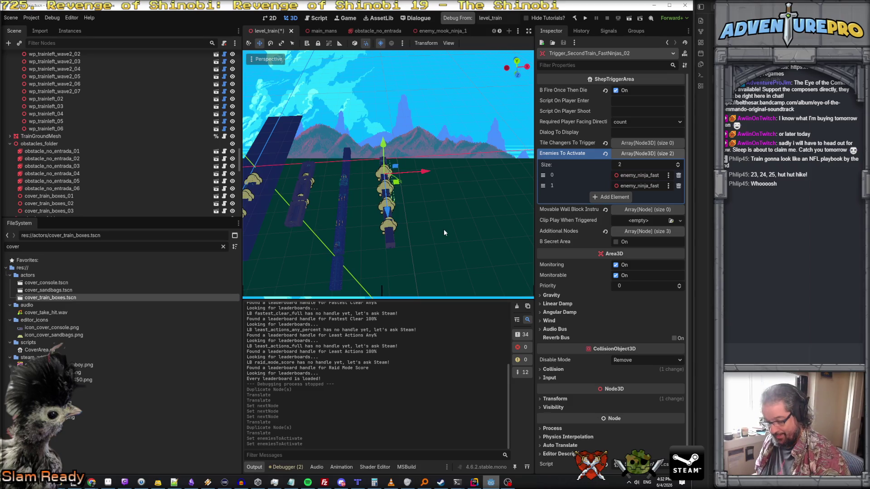
pyautogui.hotkey('ctrl', 's')
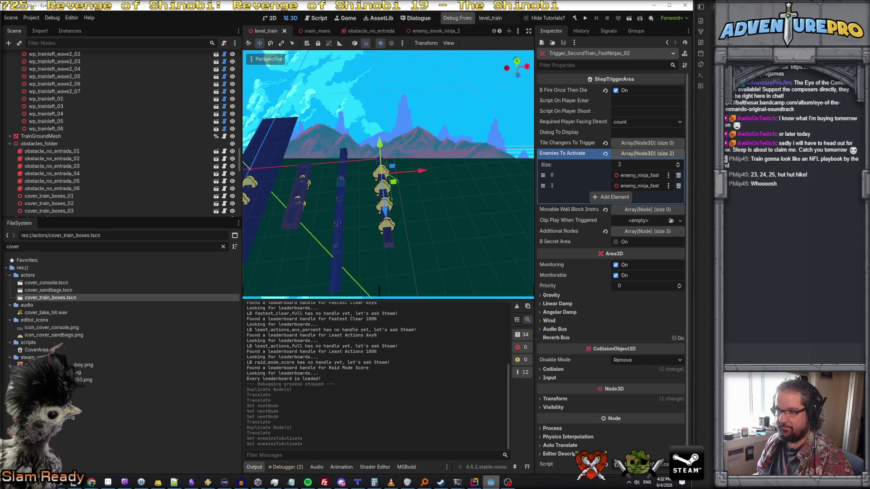
# Fly the camera over the train and back away to view it from behind
pyautogui.press('w')
pyautogui.scroll(2, 387, 181)
pyautogui.press('w')
pyautogui.press('s')
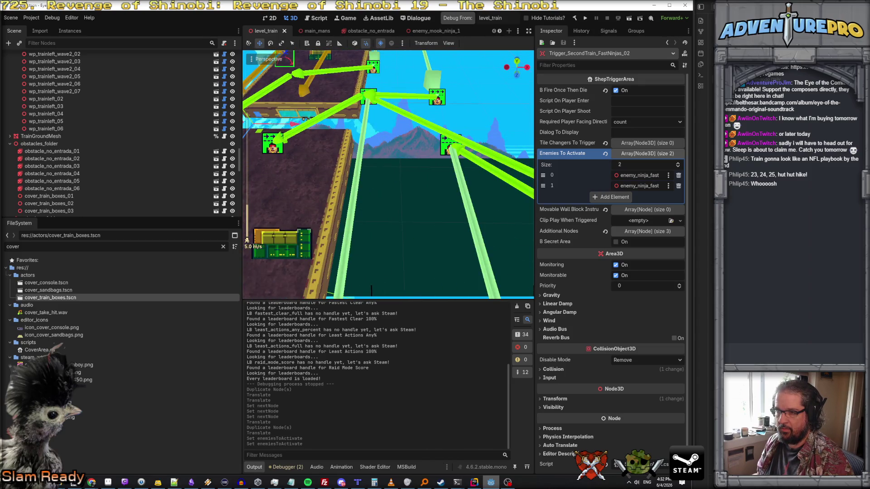
pyautogui.press('s')
pyautogui.press('s')
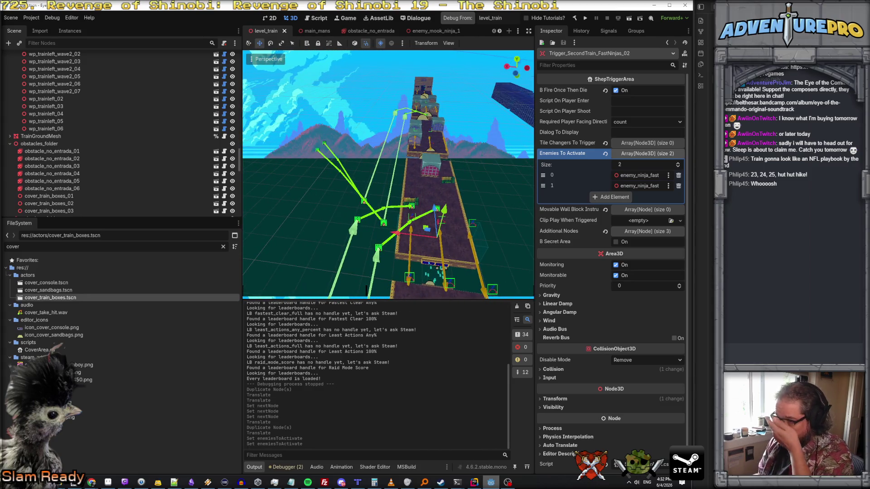
# Move in close to a train car and enlarge the 3D viewport's height and width
pyautogui.press('w')
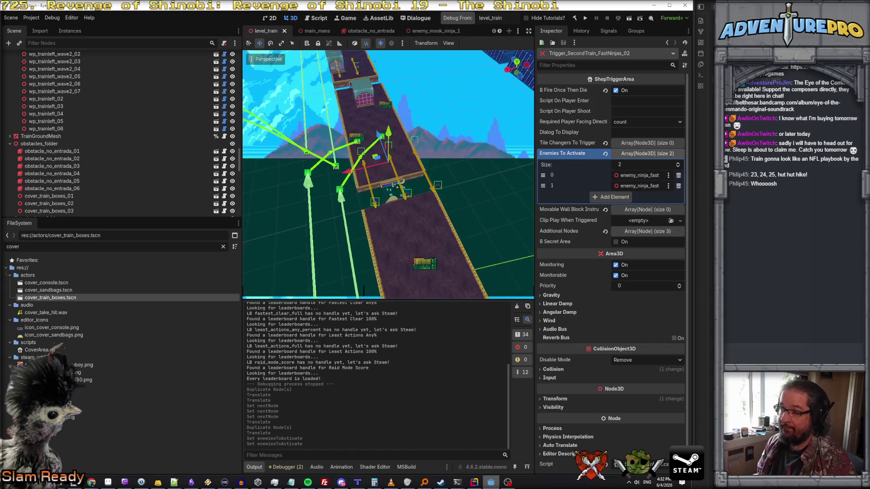
pyautogui.press('w')
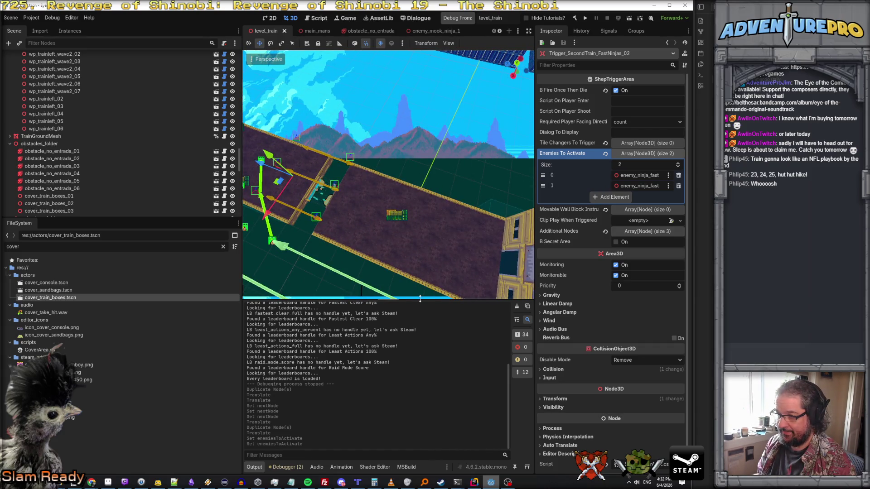
pyautogui.moveTo(420, 299); pyautogui.dragTo(427, 379)
pyautogui.moveTo(241, 303); pyautogui.dragTo(132, 303)
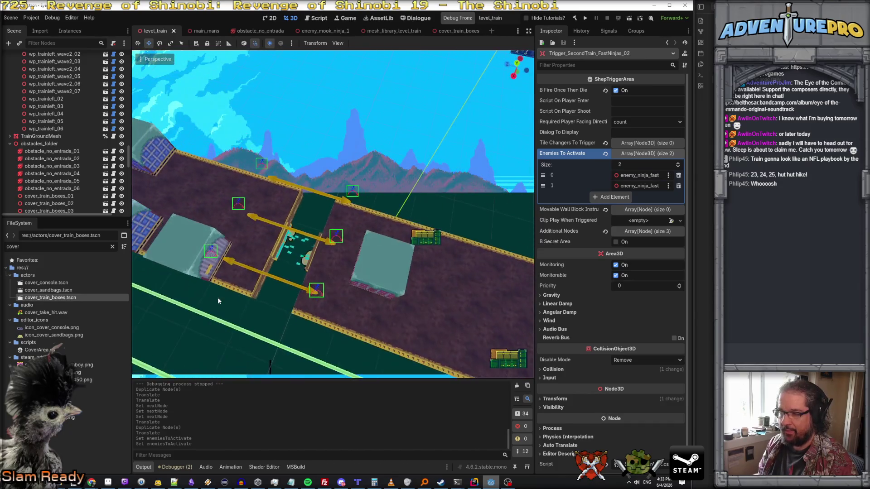
# Set jump point a_20 to jump north and b_20 to jump south
pyautogui.click(333, 271)
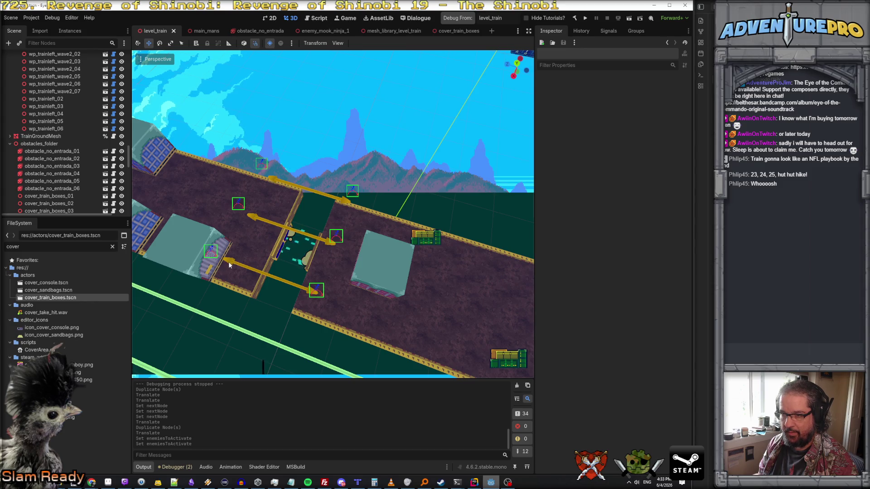
pyautogui.click(337, 239)
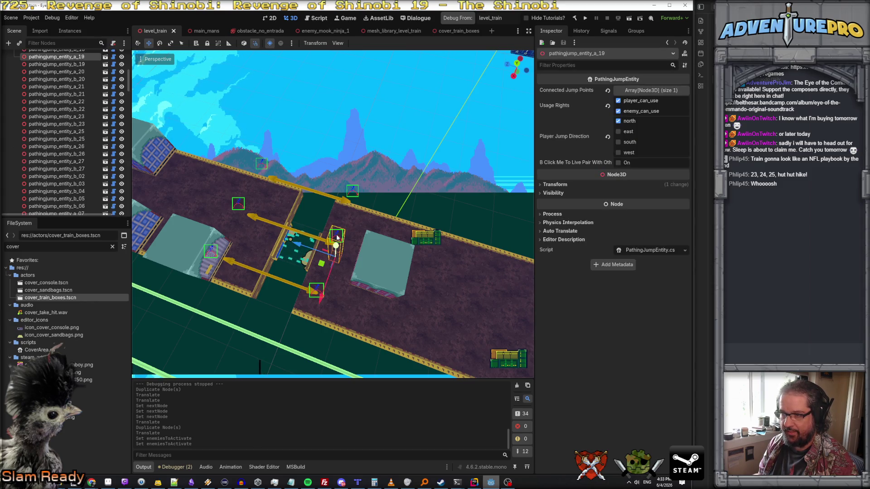
pyautogui.click(317, 286)
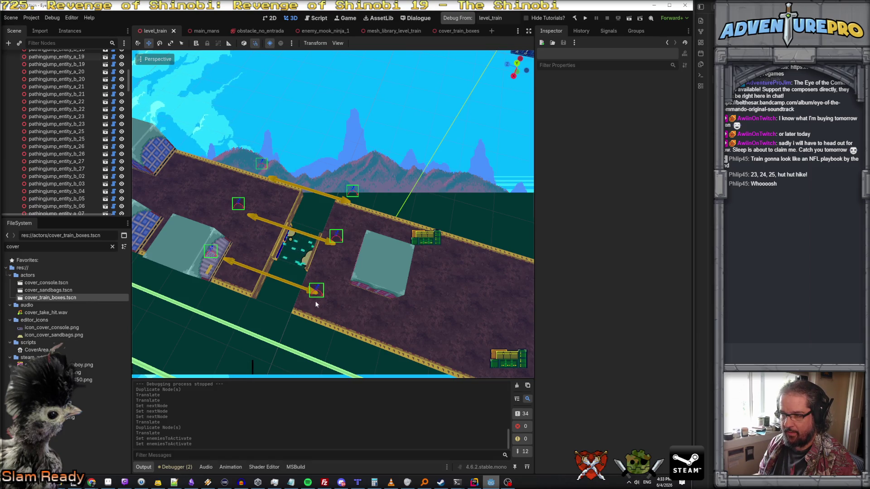
pyautogui.click(312, 285)
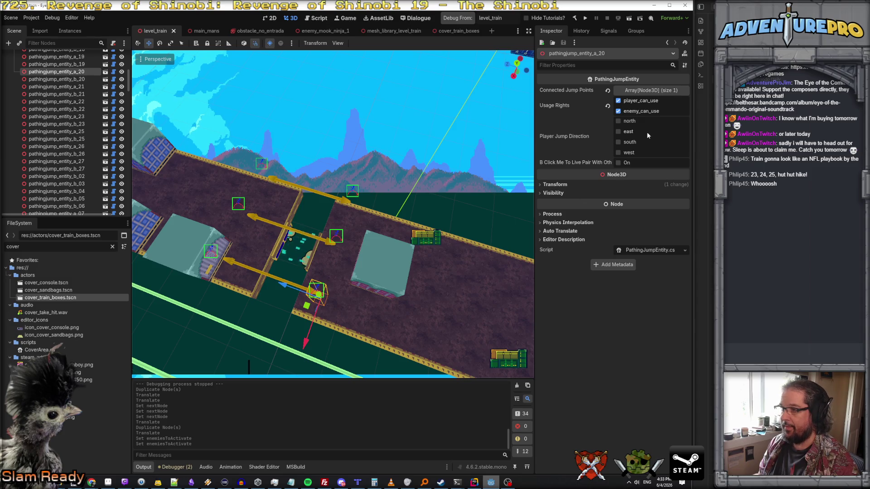
pyautogui.click(619, 122)
pyautogui.click(230, 261)
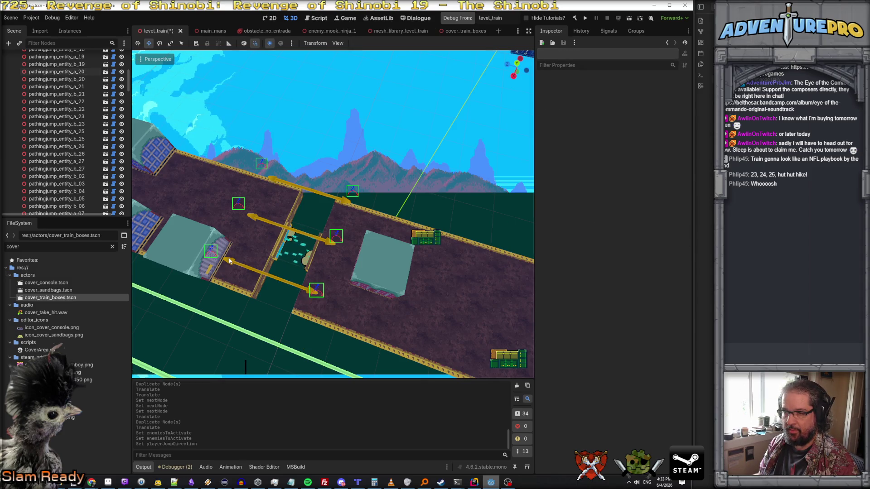
pyautogui.moveTo(186, 230); pyautogui.dragTo(231, 281)
pyautogui.click(619, 142)
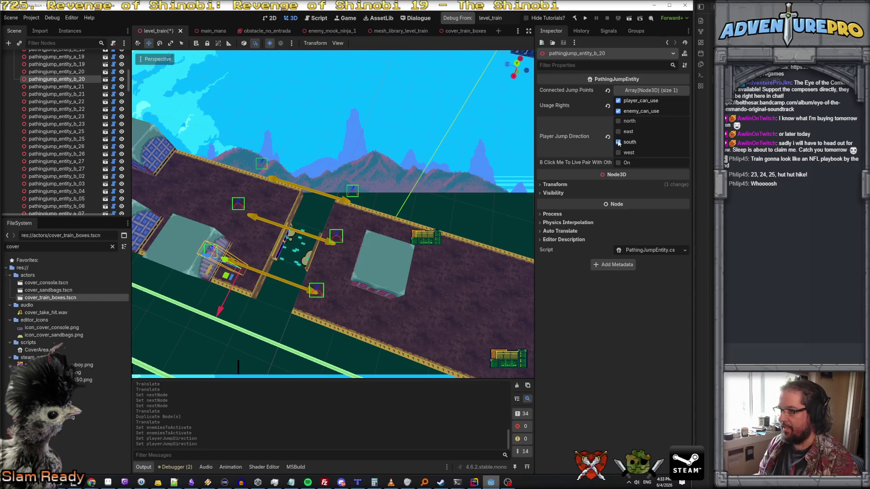
# Set jump point a_23 to jump north and b_23 to jump south
pyautogui.moveTo(344, 190); pyautogui.dragTo(382, 180)
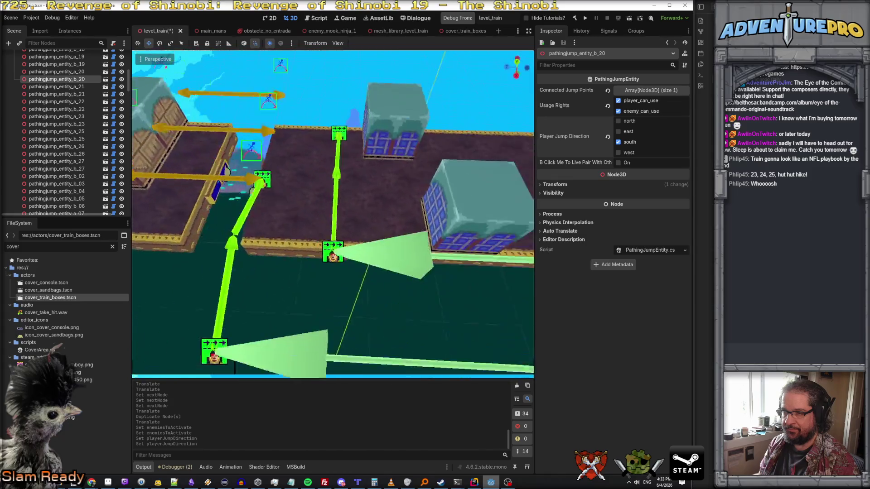
pyautogui.click(334, 166)
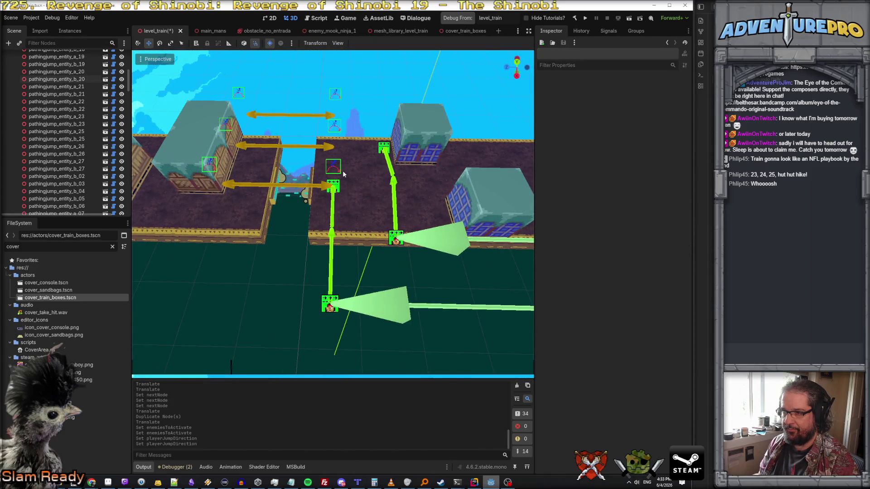
pyautogui.moveTo(333, 166)
pyautogui.mouseDown()
pyautogui.moveTo(344, 173)
pyautogui.moveTo(353, 148)
pyautogui.mouseUp()
pyautogui.click(361, 145)
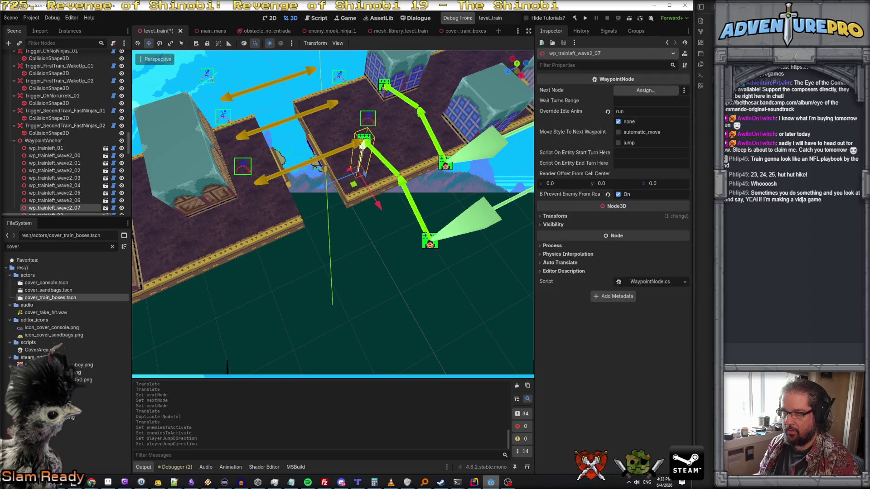
pyautogui.click(366, 123)
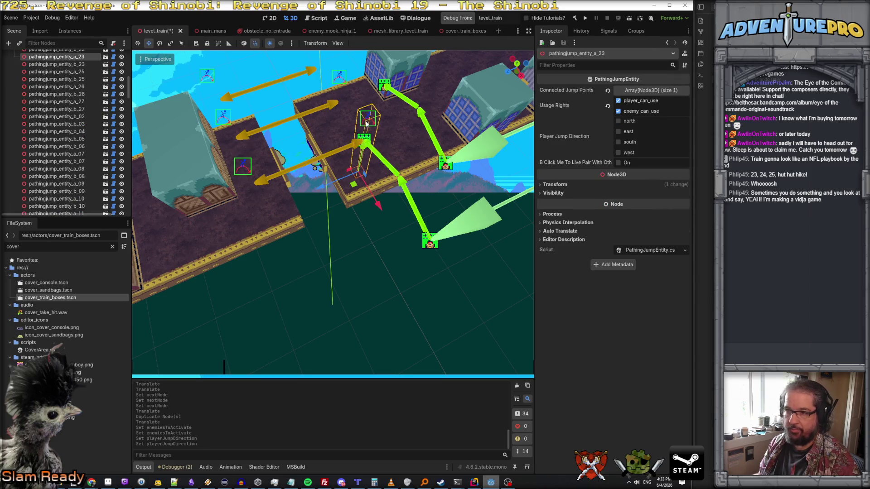
pyautogui.click(629, 121)
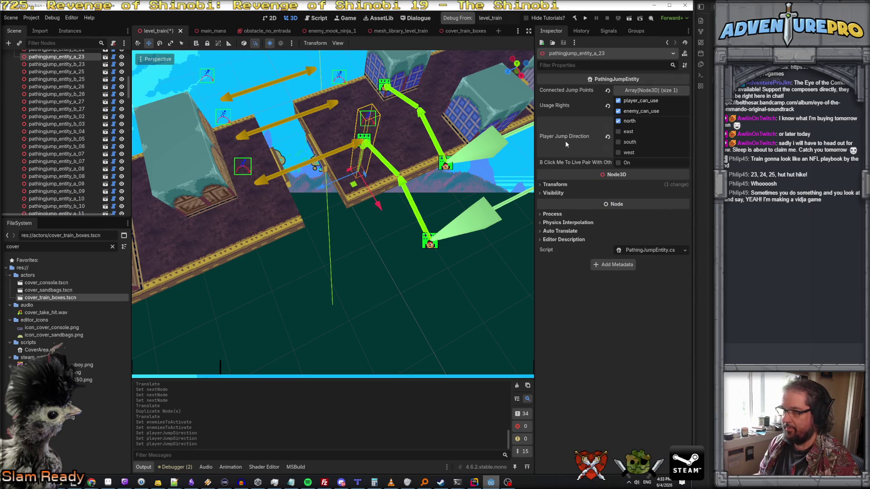
pyautogui.click(250, 178)
pyautogui.click(244, 170)
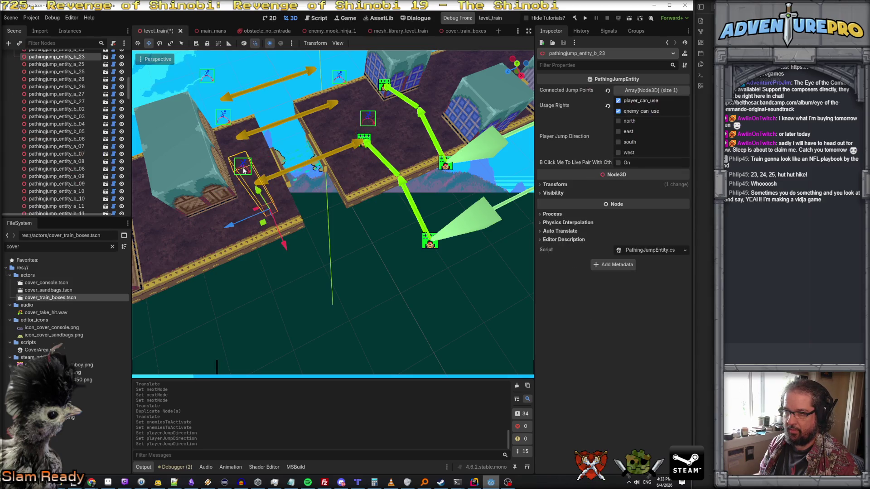
pyautogui.click(618, 142)
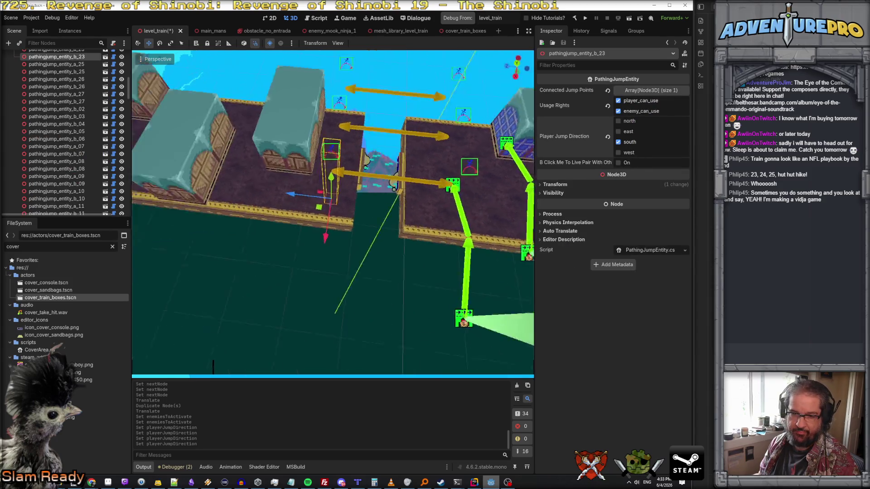
# Select jump points a_25, a_26 and a_27 together and set their jump direction to north
pyautogui.press('w')
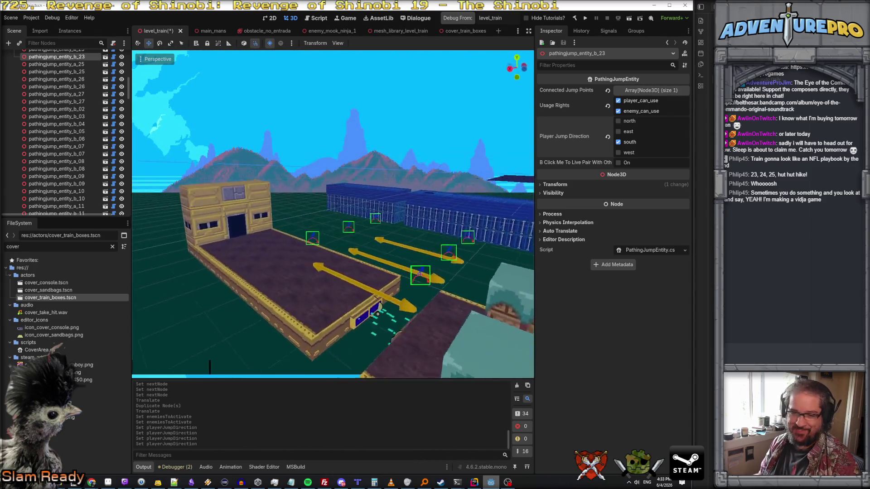
pyautogui.press('s')
pyautogui.press('w')
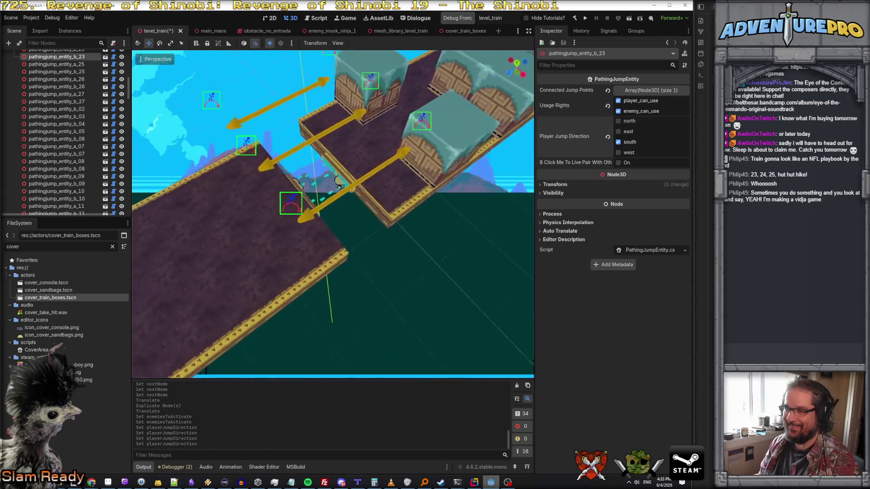
pyautogui.click(330, 82)
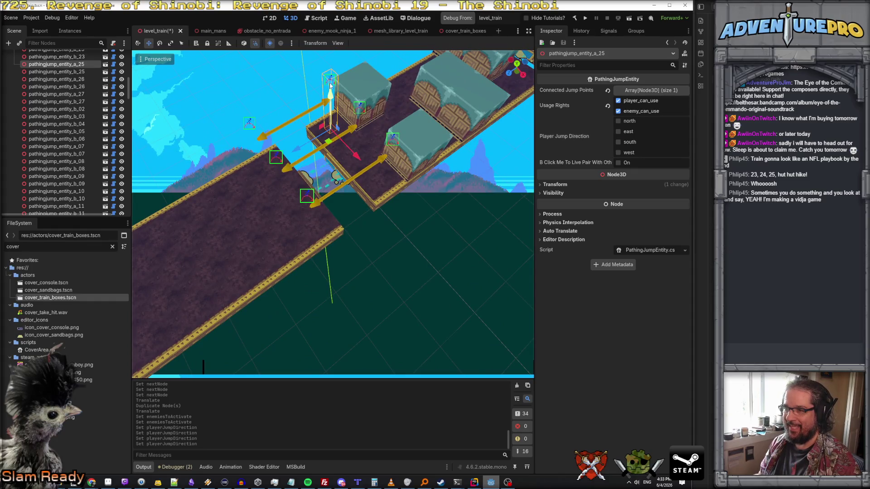
pyautogui.keyDown('shift'); pyautogui.click(357, 111); pyautogui.keyUp('shift')
pyautogui.keyDown('shift'); pyautogui.click(394, 140); pyautogui.keyUp('shift')
pyautogui.click(619, 121)
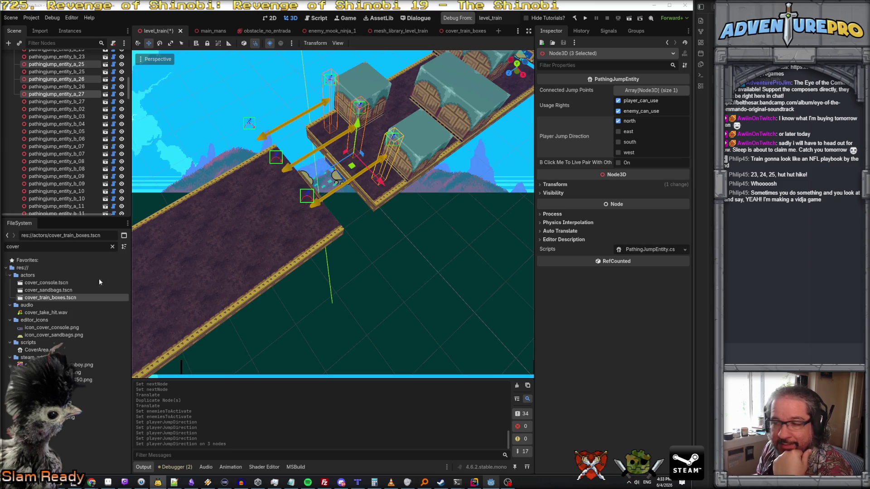
# Select jump points b_25, b_26 and b_27 together and set their jump direction to south
pyautogui.click(247, 125)
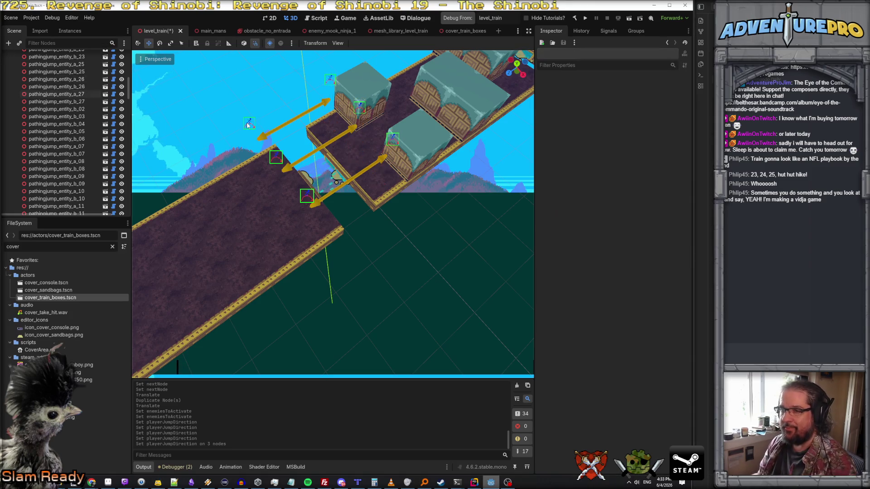
pyautogui.click(310, 202)
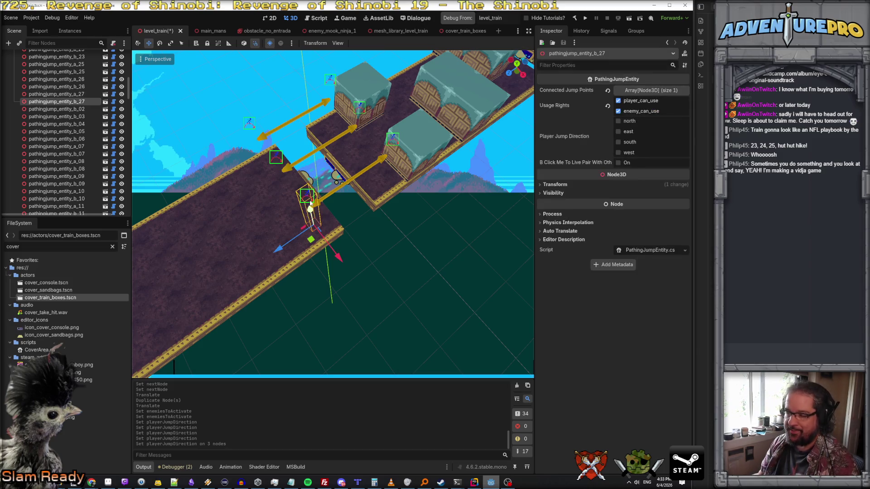
pyautogui.click(279, 161)
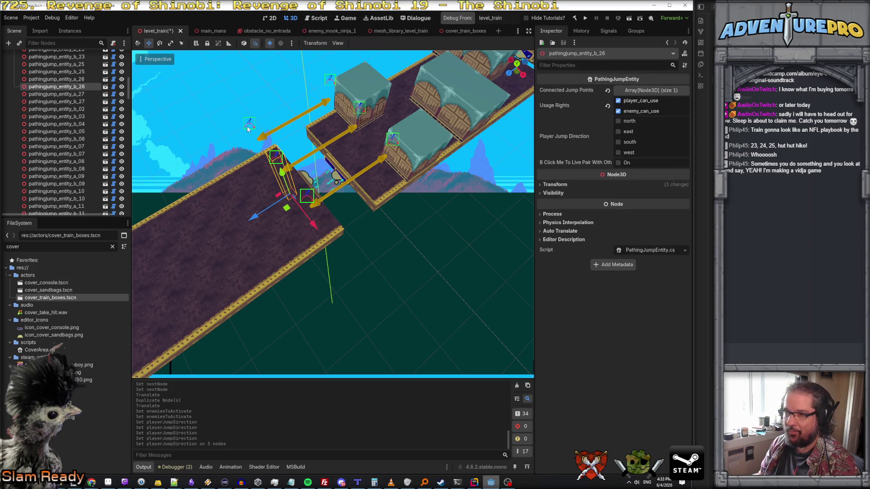
pyautogui.click(248, 128)
pyautogui.click(249, 127)
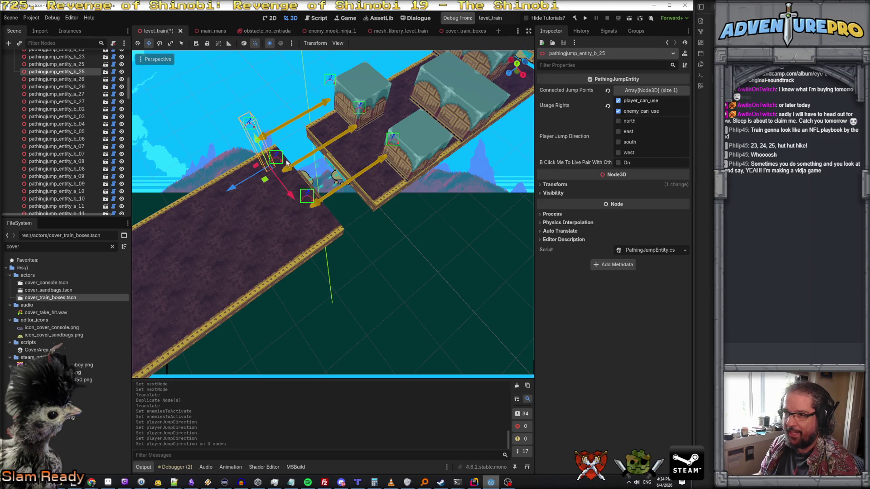
pyautogui.keyDown('shift'); pyautogui.click(279, 160); pyautogui.keyUp('shift')
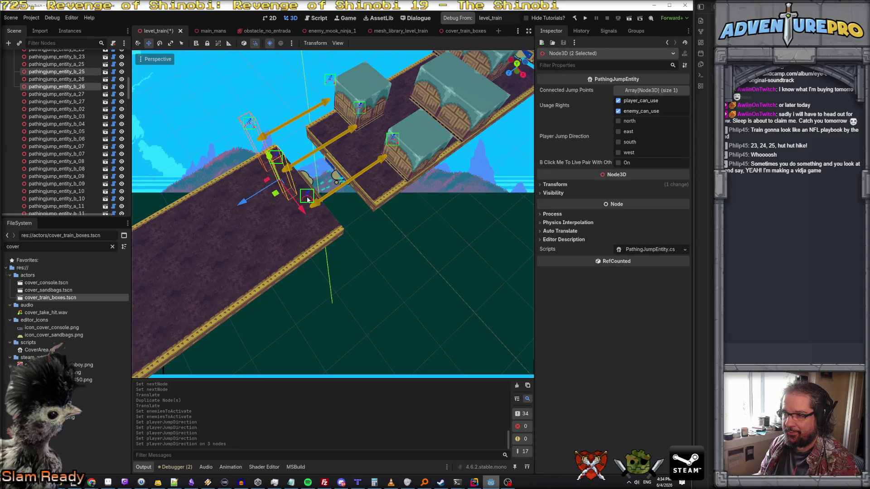
pyautogui.keyDown('shift'); pyautogui.click(307, 198); pyautogui.keyUp('shift')
pyautogui.click(618, 142)
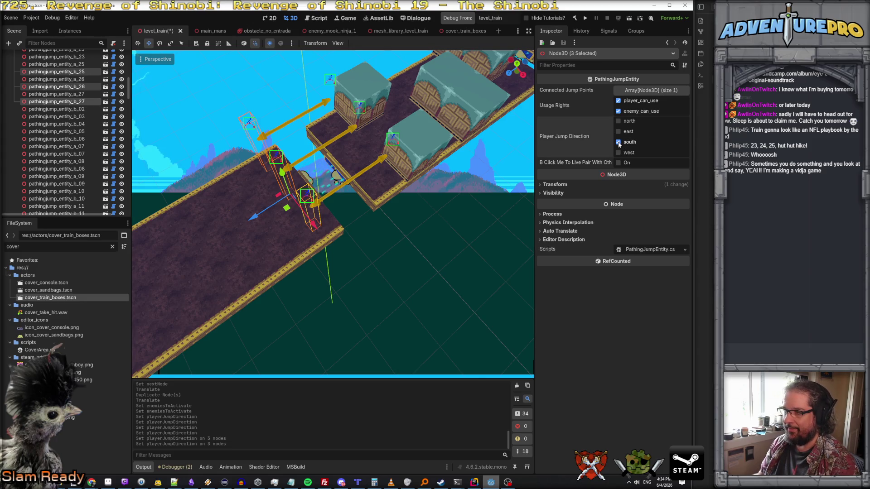
# Recheck a_25–a_27 so they jump north only, and save level_train
pyautogui.click(390, 137)
pyautogui.keyDown('shift'); pyautogui.click(358, 111); pyautogui.keyUp('shift')
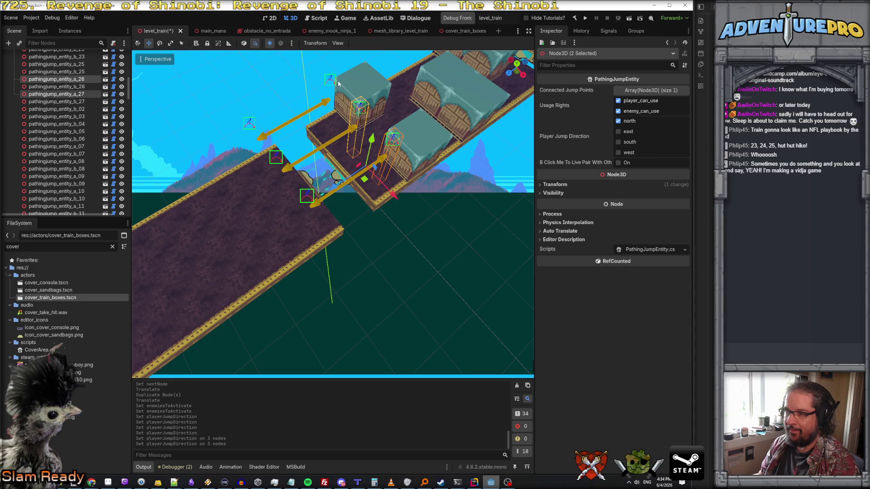
pyautogui.keyDown('shift'); pyautogui.click(331, 79); pyautogui.keyUp('shift')
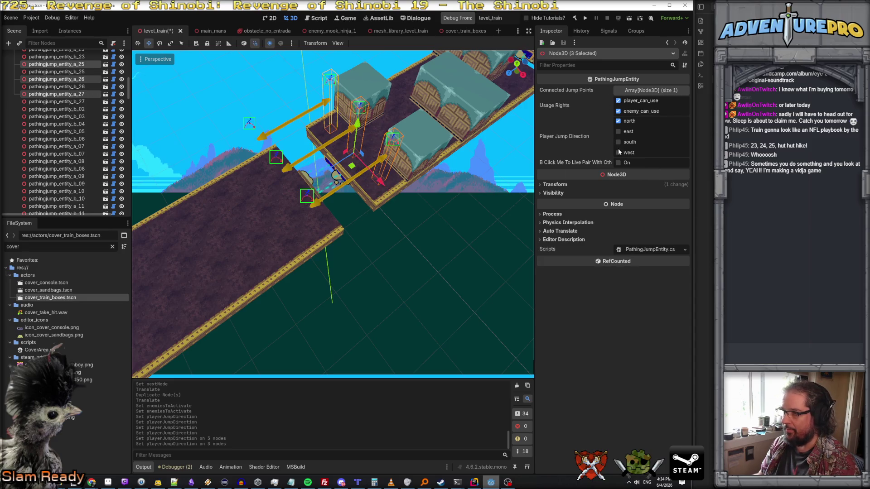
pyautogui.click(619, 122)
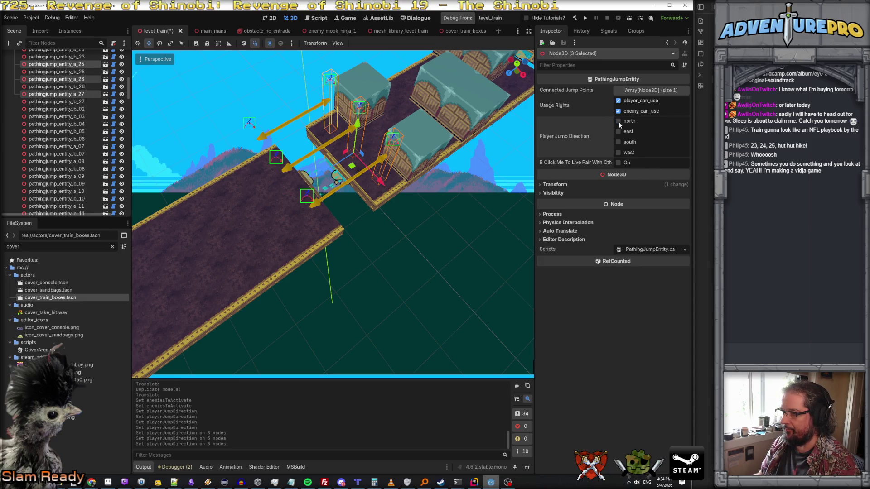
pyautogui.click(446, 230)
pyautogui.hotkey('ctrl', 's')
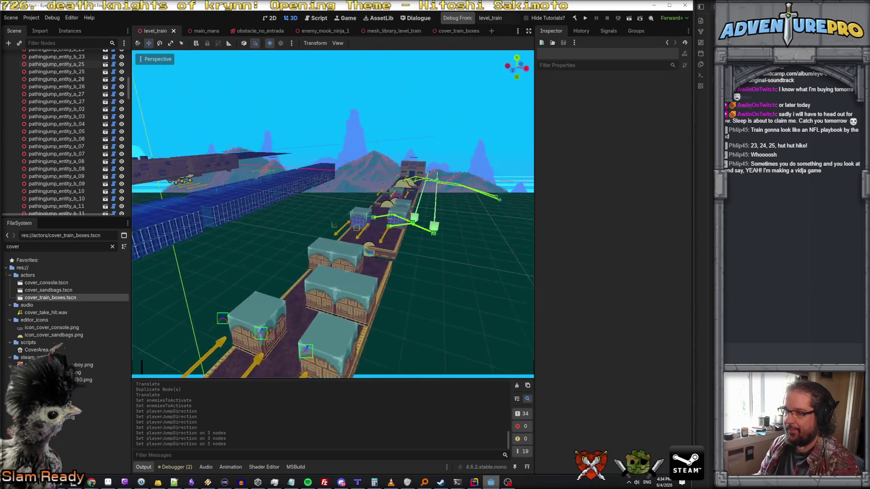
# Fly the view along the length of the train and scroll the Scene tree to WaypointAnchor
pyautogui.press('s')
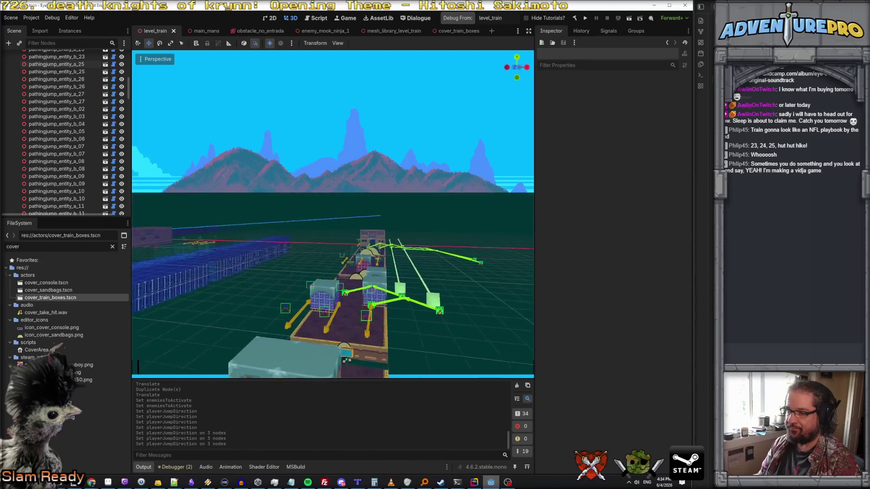
pyautogui.press('w')
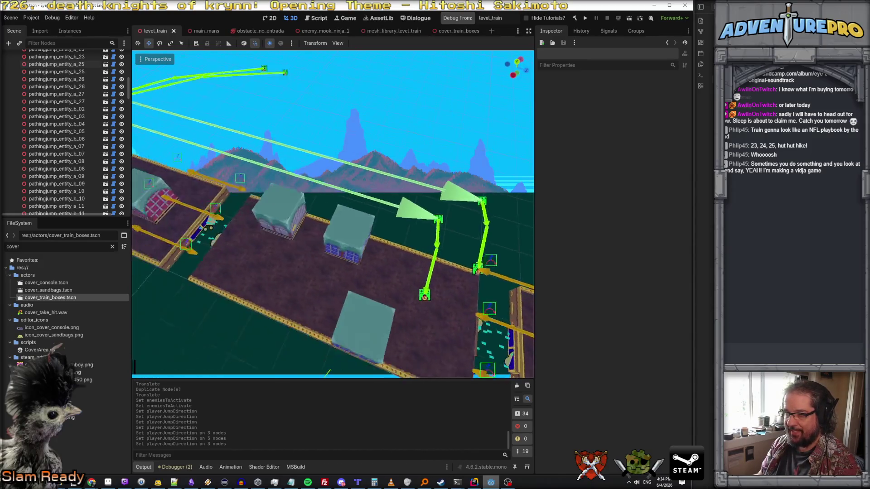
pyautogui.press('w')
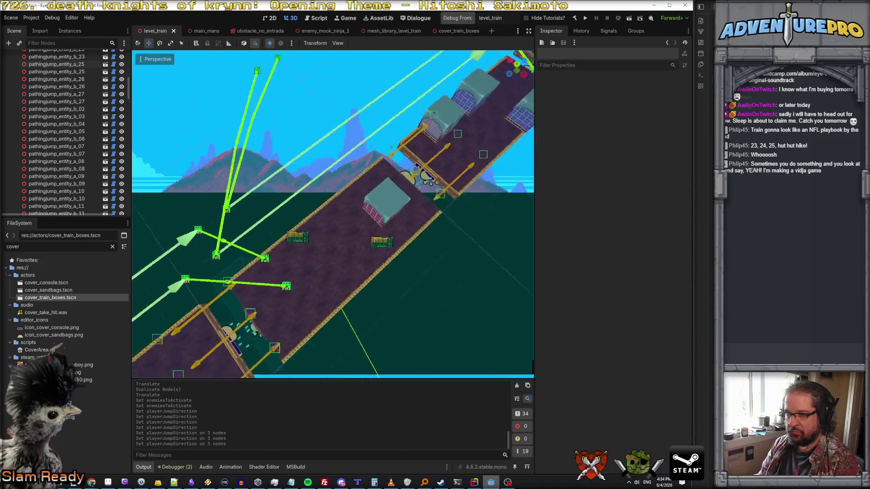
pyautogui.press('w')
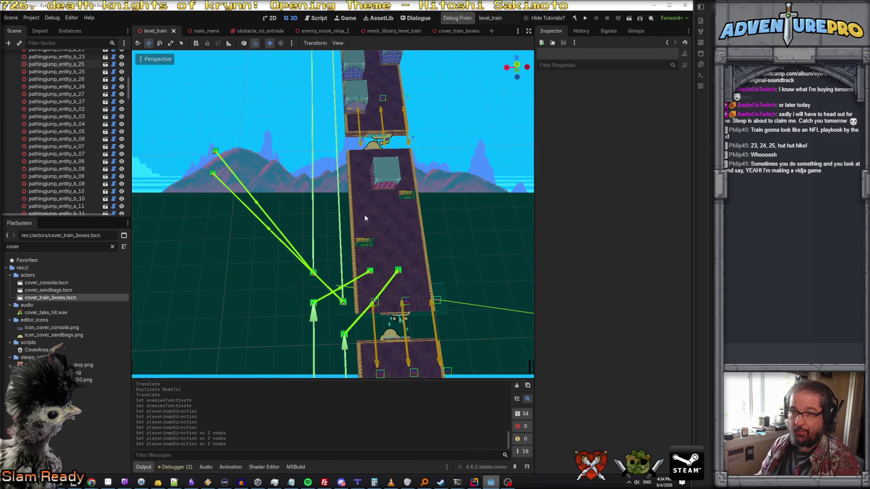
pyautogui.scroll(10, 27, 130)
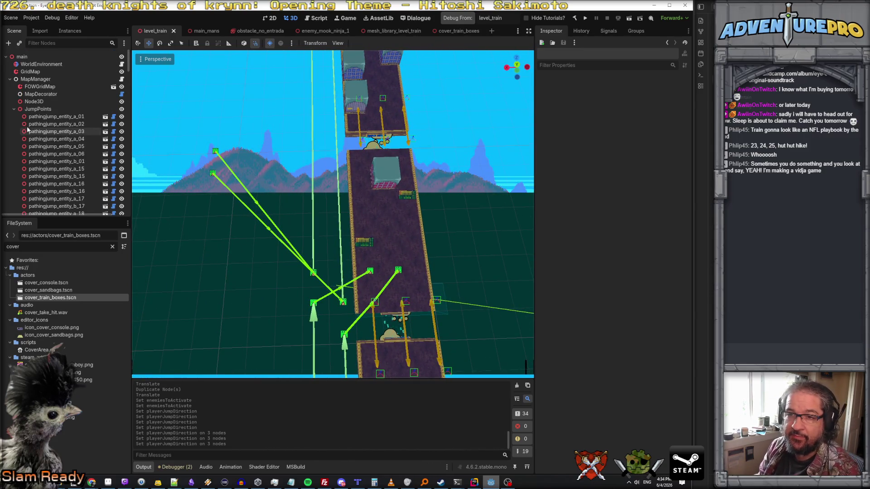
pyautogui.scroll(-15, 27, 130)
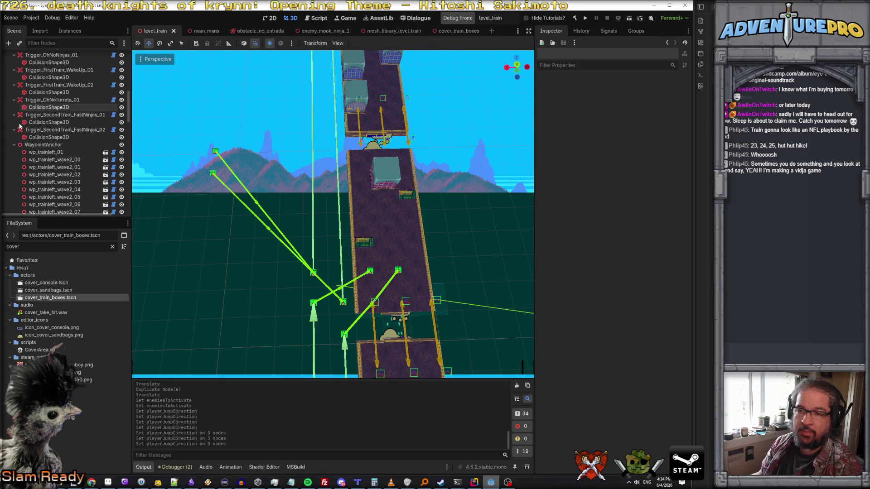
pyautogui.scroll(-5, 19, 126)
pyautogui.scroll(3, 19, 126)
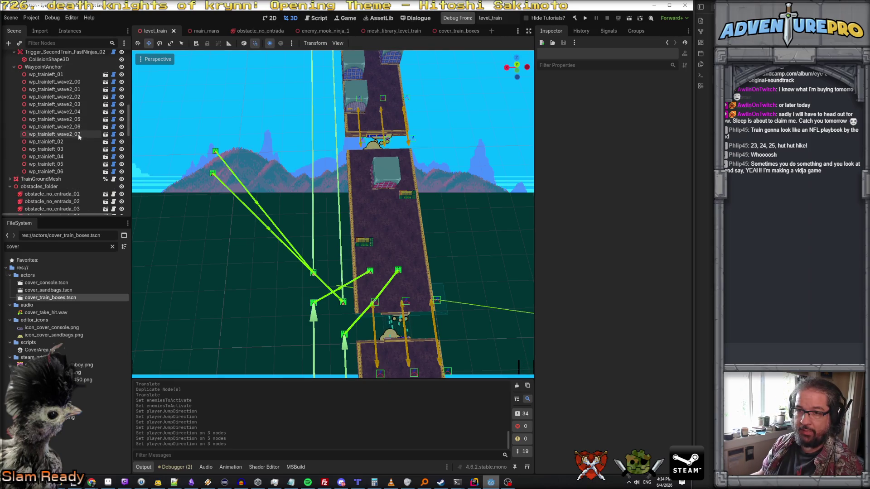
# Duplicate waypoints wp_trainleft_wave2_04 through wave2_07
pyautogui.click(66, 135)
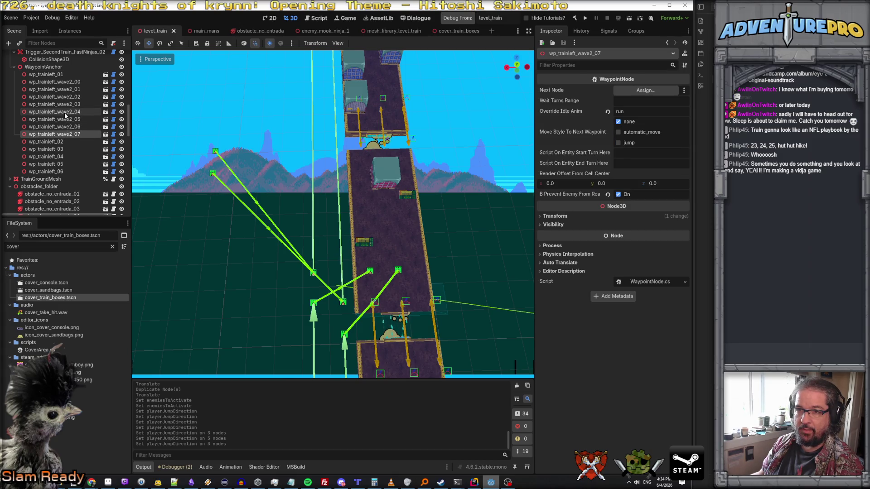
pyautogui.keyDown('shift'); pyautogui.click(65, 112); pyautogui.keyUp('shift')
pyautogui.rightClick(65, 116)
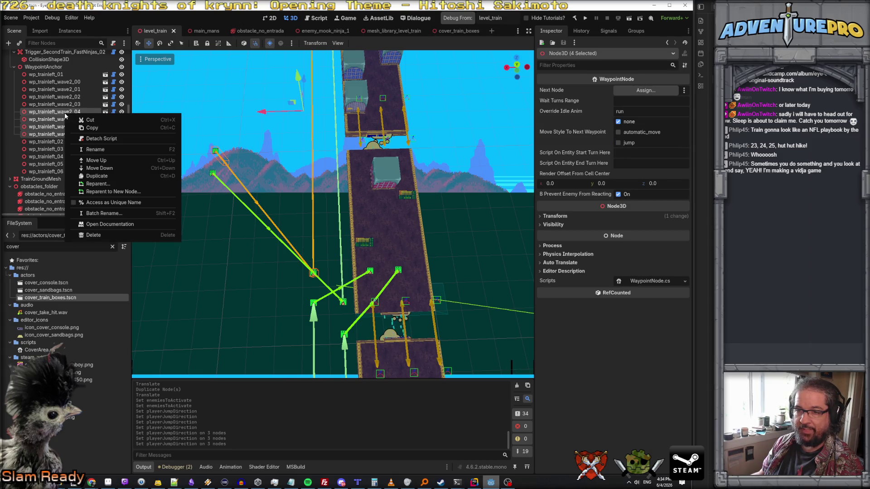
pyautogui.click(93, 179)
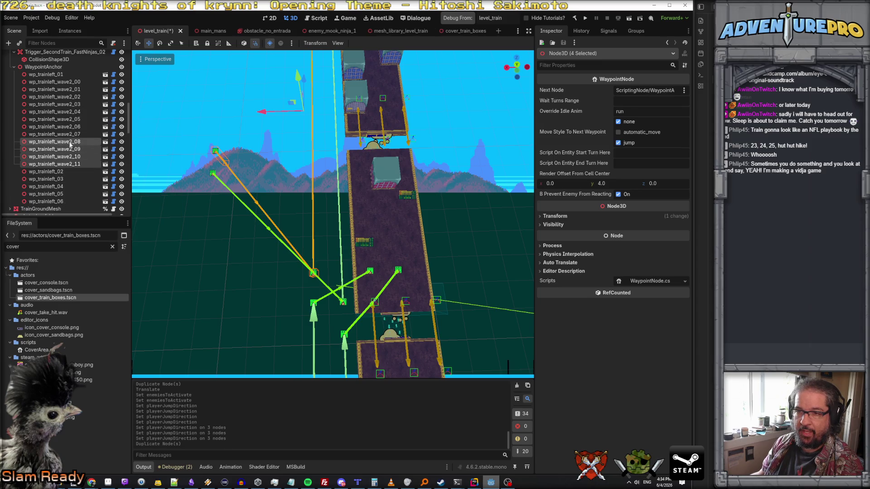
pyautogui.doubleClick(55, 142)
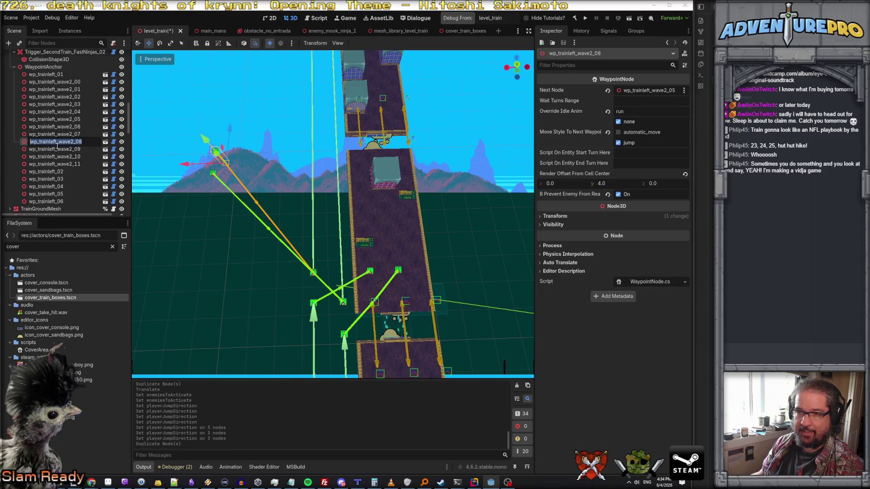
# Delete the extra copies wave2_09–wave2_11 and start renaming wave2_08 to a trainright name
pyautogui.click(66, 150)
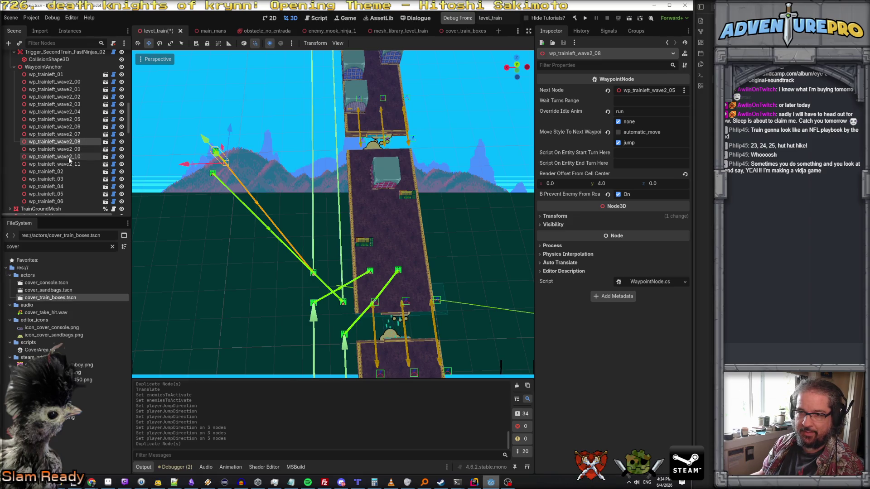
pyautogui.keyDown('shift'); pyautogui.click(75, 164); pyautogui.keyUp('shift')
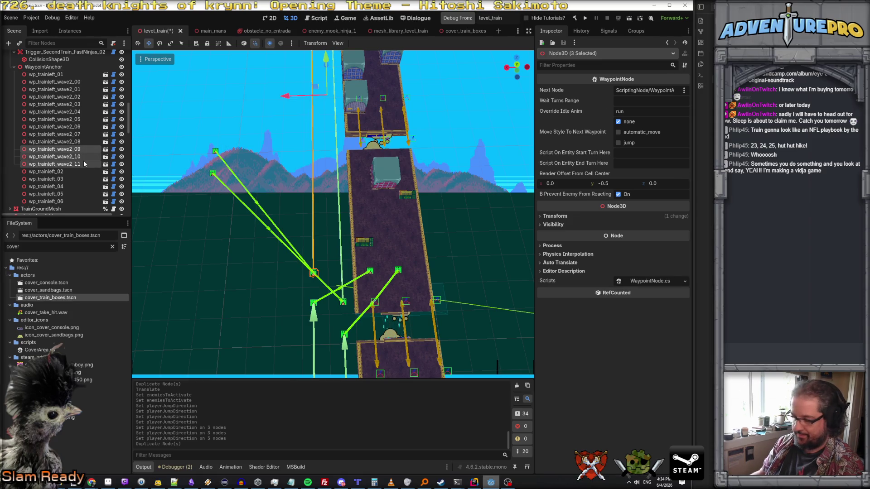
pyautogui.press('Delete')
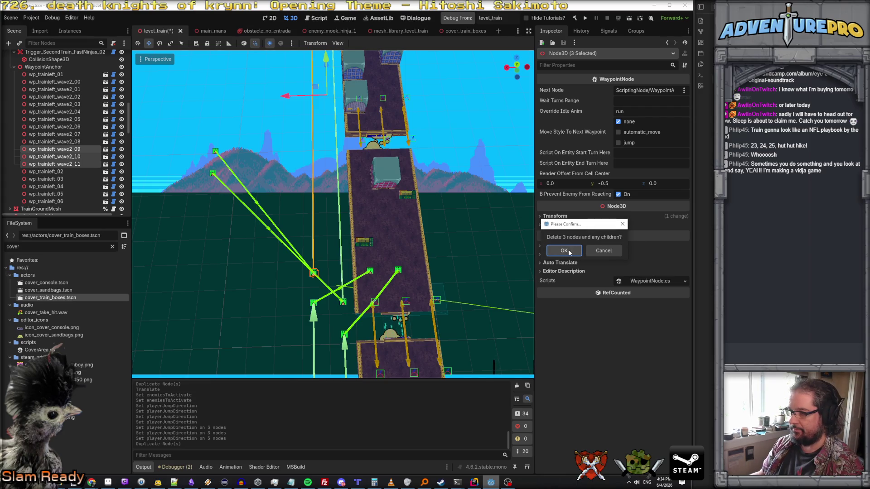
pyautogui.click(563, 250)
pyautogui.click(53, 142)
pyautogui.doubleClick(53, 143)
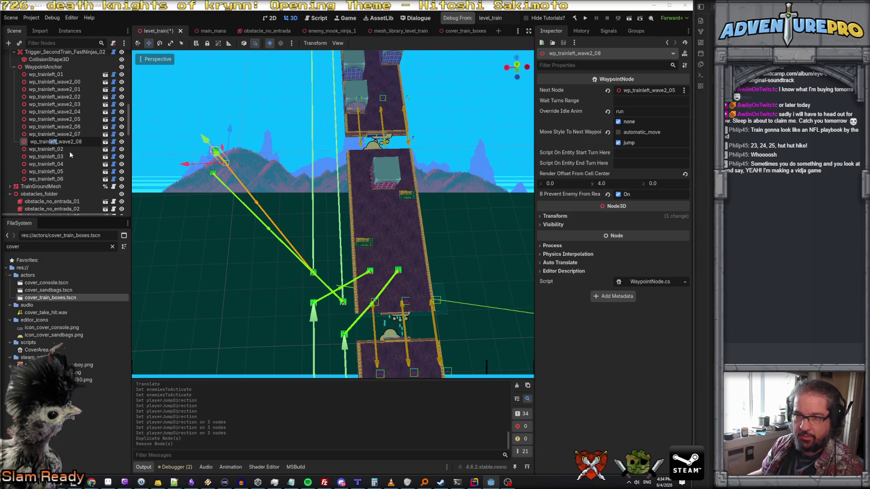
pyautogui.write('righ')
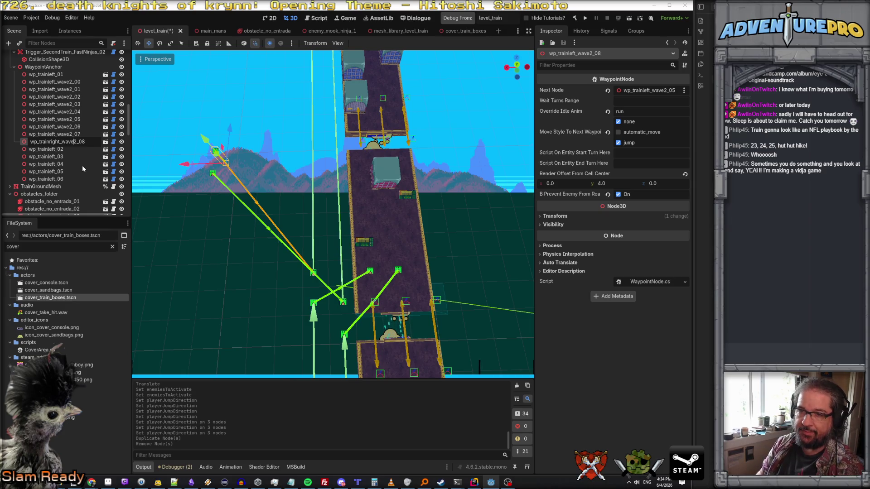
# Finish renaming the waypoint to wp_trainright_wave2_01 and move it 11 units along X
pyautogui.press('BackSpace')
pyautogui.write('1')
pyautogui.press('Return')
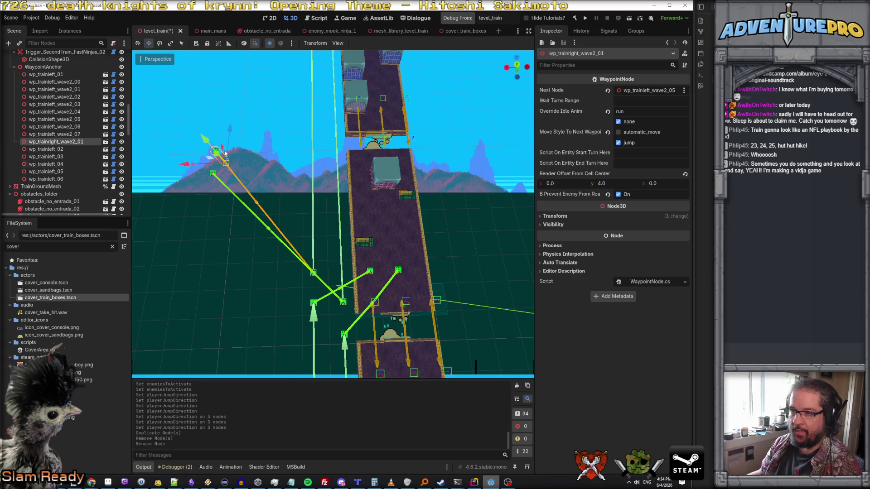
pyautogui.moveTo(215, 168)
pyautogui.mouseDown()
pyautogui.moveTo(390, 193)
pyautogui.moveTo(532, 195)
pyautogui.mouseUp()
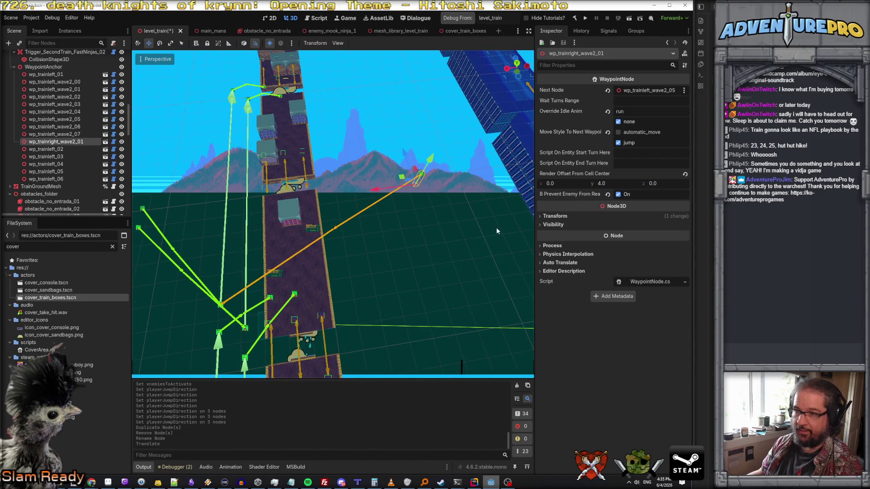
# Duplicate it as wp_trainright_wave2_02 with a -0.5 render offset, moved along Z and X
pyautogui.rightClick(61, 143)
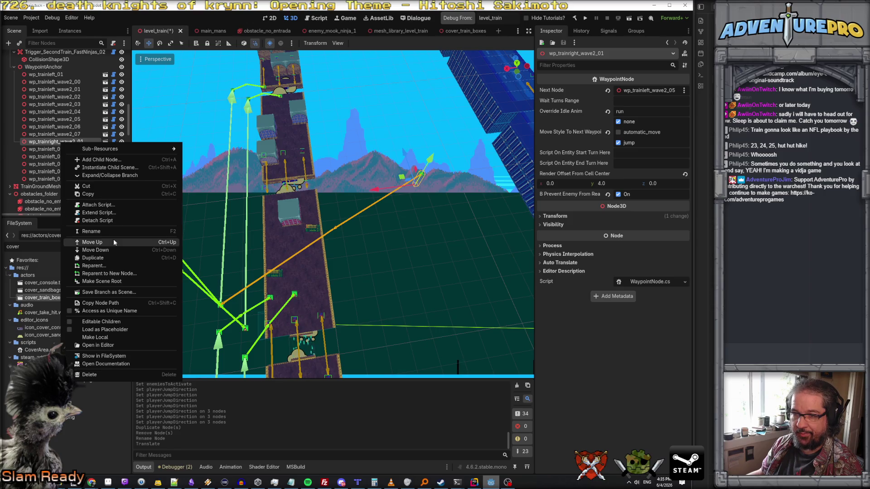
pyautogui.click(109, 258)
pyautogui.click(627, 183)
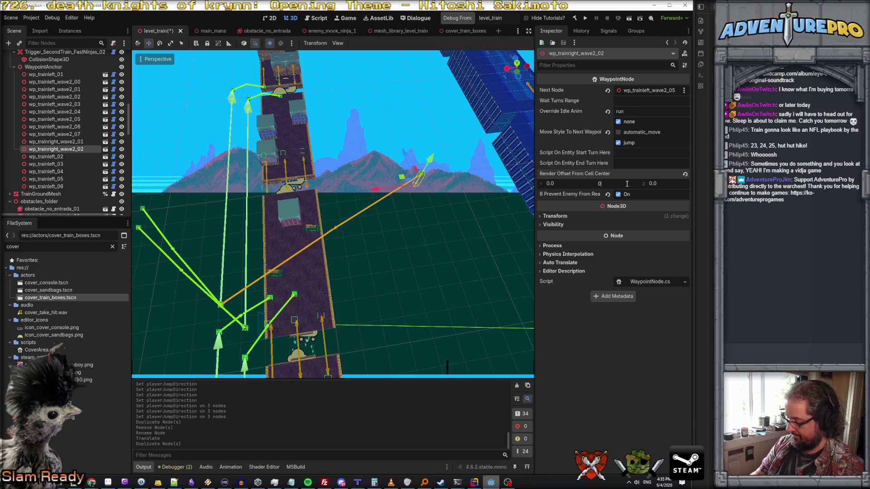
pyautogui.write('-0.5')
pyautogui.press('Return')
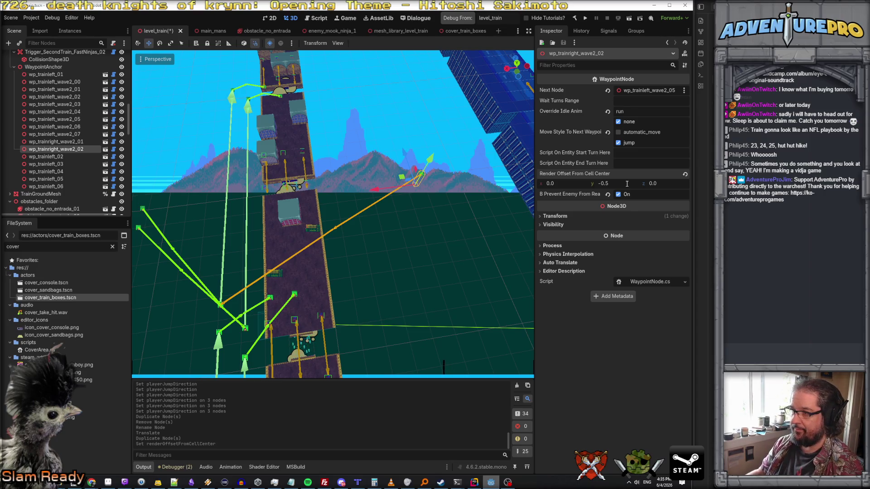
pyautogui.moveTo(406, 179); pyautogui.dragTo(420, 223)
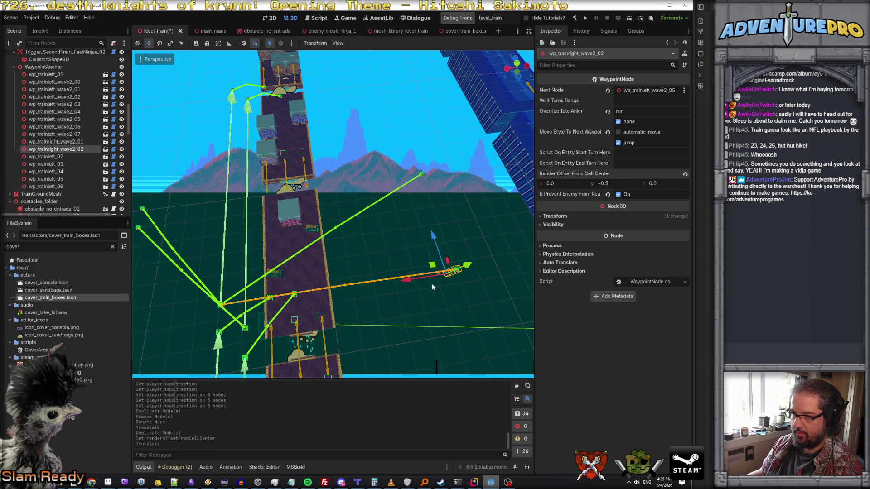
pyautogui.moveTo(413, 288); pyautogui.dragTo(310, 297)
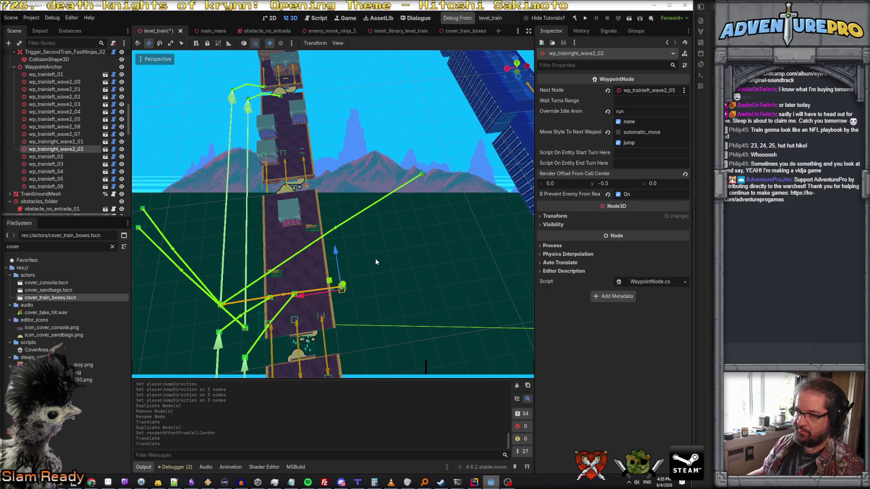
pyautogui.moveTo(336, 254); pyautogui.dragTo(335, 237)
# Set wp_trainright_wave2_02 as wp_trainright_wave2_01's Next Node
pyautogui.click(55, 141)
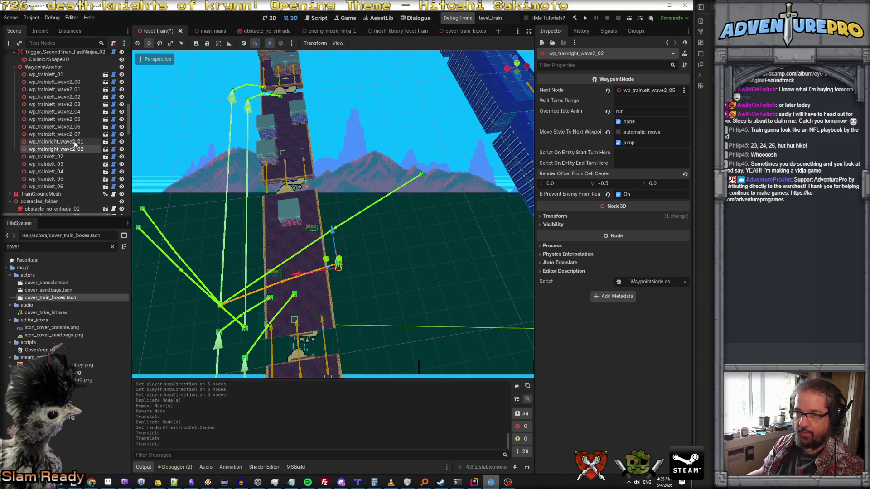
pyautogui.moveTo(54, 149); pyautogui.dragTo(640, 90)
pyautogui.click(75, 148)
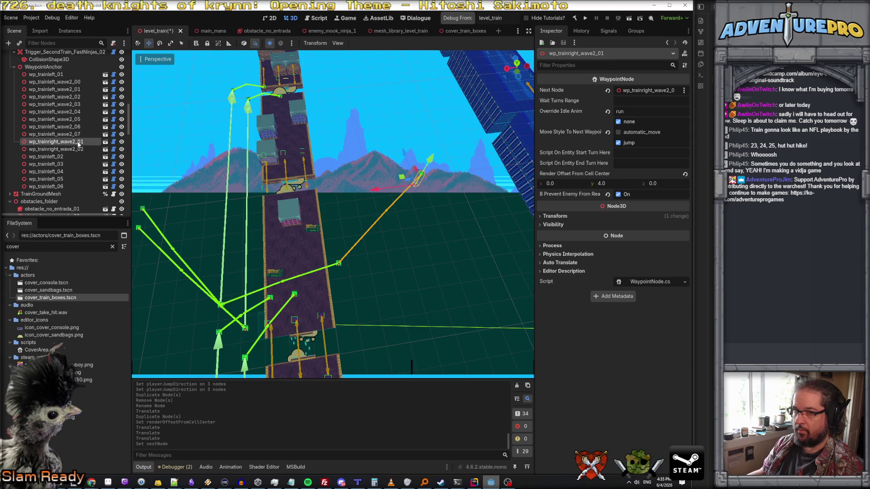
# Turn off jumping on wave2_02, duplicate it as wave2_03 8 units along Z, and link 02→03
pyautogui.click(618, 143)
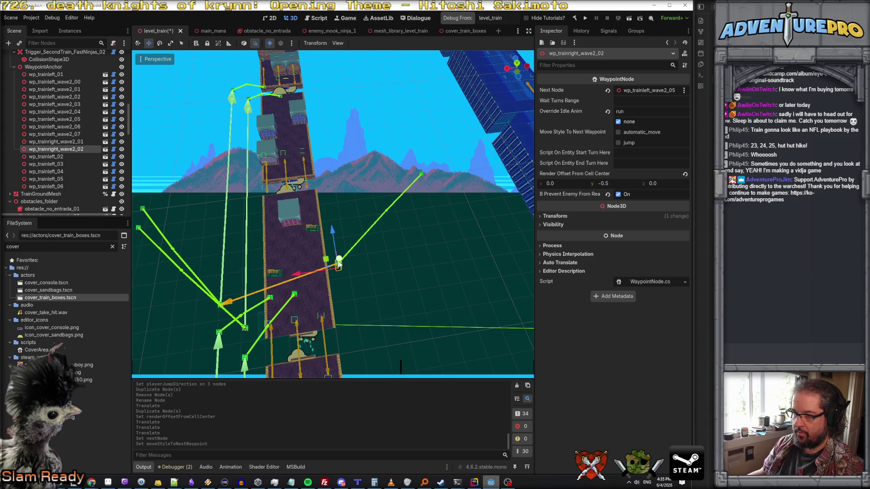
pyautogui.rightClick(80, 149)
pyautogui.click(137, 264)
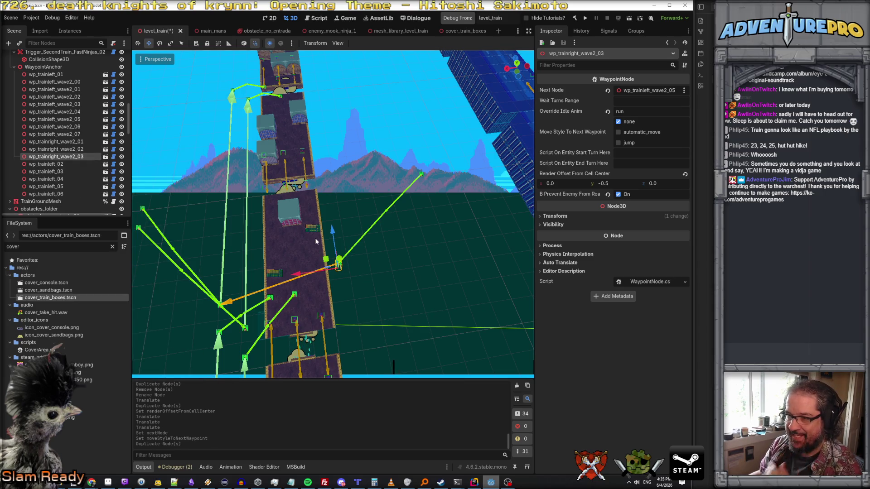
pyautogui.moveTo(332, 230); pyautogui.dragTo(321, 120)
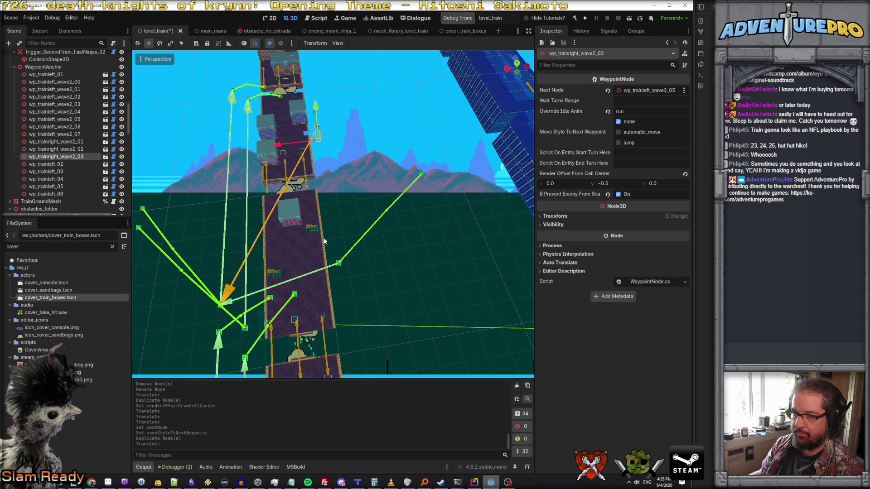
pyautogui.click(68, 149)
pyautogui.moveTo(72, 158); pyautogui.dragTo(658, 93)
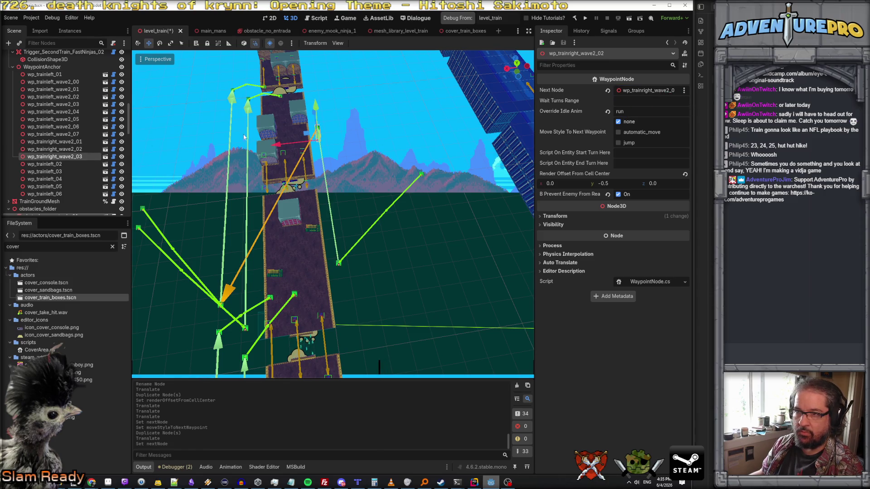
pyautogui.moveTo(378, 367); pyautogui.dragTo(371, 367)
# Duplicate wave2_03 as wave2_04, move it 2 units along X, with 0.0 render offset and enemies reacting
pyautogui.rightClick(74, 157)
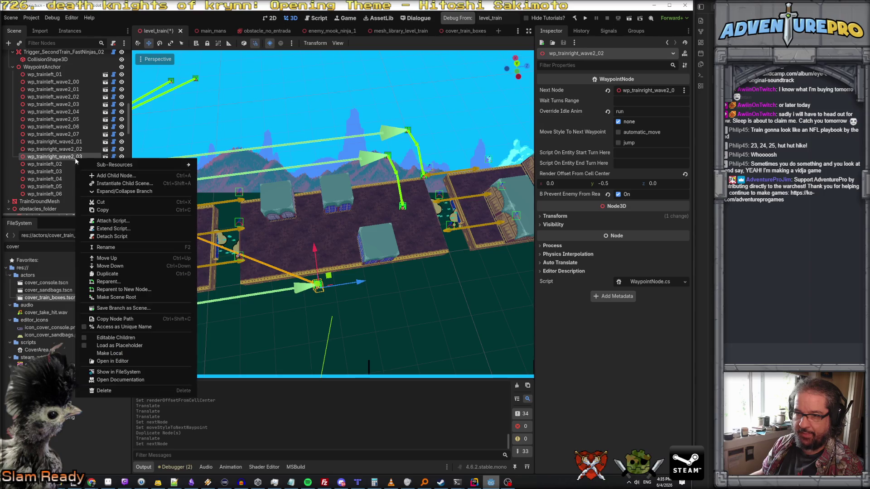
pyautogui.click(117, 273)
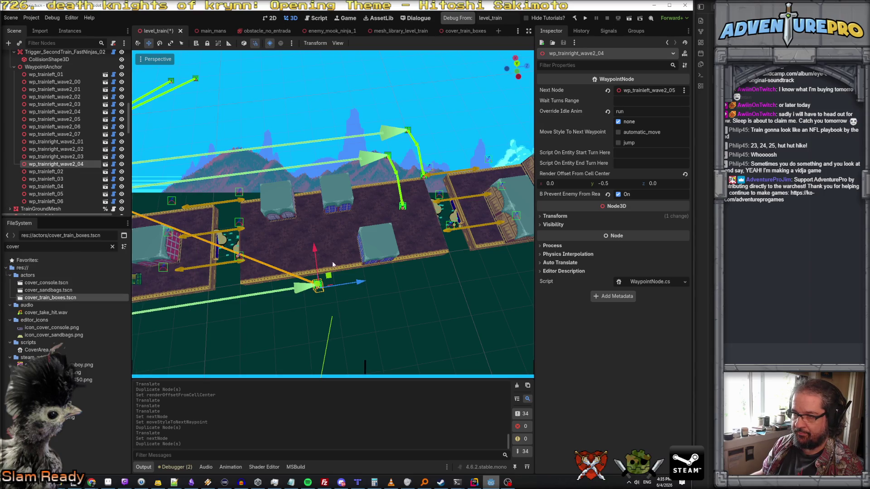
pyautogui.moveTo(315, 248); pyautogui.dragTo(311, 202)
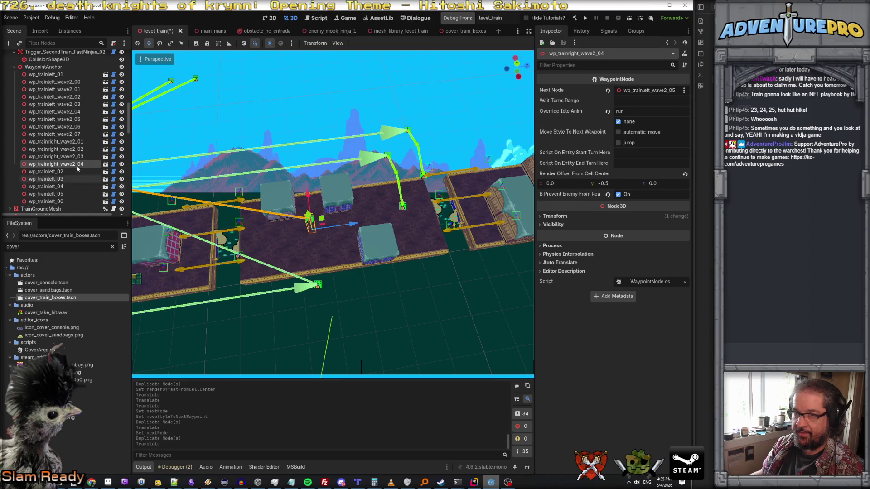
pyautogui.click(616, 182)
pyautogui.write('0')
pyautogui.press('Return')
pyautogui.click(618, 195)
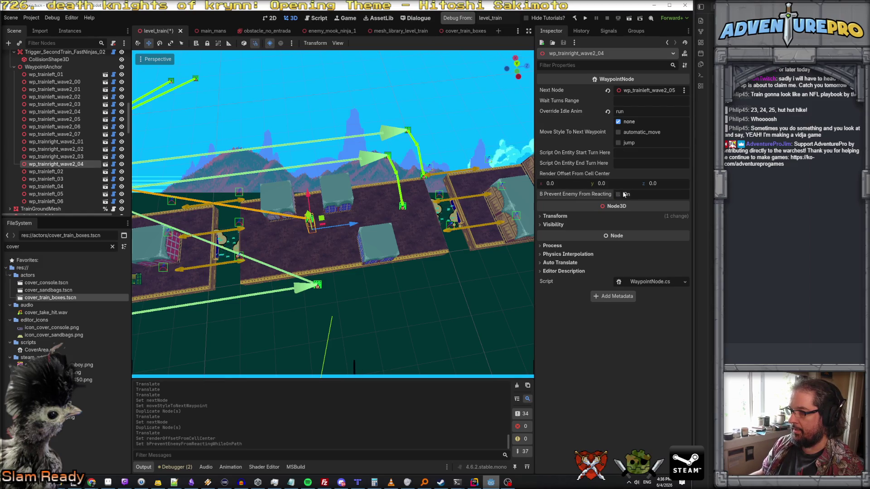
pyautogui.click(626, 144)
pyautogui.click(626, 144)
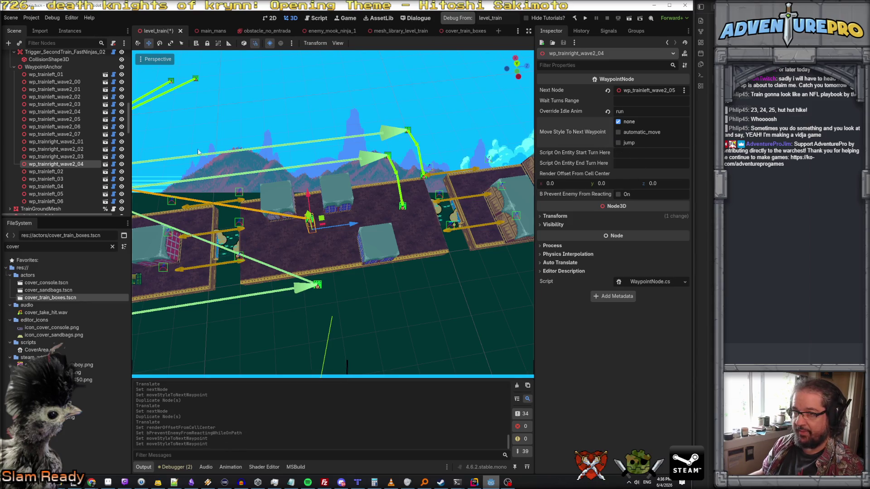
# Make wp_trainright_wave2_03 jump to its next waypoint
pyautogui.click(55, 156)
pyautogui.click(618, 142)
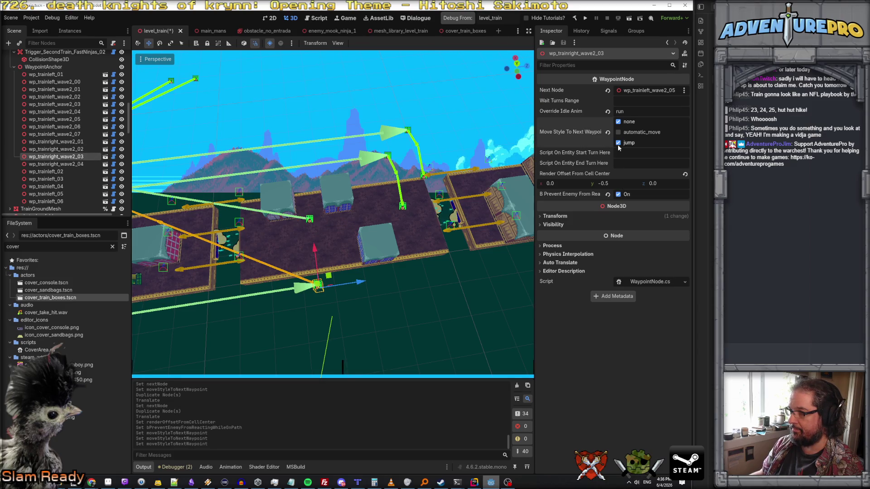
pyautogui.click(88, 164)
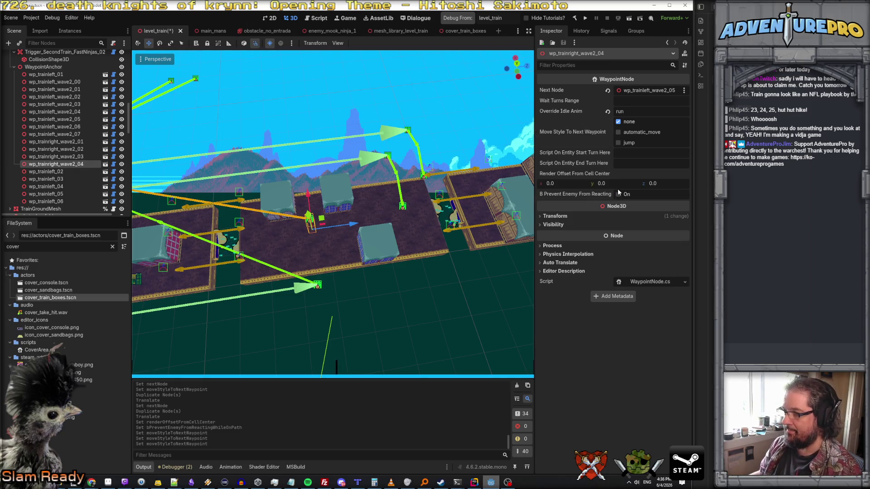
# Let enemies react on wp_trainleft_wave2_07's path
pyautogui.click(402, 206)
pyautogui.click(423, 176)
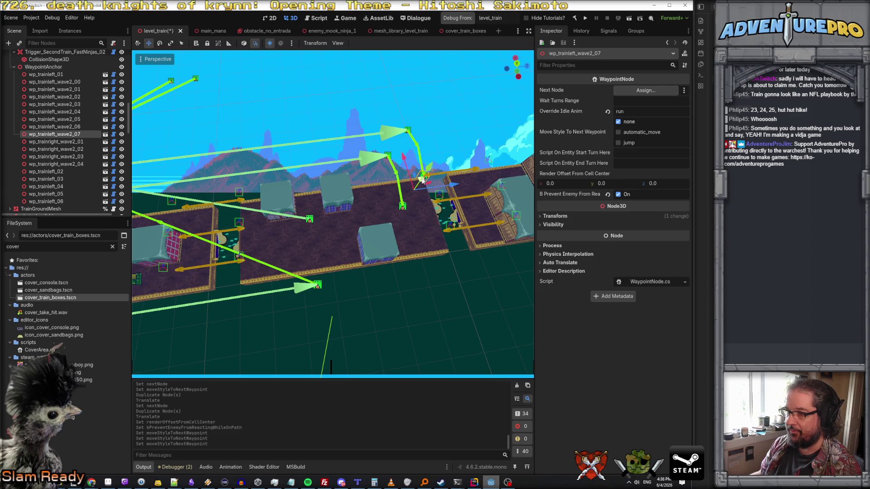
pyautogui.click(403, 206)
pyautogui.click(403, 207)
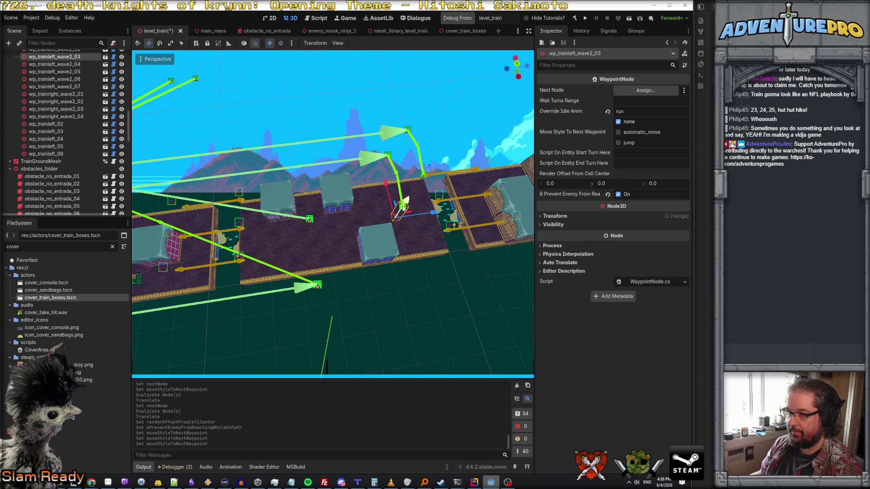
pyautogui.click(618, 195)
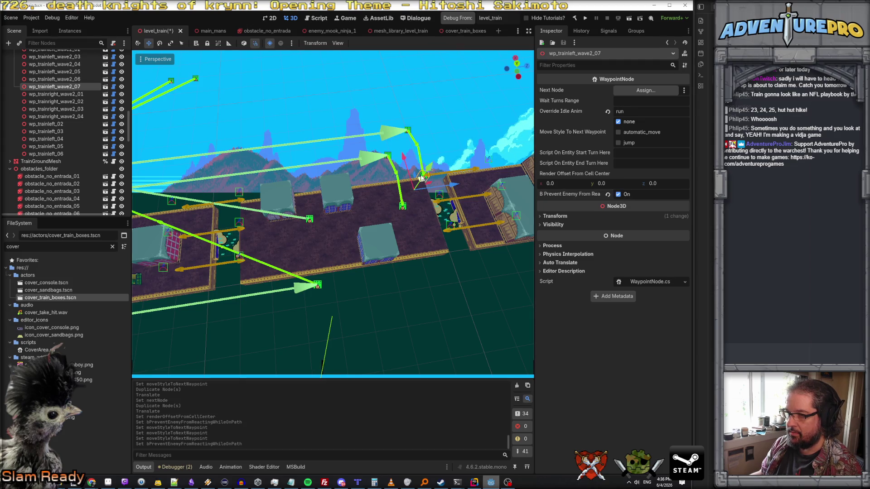
pyautogui.click(618, 195)
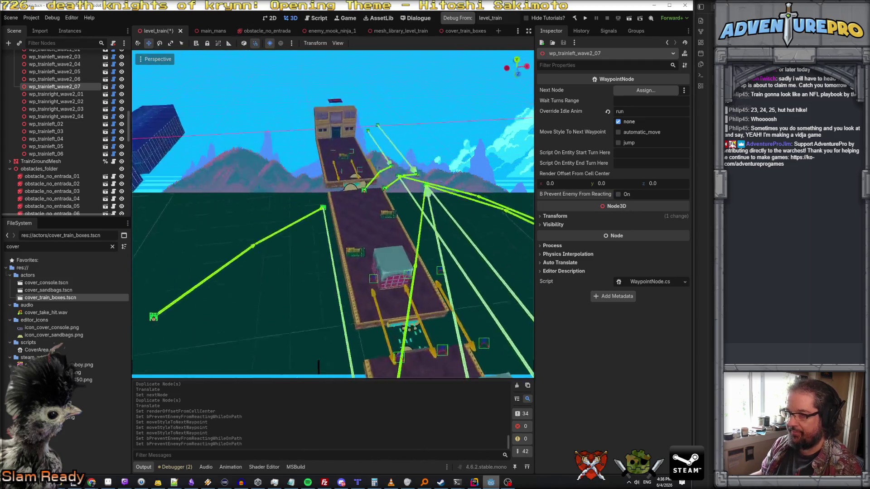
pyautogui.click(410, 267)
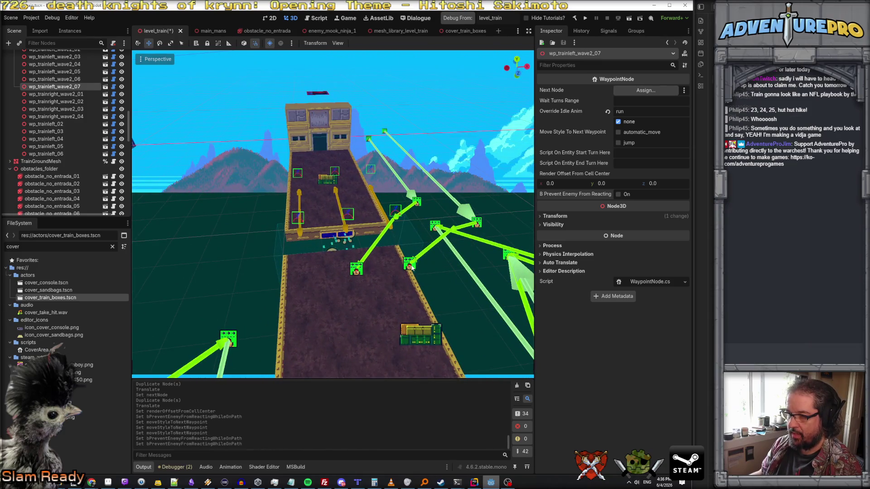
pyautogui.click(356, 268)
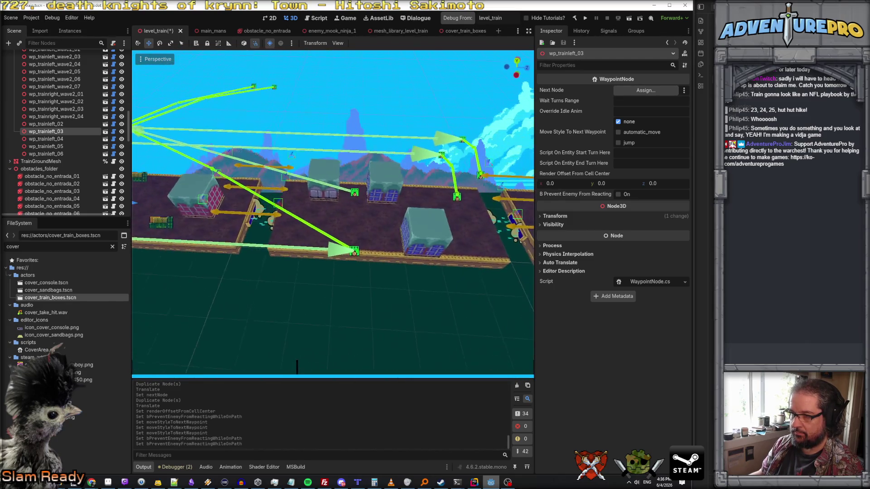
# Set wp_trainright_wave2_04 as wp_trainright_wave2_03's Next Node
pyautogui.click(356, 252)
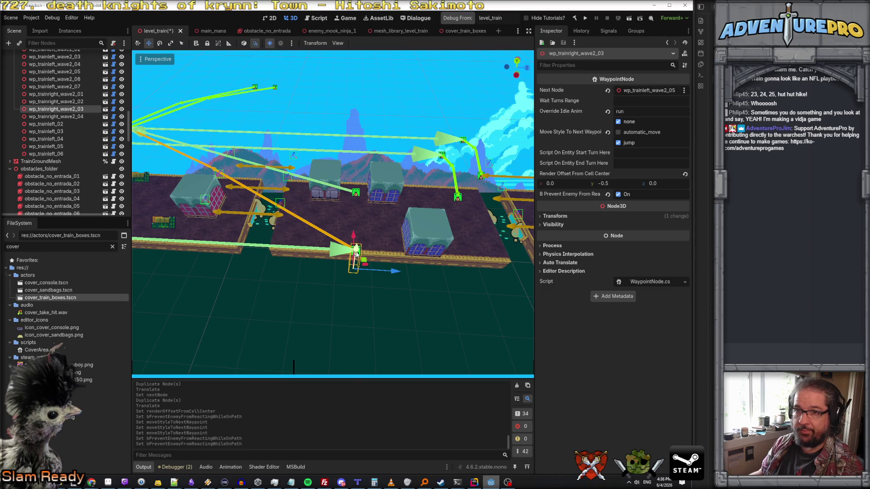
pyautogui.moveTo(83, 117); pyautogui.dragTo(637, 91)
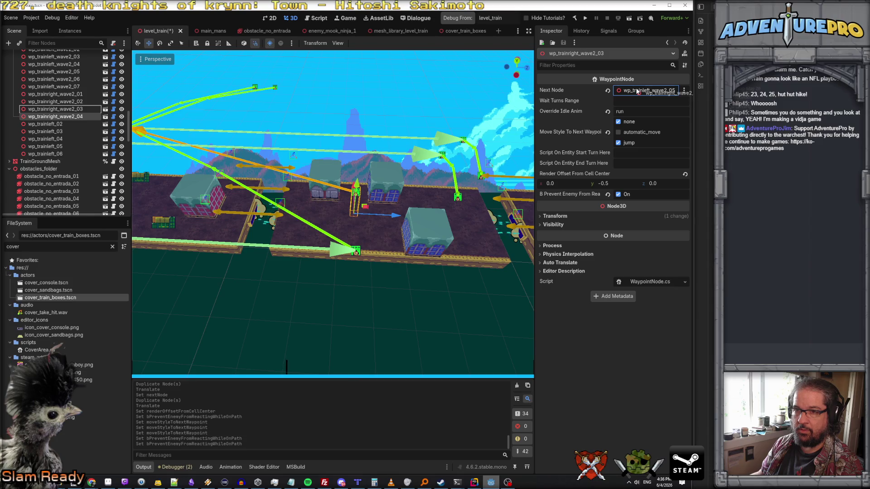
pyautogui.moveTo(637, 91); pyautogui.dragTo(638, 91)
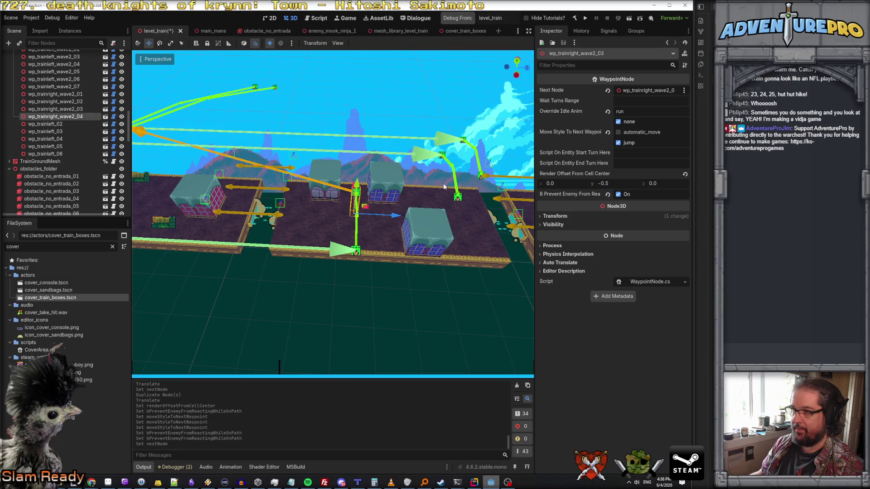
# Clear wp_trainright_wave2_04's Next Node and view the train cars from the side
pyautogui.click(77, 116)
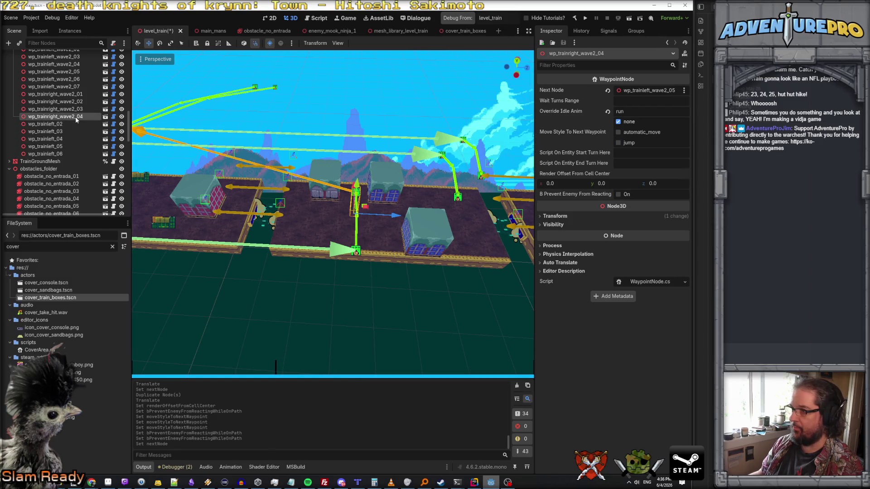
pyautogui.click(608, 91)
pyautogui.moveTo(444, 257); pyautogui.dragTo(363, 235)
pyautogui.moveTo(441, 254); pyautogui.dragTo(441, 254)
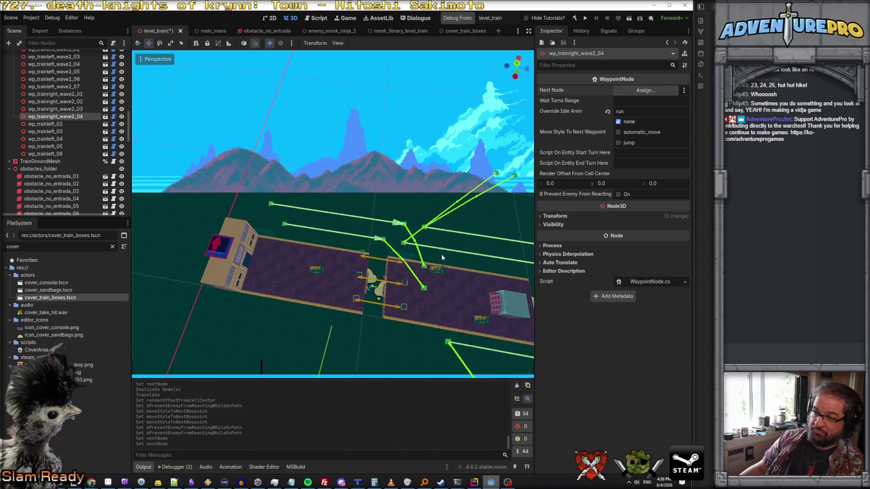
pyautogui.moveTo(415, 194)
pyautogui.mouseDown()
pyautogui.moveTo(365, 200)
pyautogui.moveTo(411, 193)
pyautogui.mouseUp()
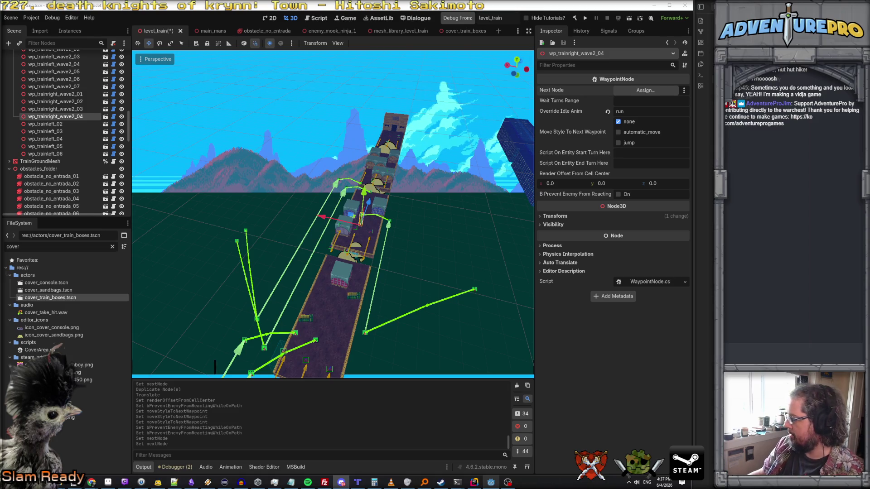
pyautogui.click(448, 244)
# Duplicate waypoints wp_trainright_wave2_01 through 04 as copies 05–08
pyautogui.moveTo(448, 245); pyautogui.dragTo(440, 235)
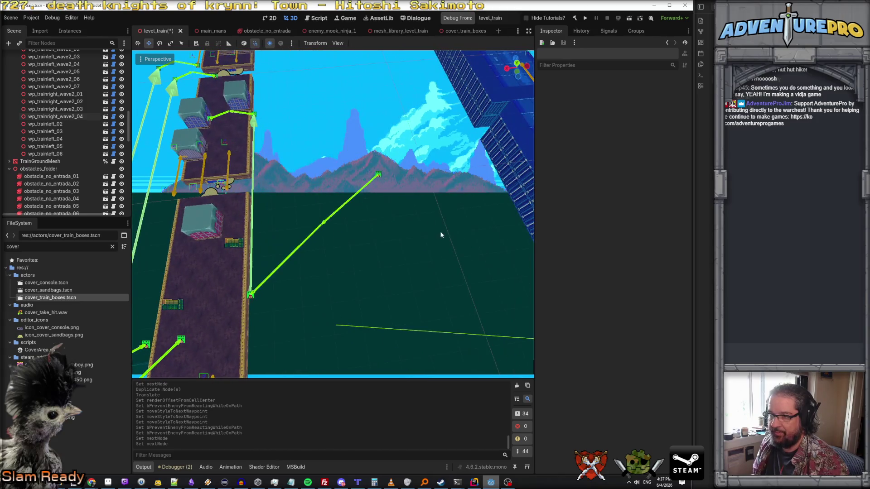
pyautogui.click(378, 175)
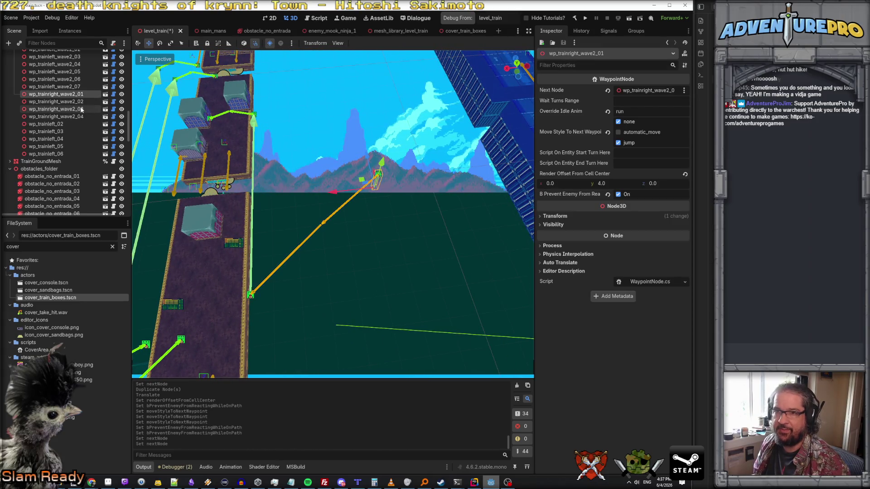
pyautogui.keyDown('shift'); pyautogui.click(77, 119); pyautogui.keyUp('shift')
pyautogui.rightClick(77, 119)
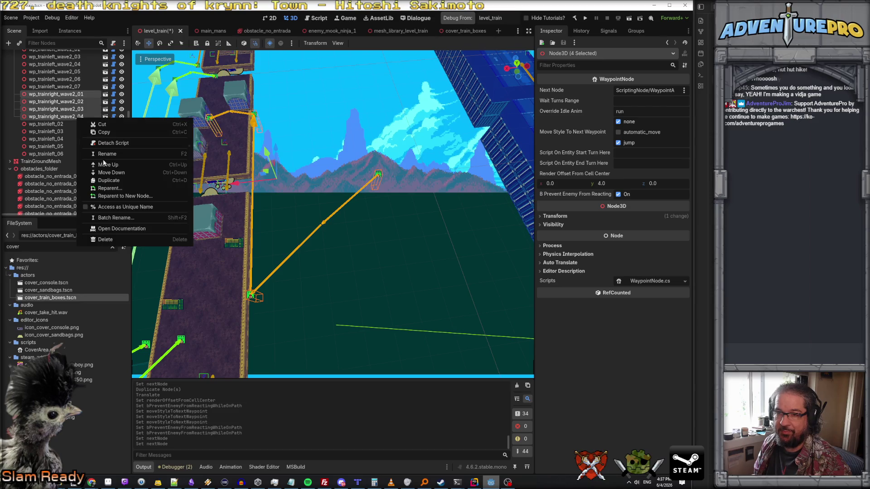
pyautogui.click(112, 181)
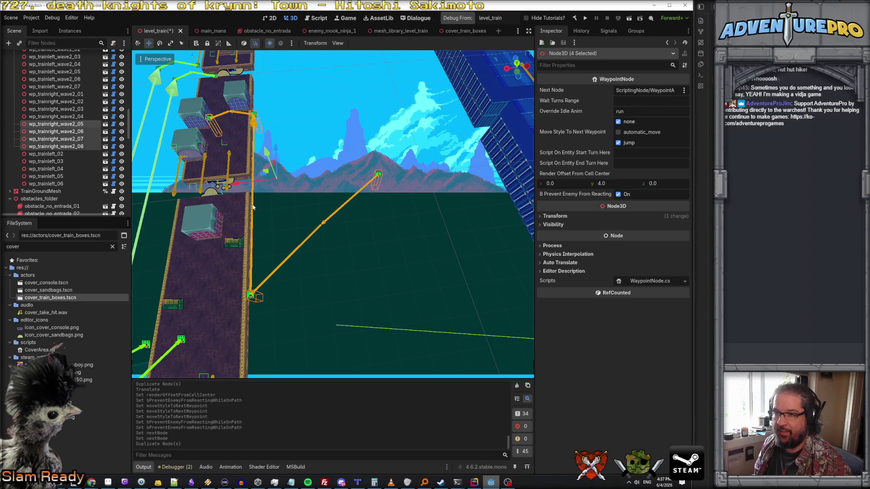
# Shift the copies one unit along X and one along Z, undoing an accidental raise
pyautogui.moveTo(240, 183); pyautogui.dragTo(255, 182)
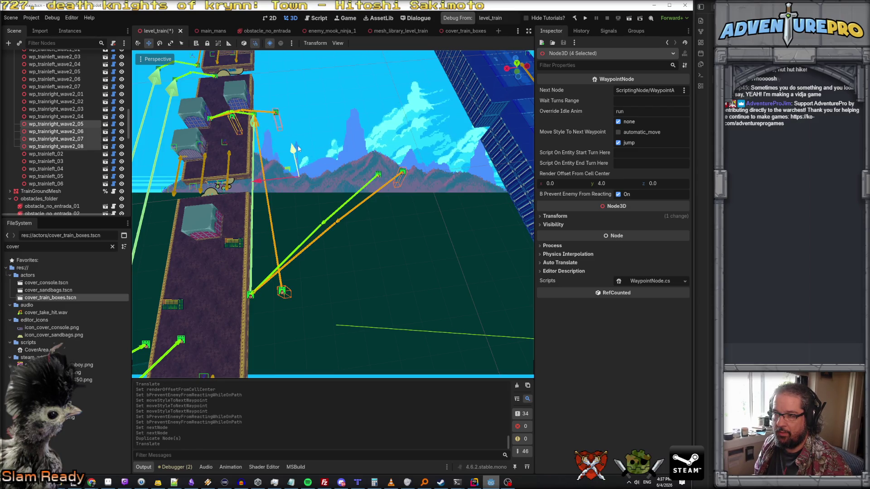
pyautogui.moveTo(297, 145); pyautogui.dragTo(296, 133)
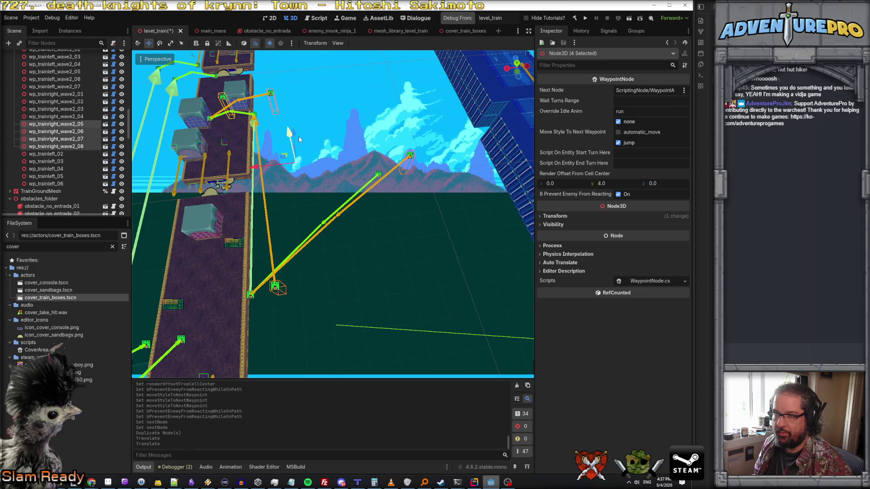
pyautogui.hotkey('ctrl', 'z')
pyautogui.moveTo(305, 146); pyautogui.dragTo(306, 116)
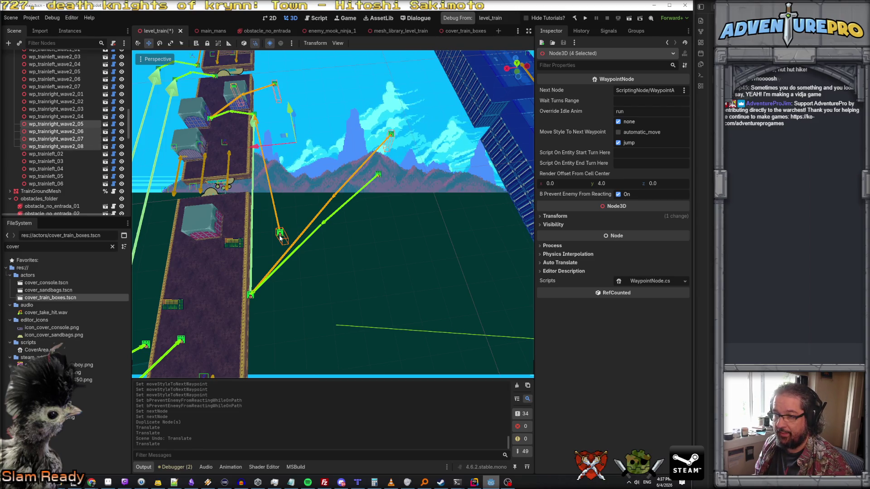
# Lower wave2_06 onto the track and set it as wave2_05's Next Node
pyautogui.click(74, 132)
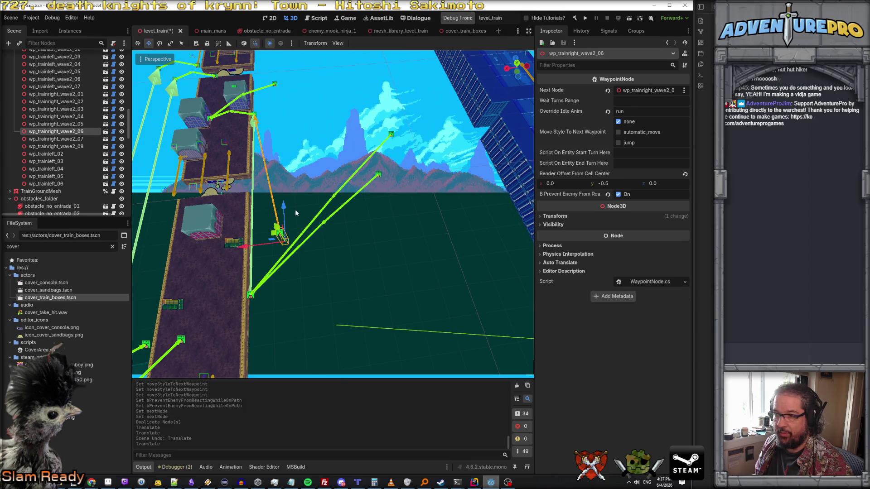
pyautogui.moveTo(283, 205); pyautogui.dragTo(284, 281)
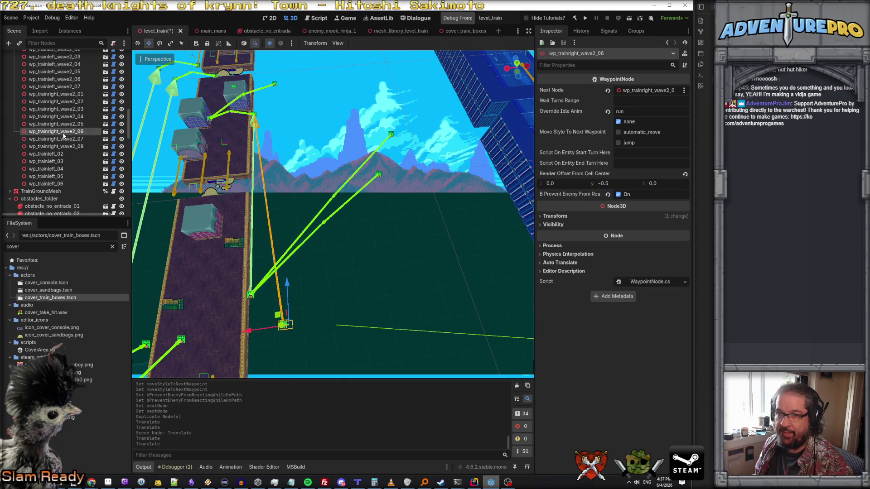
pyautogui.click(70, 124)
pyautogui.moveTo(64, 131); pyautogui.dragTo(638, 87)
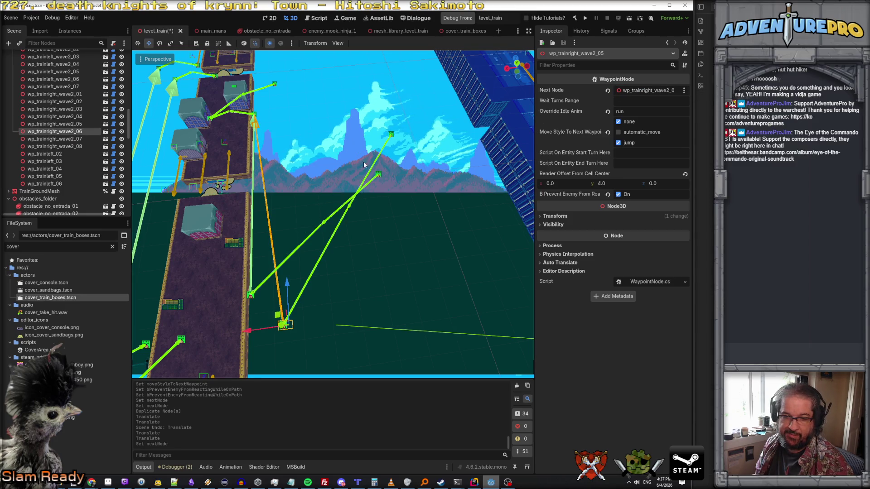
# Link wave2_06 to wave2_07 and wave2_07 to wave2_08 via Next Node
pyautogui.click(75, 140)
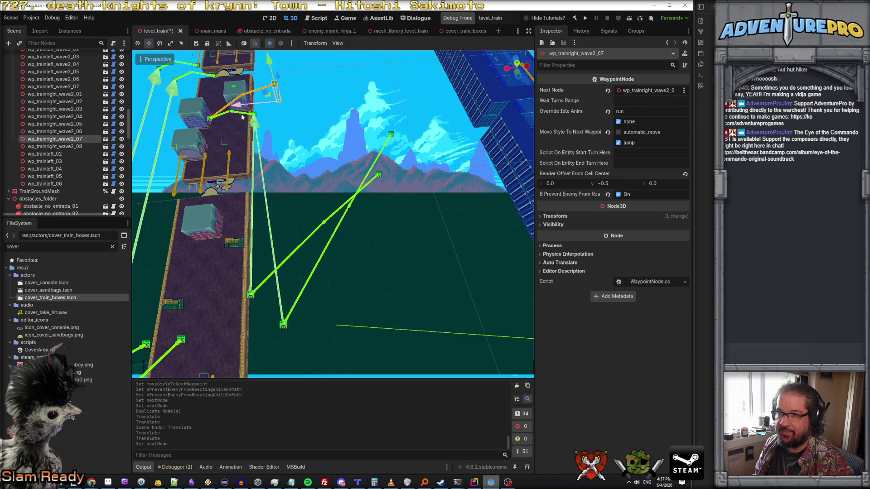
pyautogui.click(68, 131)
pyautogui.moveTo(68, 139); pyautogui.dragTo(652, 92)
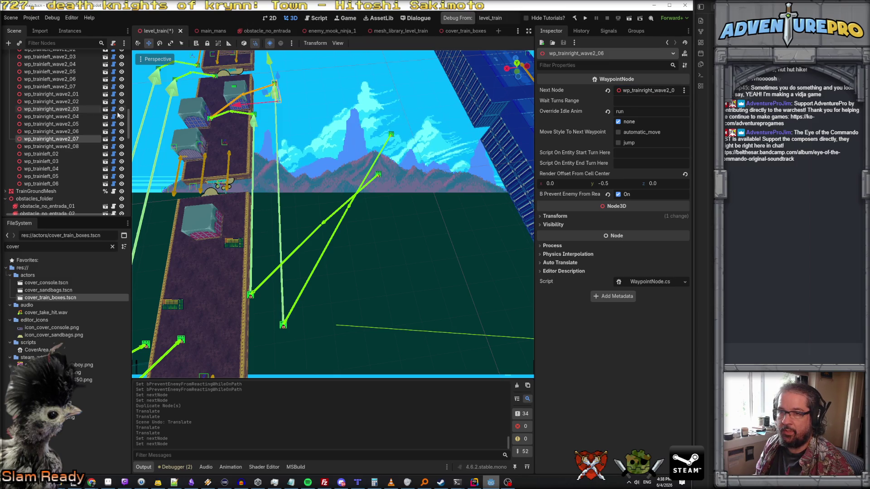
pyautogui.click(69, 132)
pyautogui.click(68, 139)
pyautogui.moveTo(68, 146); pyautogui.dragTo(643, 93)
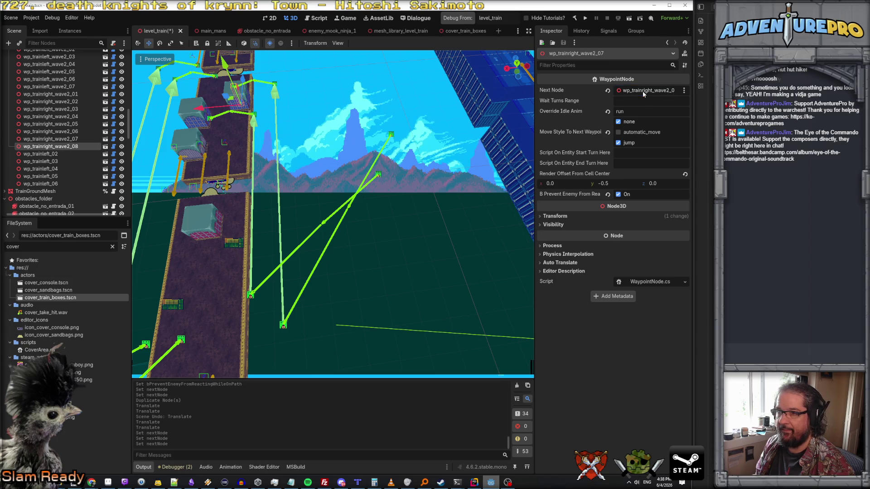
# Move waypoint wave2_07 one unit back along Z
pyautogui.moveTo(354, 117); pyautogui.dragTo(383, 153)
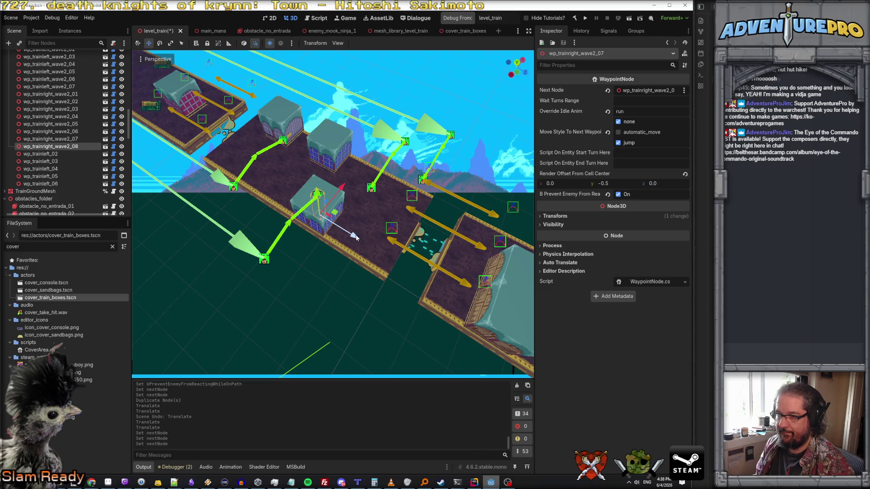
pyautogui.moveTo(357, 235); pyautogui.dragTo(321, 219)
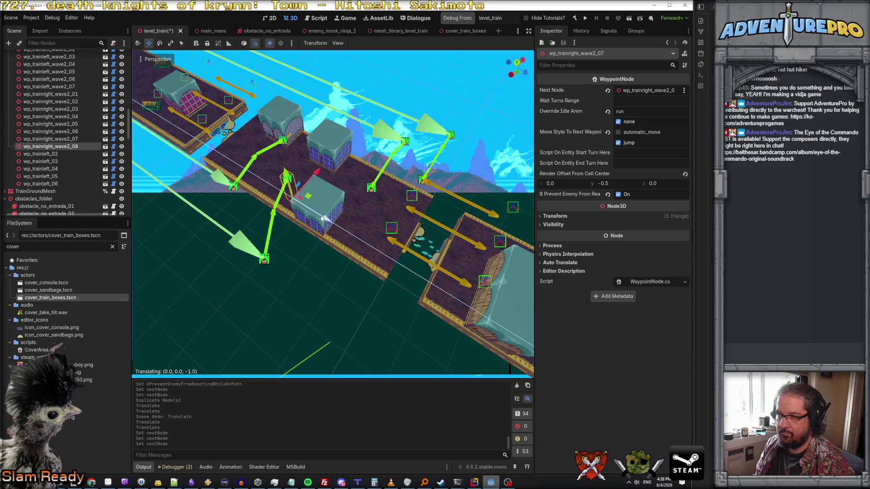
pyautogui.moveTo(336, 268); pyautogui.dragTo(336, 267)
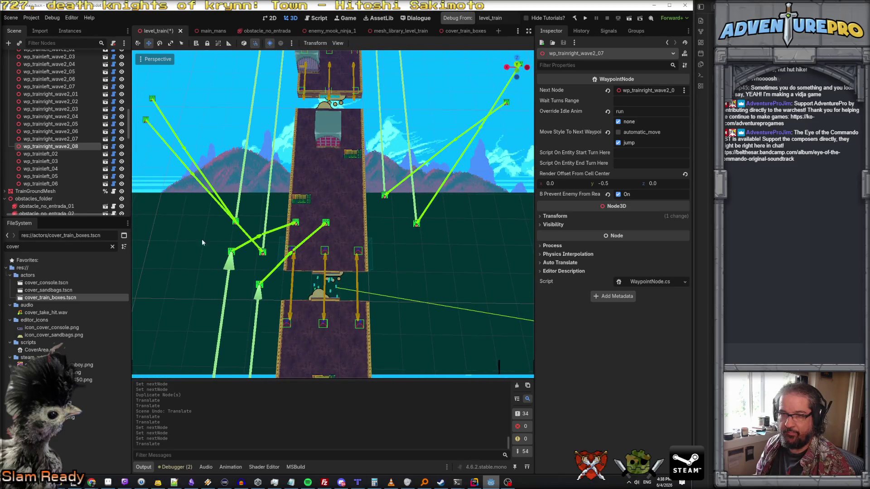
# Unhide fastrunner ninjas left_03 and left_04 and select left_04
pyautogui.scroll(-10, 77, 170)
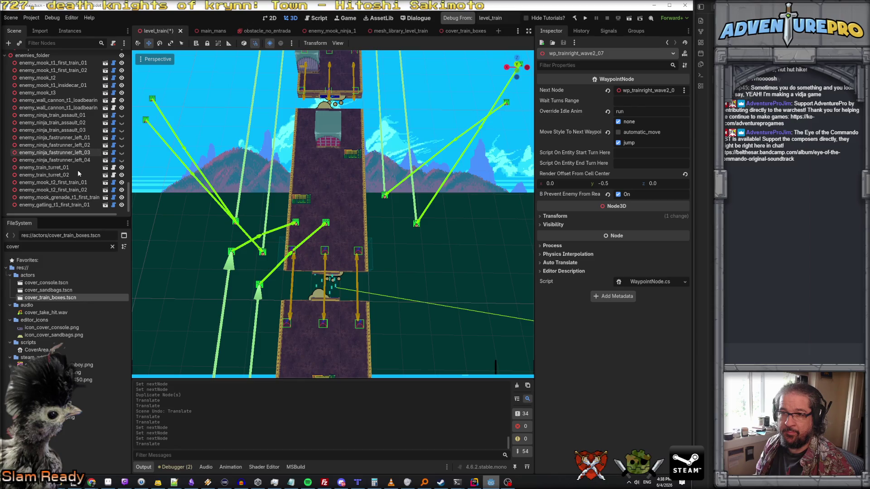
pyautogui.click(122, 153)
pyautogui.click(121, 160)
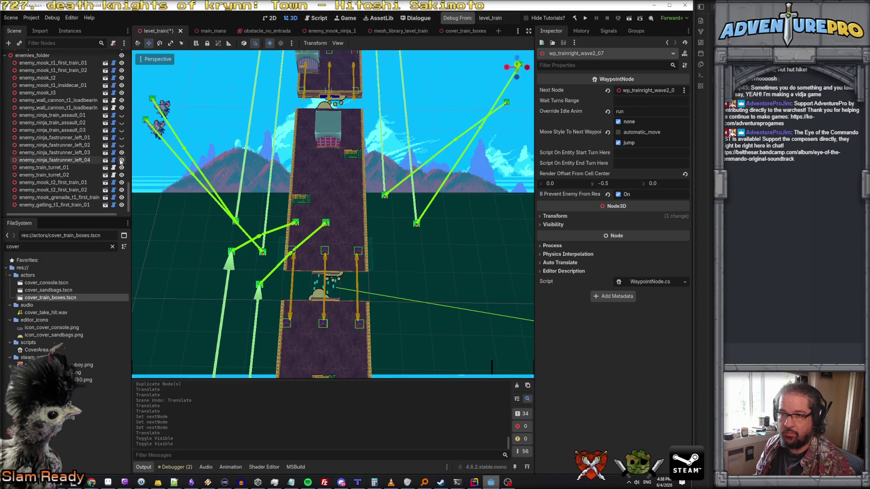
pyautogui.click(75, 153)
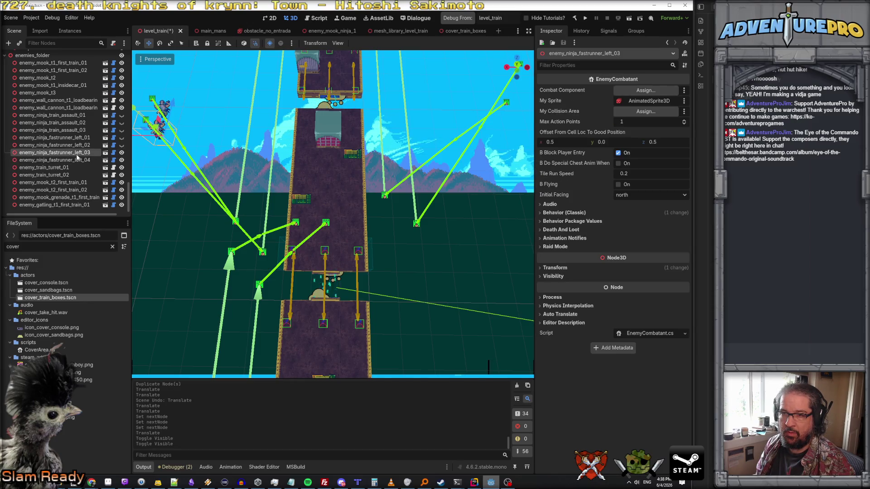
pyautogui.click(80, 160)
# Duplicate left_04 as enemy_ninja_fastrunner_right_01 and move it sideways along X
pyautogui.rightClick(79, 161)
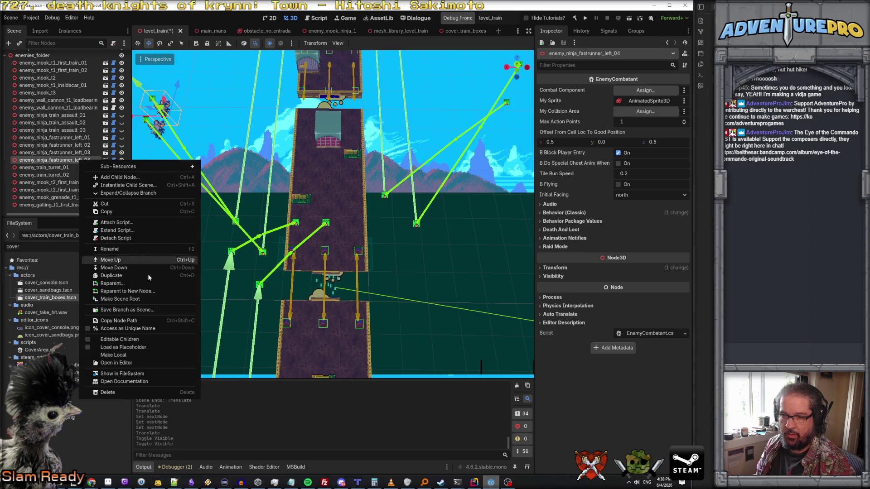
pyautogui.click(114, 275)
pyautogui.click(82, 167)
pyautogui.click(82, 168)
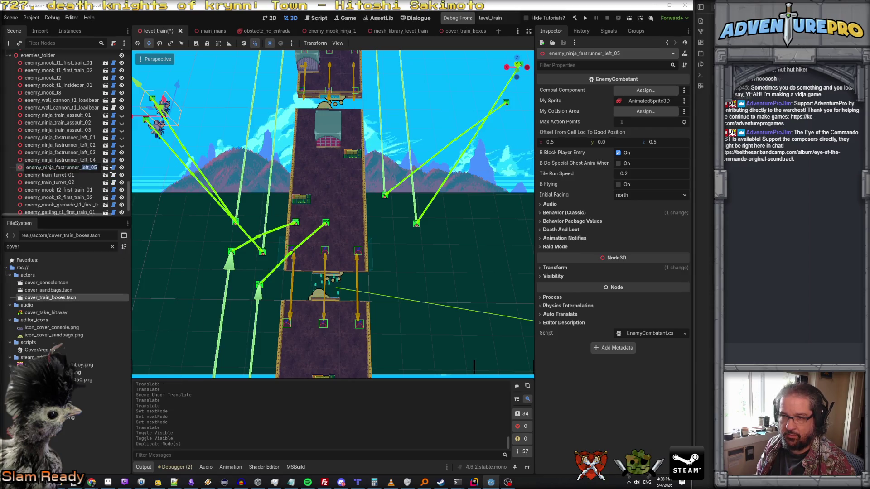
pyautogui.write('t_01')
pyautogui.press('Return')
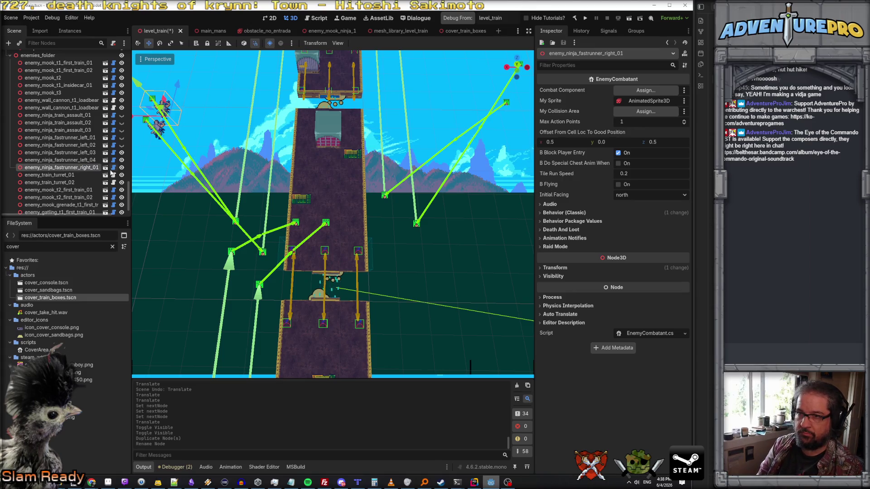
pyautogui.scroll(-2, 204, 119)
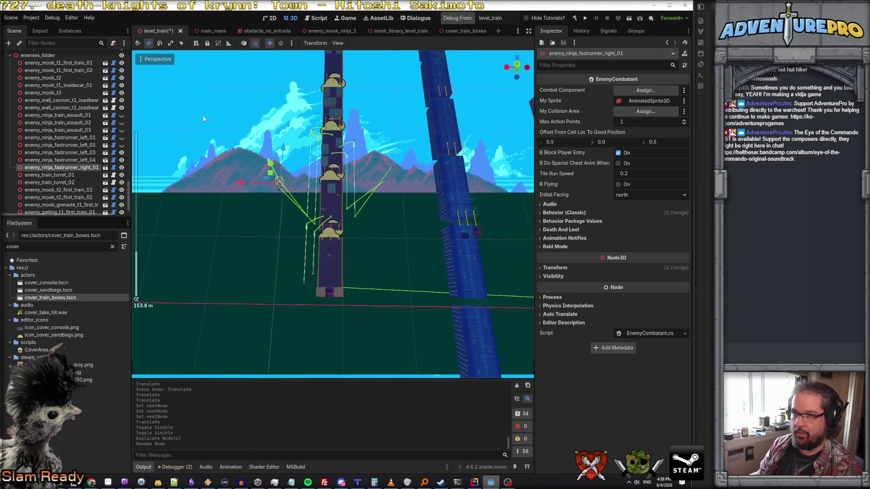
pyautogui.scroll(-2, 230, 143)
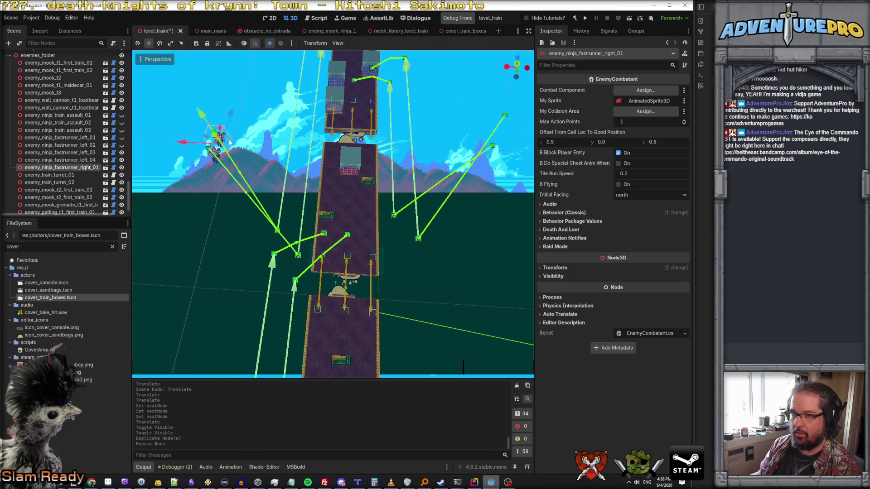
pyautogui.moveTo(179, 143); pyautogui.dragTo(432, 165)
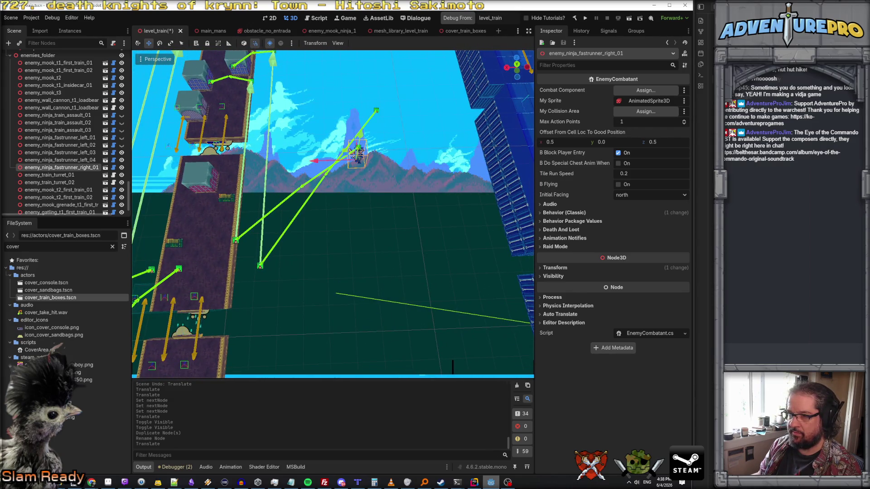
# Duplicate right_01 as right_02 and move it onto the train-right waypoint path
pyautogui.rightClick(80, 170)
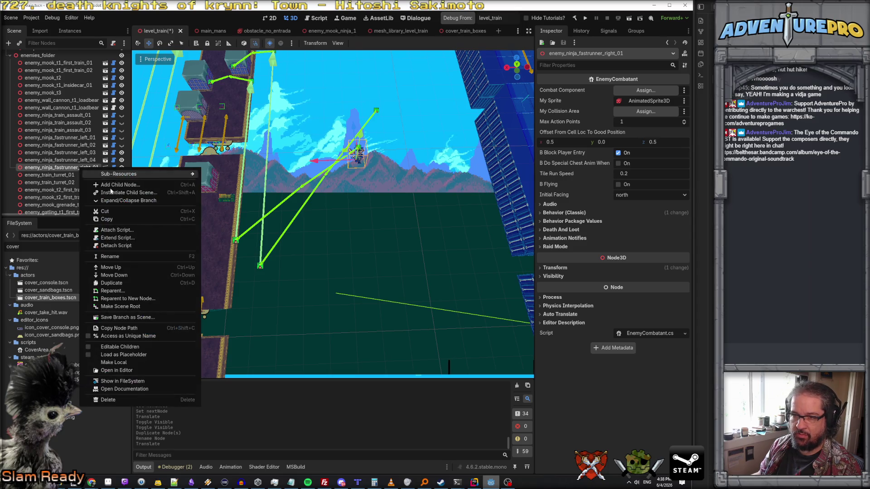
pyautogui.click(127, 286)
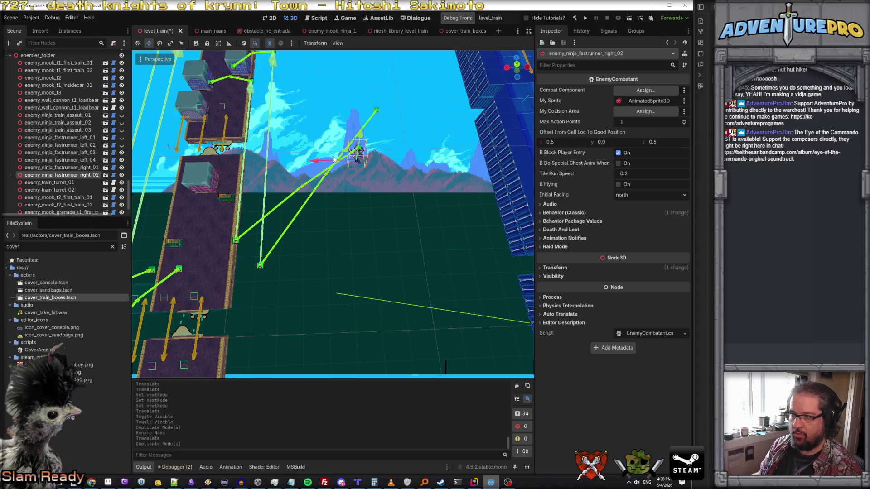
pyautogui.moveTo(317, 164); pyautogui.dragTo(348, 166)
pyautogui.moveTo(391, 125)
pyautogui.mouseDown()
pyautogui.moveTo(390, 88)
pyautogui.moveTo(378, 123)
pyautogui.moveTo(365, 124)
pyautogui.mouseUp()
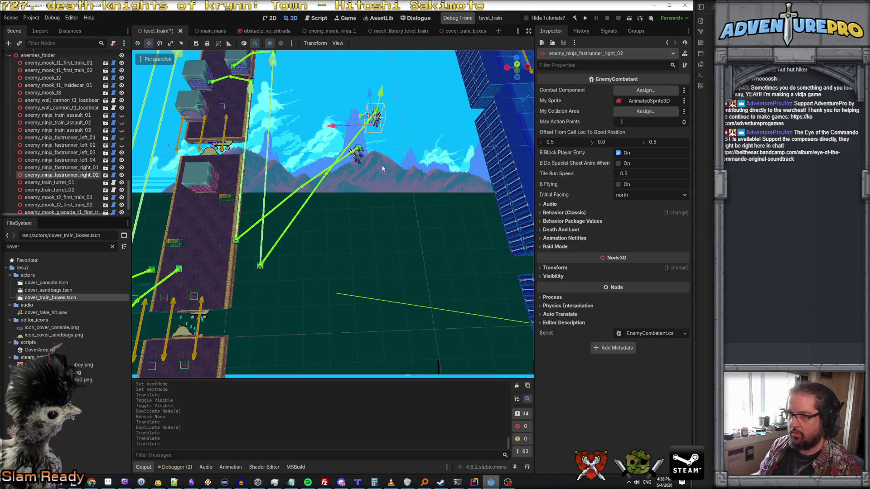
# Hide the left_04, right_01 and right_02 fastrunners and select waypoint wp_trainright_wave2_01
pyautogui.click(122, 175)
pyautogui.click(121, 167)
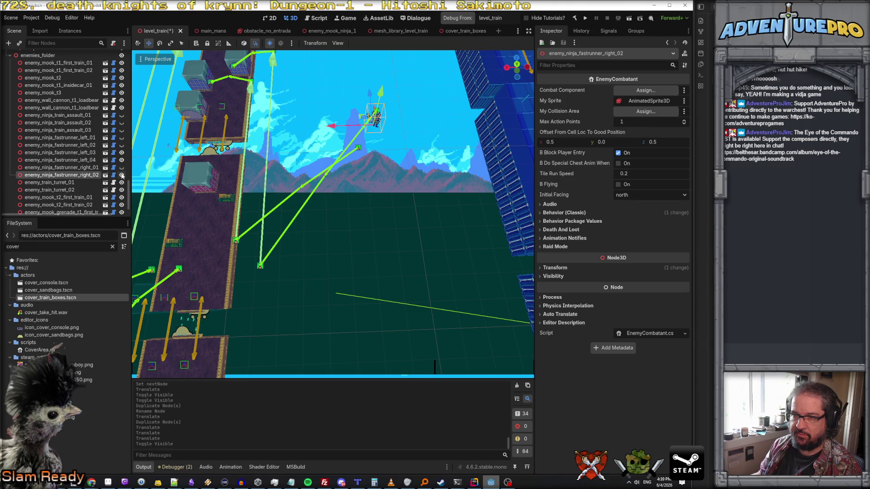
pyautogui.click(121, 160)
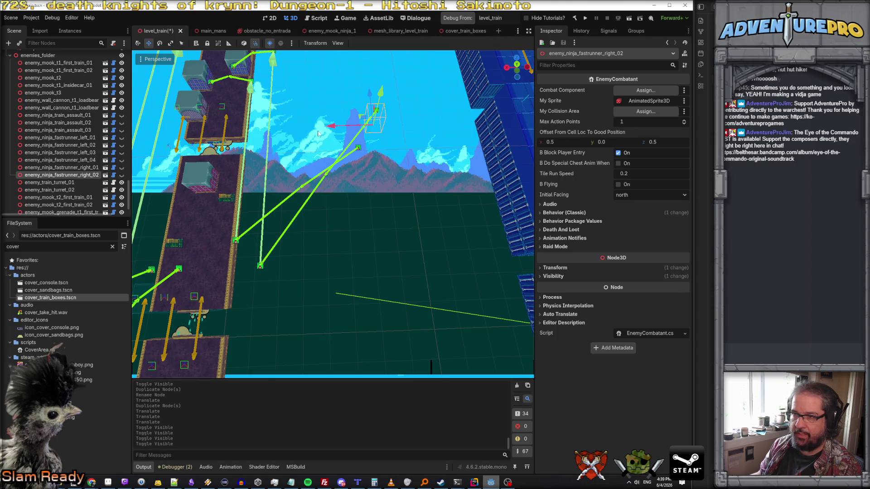
pyautogui.click(357, 148)
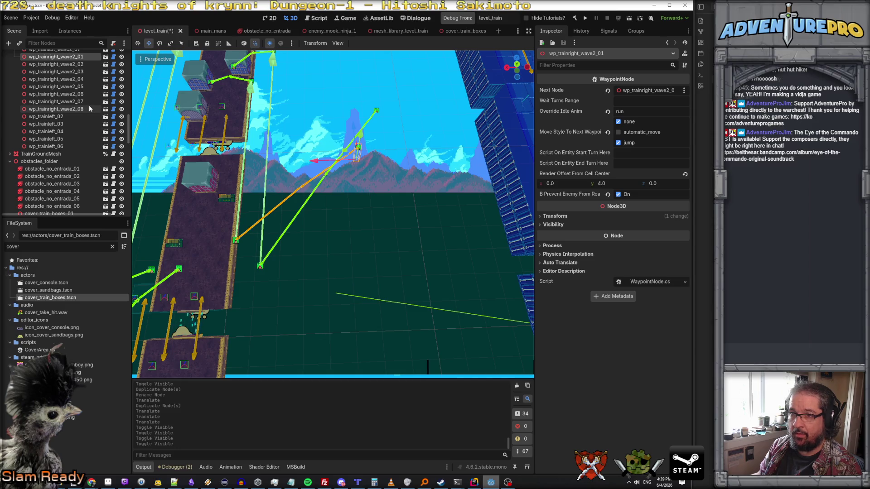
# Inspect waypoints wp_trainright_wave2_02 through wp_trainright_wave2_08 and their next-node links
pyautogui.click(85, 66)
pyautogui.click(82, 80)
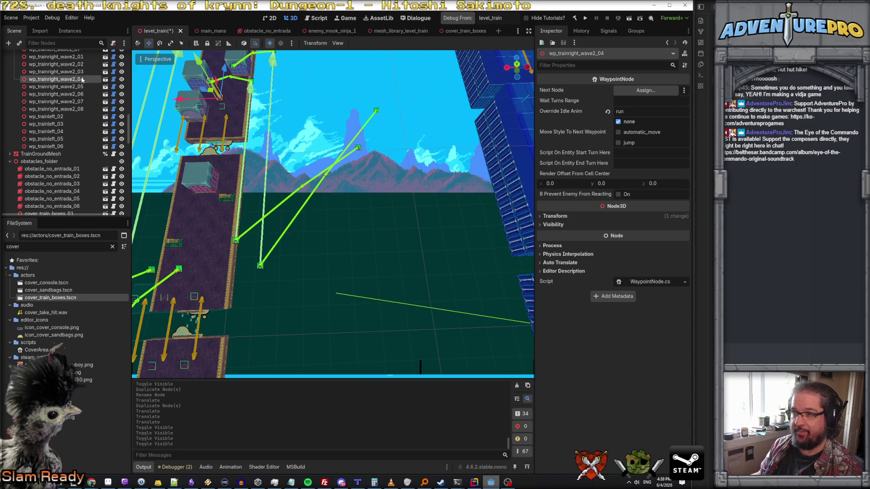
pyautogui.click(82, 72)
pyautogui.click(82, 80)
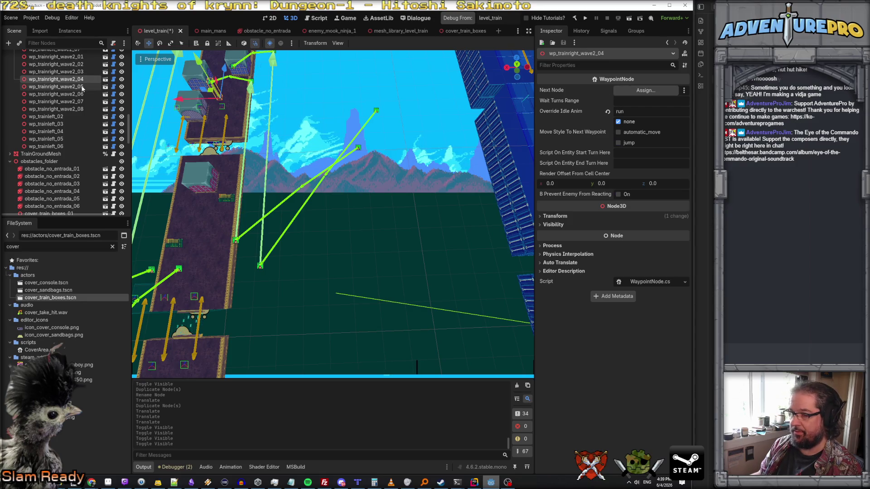
pyautogui.click(83, 87)
pyautogui.click(82, 95)
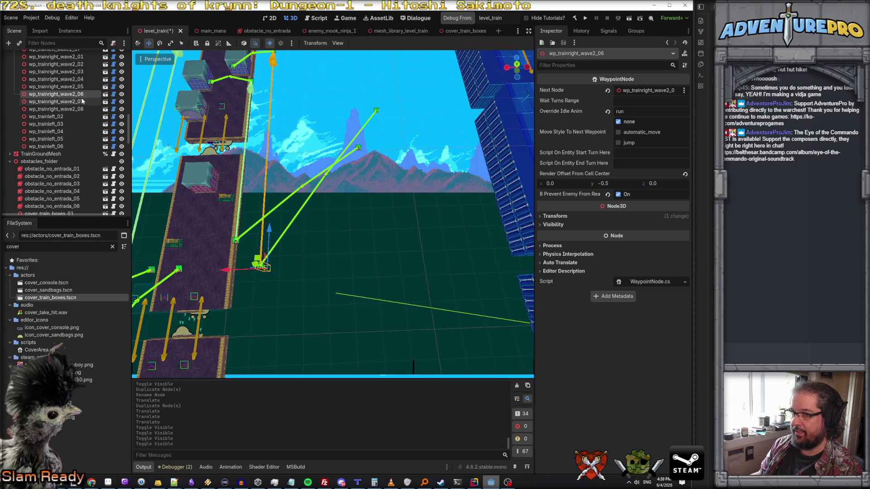
pyautogui.click(82, 101)
pyautogui.click(83, 109)
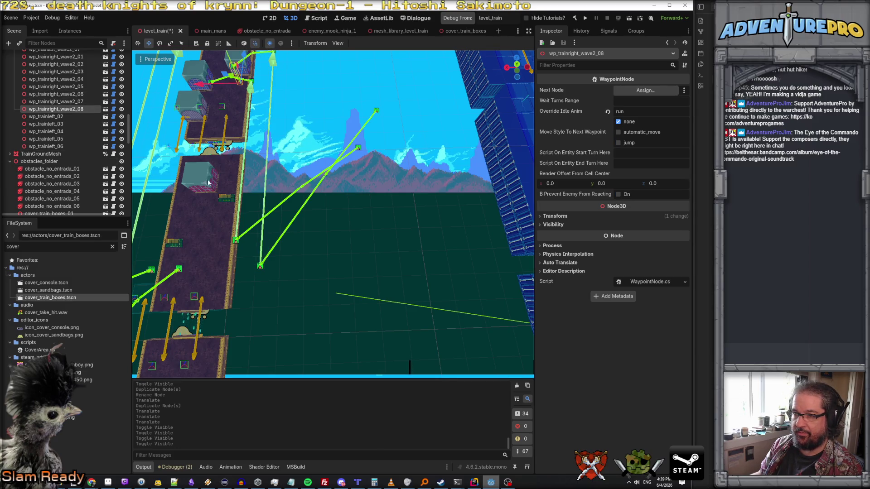
# Orbit down the train decks and select the Trigger_SecondTrain_FastNinjas_02 area
pyautogui.click(213, 299)
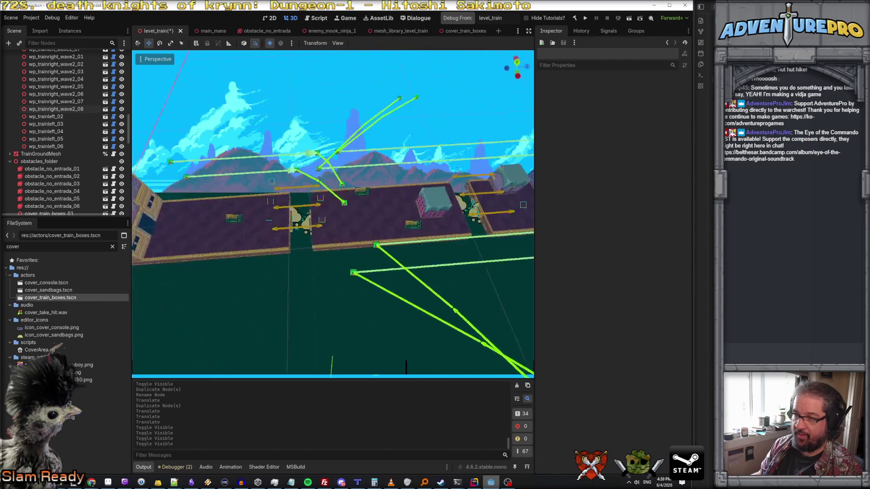
pyautogui.moveTo(333, 213); pyautogui.dragTo(298, 303)
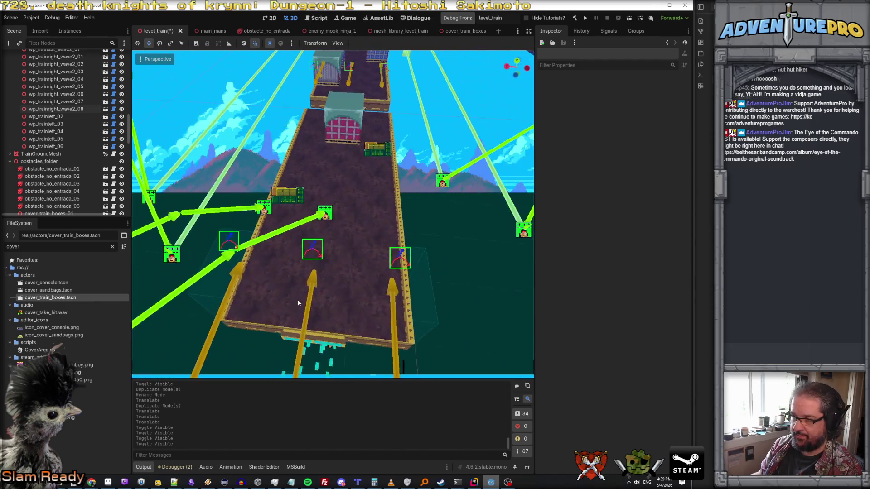
pyautogui.click(348, 293)
pyautogui.click(361, 262)
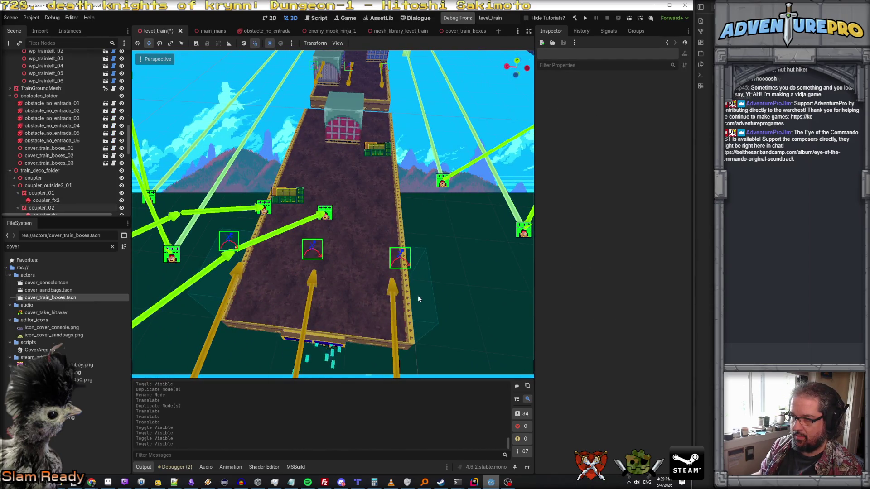
pyautogui.click(339, 300)
pyautogui.click(339, 300)
pyautogui.click(396, 311)
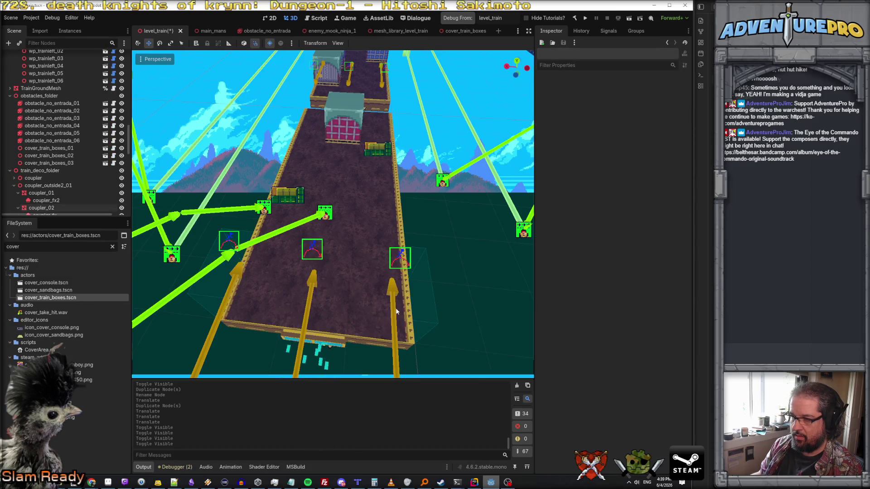
pyautogui.click(410, 310)
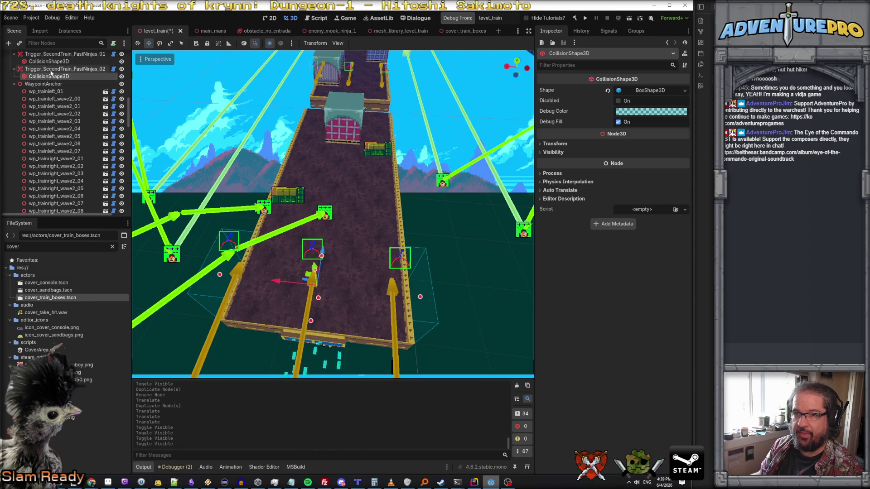
# Add two Enemies To Activate slots and assign fastrunner ninjas to slots 2 and 3
pyautogui.click(610, 196)
pyautogui.click(617, 205)
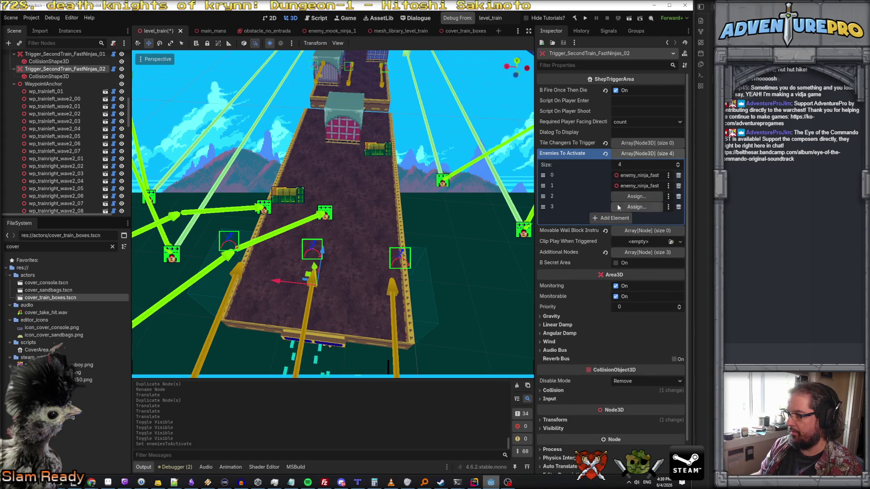
pyautogui.click(630, 197)
pyautogui.write('enemy_tr')
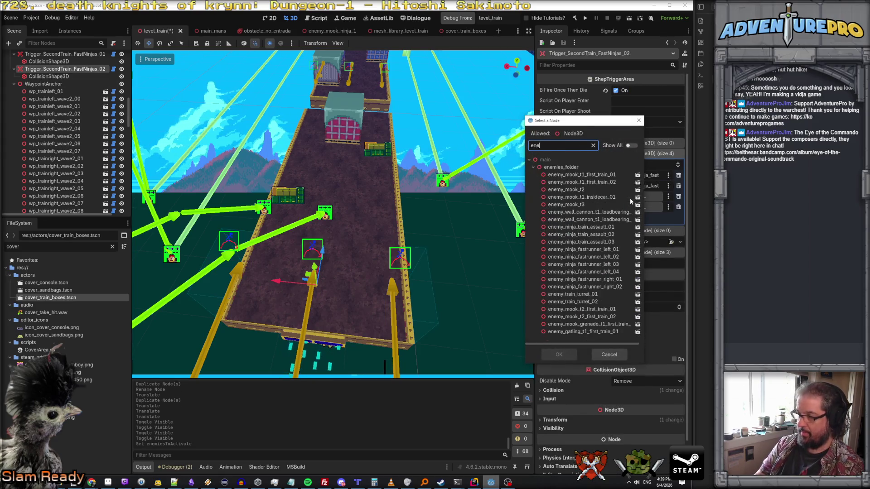
pyautogui.press('BackSpace')
pyautogui.press('BackSpace')
pyautogui.write('nin')
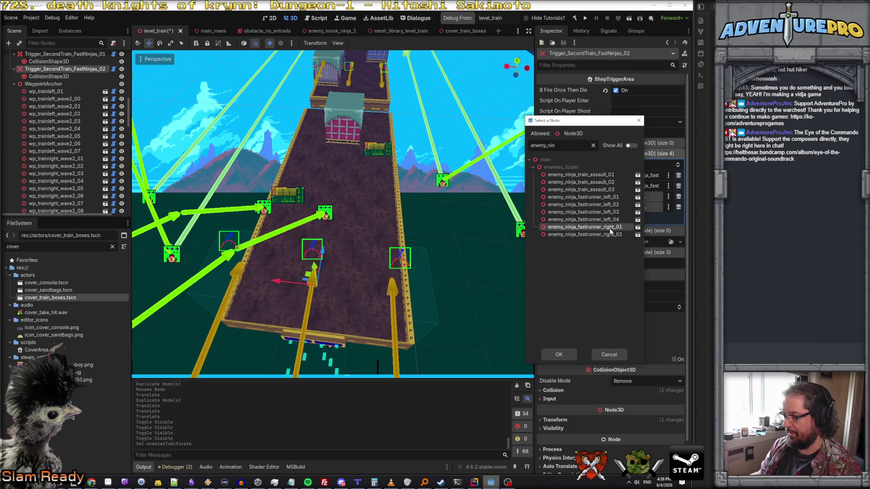
pyautogui.doubleClick(634, 211)
pyautogui.click(636, 207)
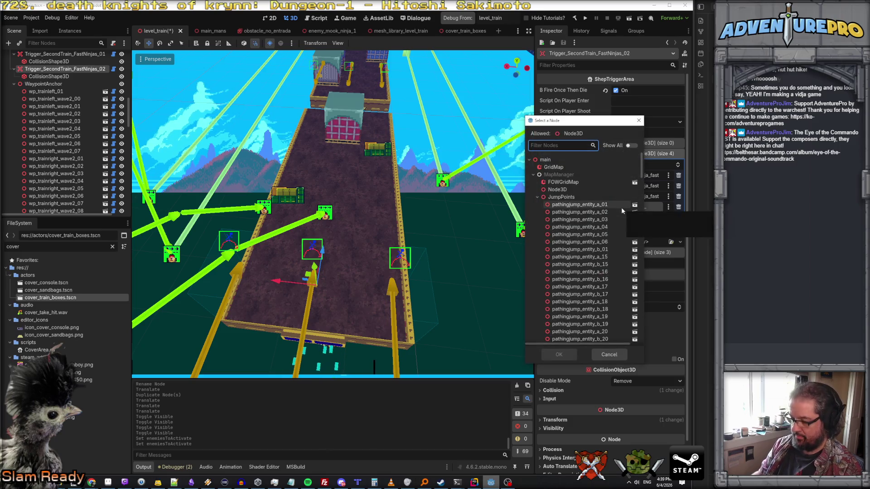
pyautogui.write('fasty')
pyautogui.press('BackSpace')
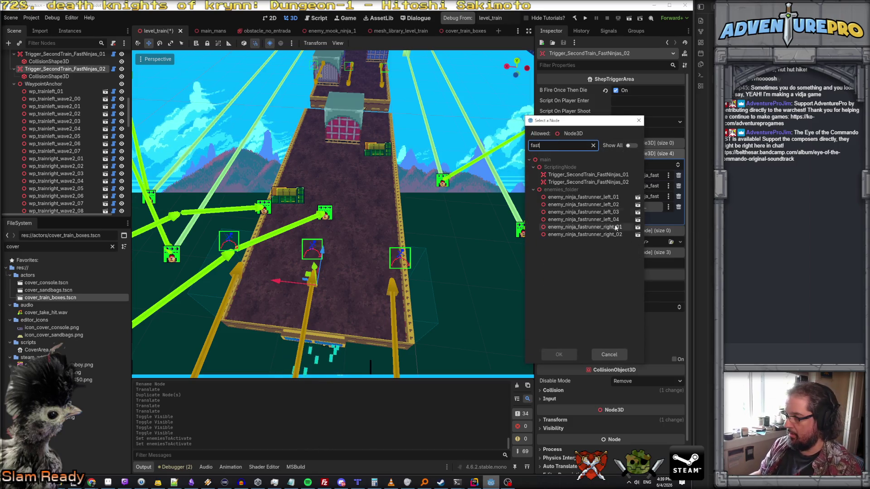
pyautogui.doubleClick(610, 233)
# Save level_train and launch the debug playtest with F5
pyautogui.hotkey('ctrl', 's')
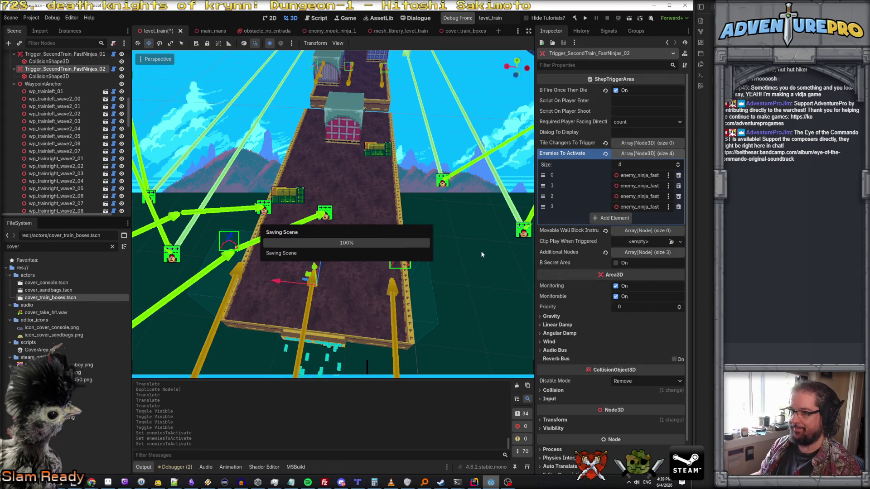
pyautogui.press('w')
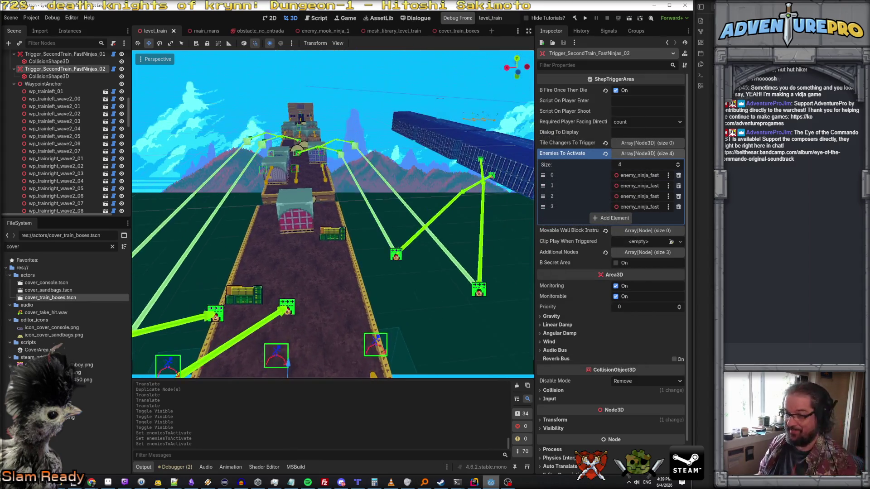
pyautogui.press('s')
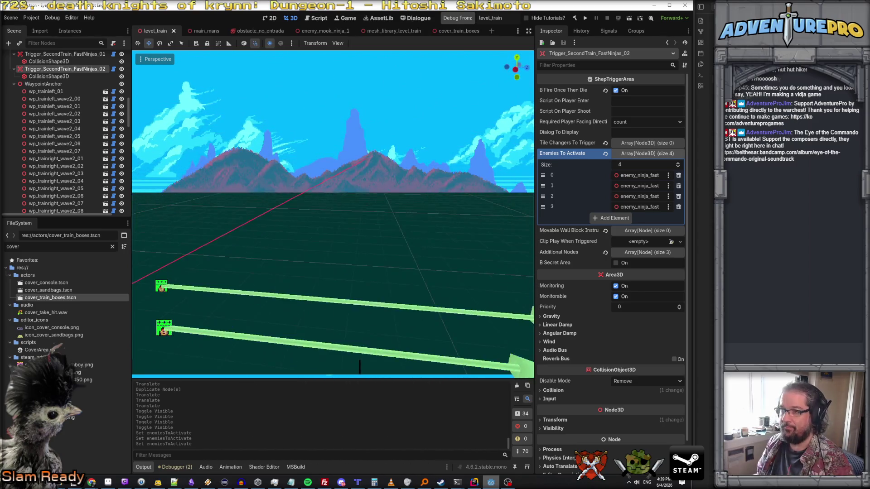
pyautogui.press('F5')
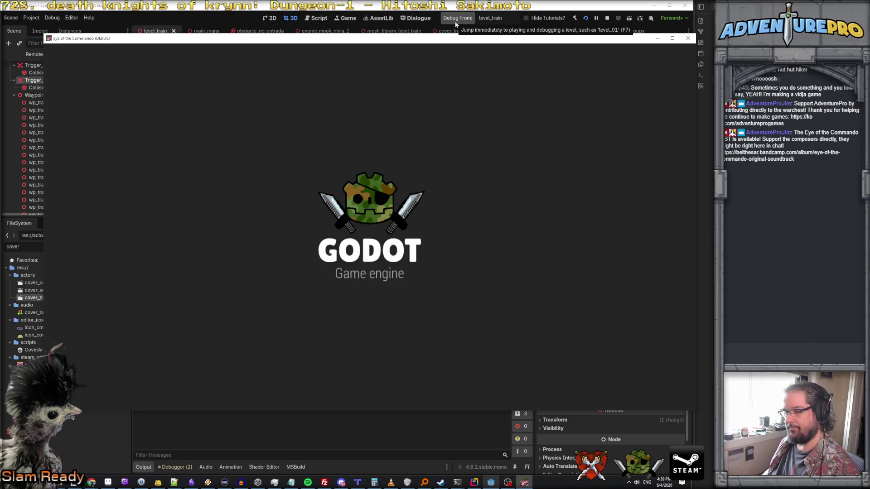
# Enable god mode with the WARGOD cheat and teleport using the T2 console command
pyautogui.write('WARGOD')
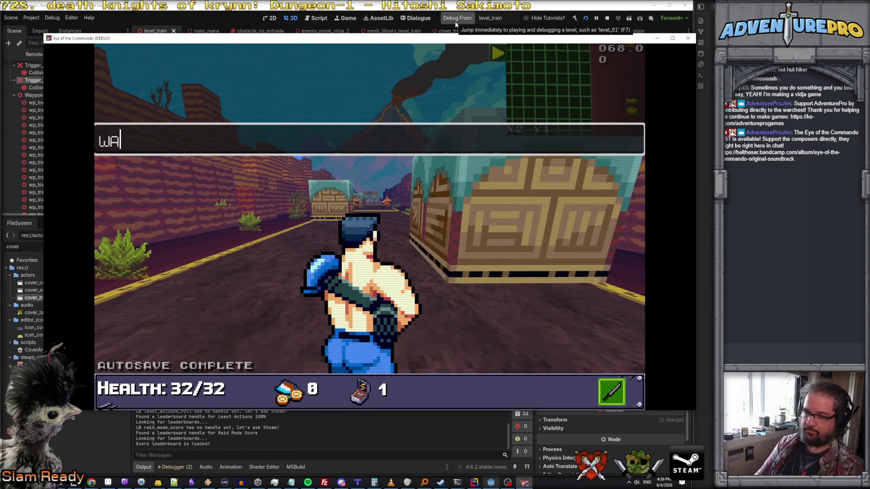
pyautogui.press('Return')
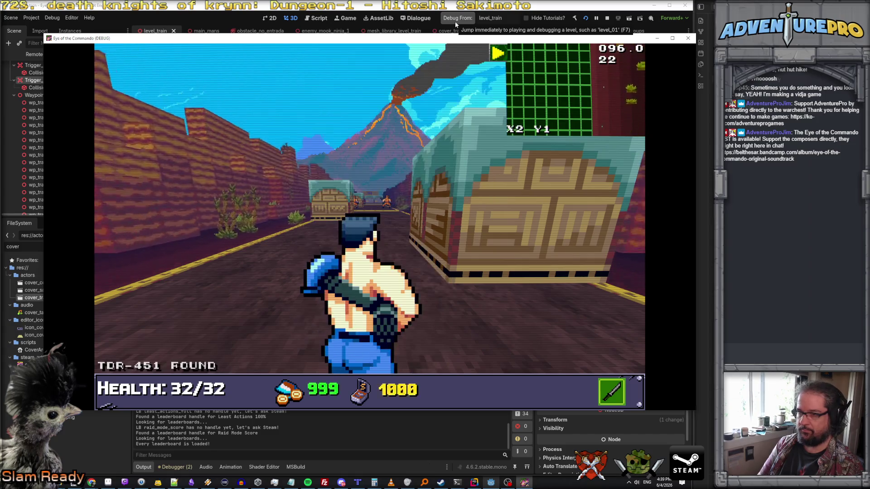
pyautogui.press('`')
pyautogui.write('TP 57')
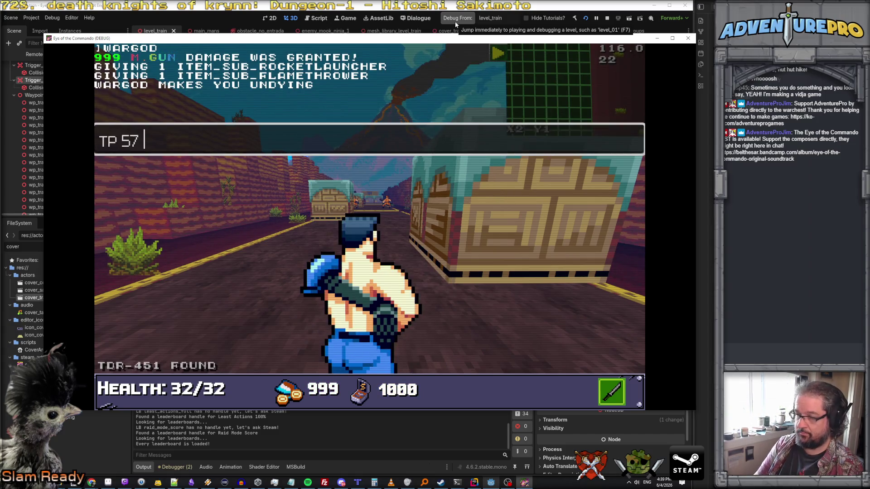
pyautogui.write('2')
pyautogui.press('Return')
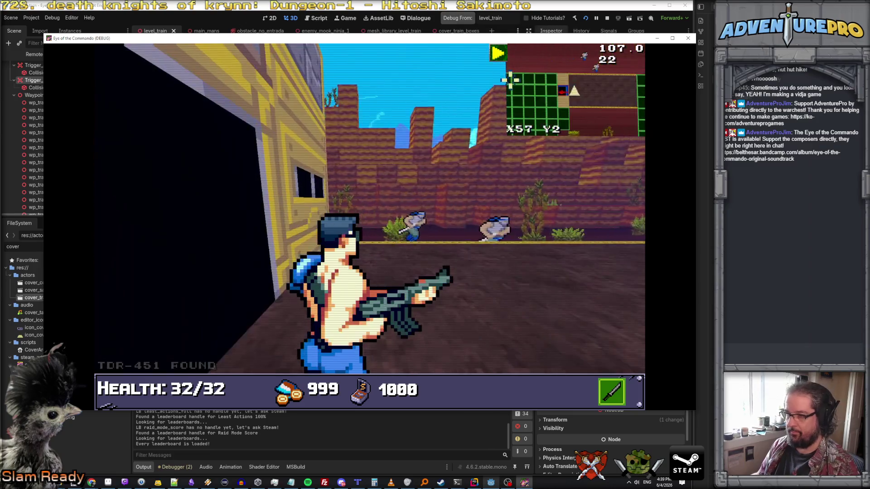
# Advance down the road, attacking the enemy ahead and vaulting over the crate cover
pyautogui.press('Up')
pyautogui.press('Right')
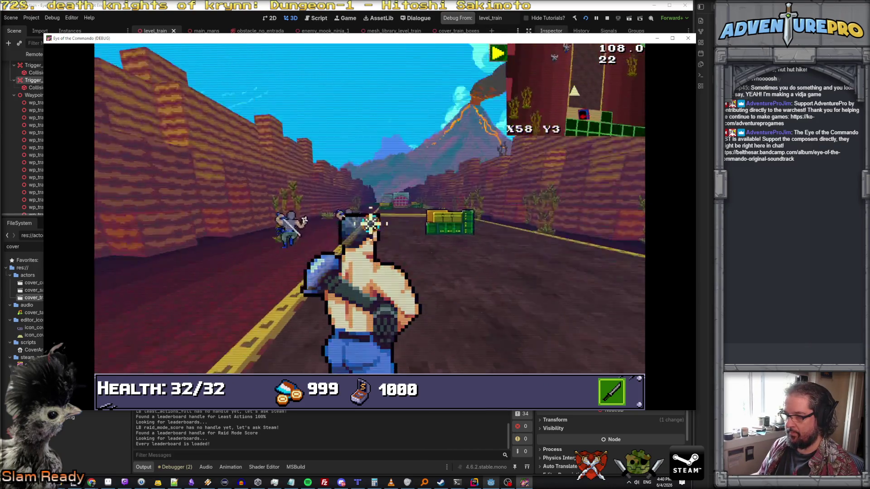
pyautogui.press('Up')
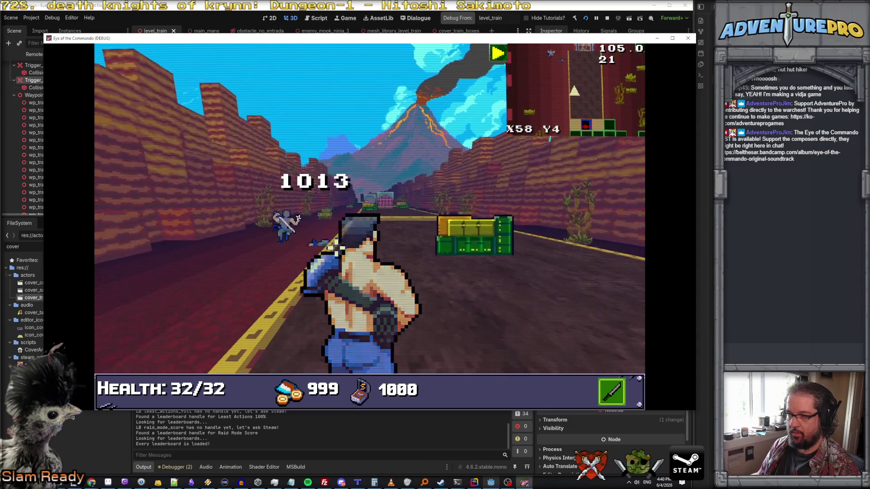
pyautogui.press('Up')
pyautogui.press('Up')
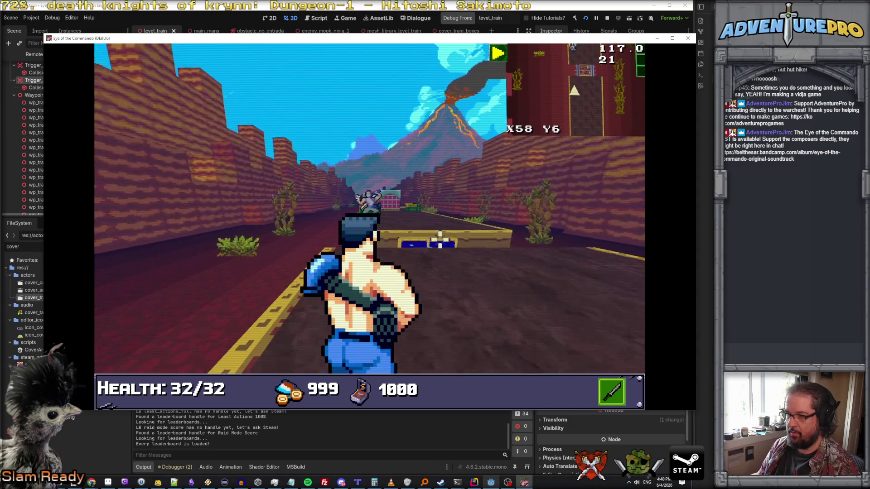
pyautogui.press('Up')
pyautogui.press('Left')
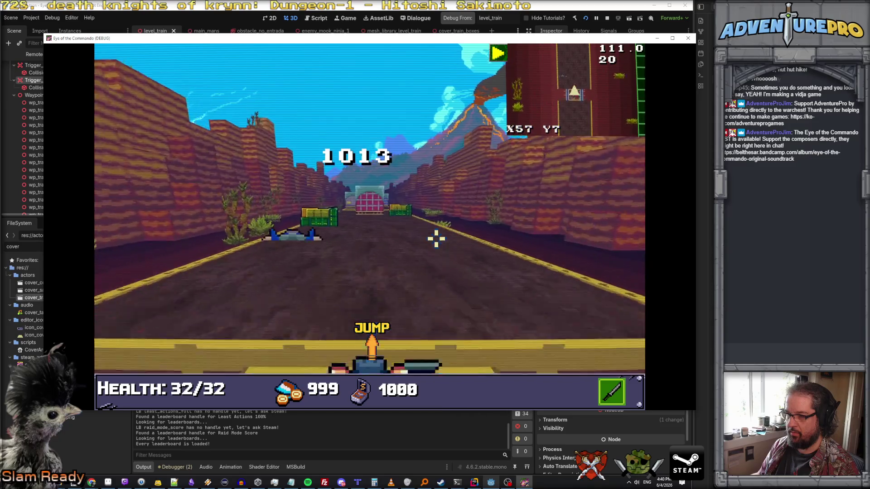
pyautogui.press('Up')
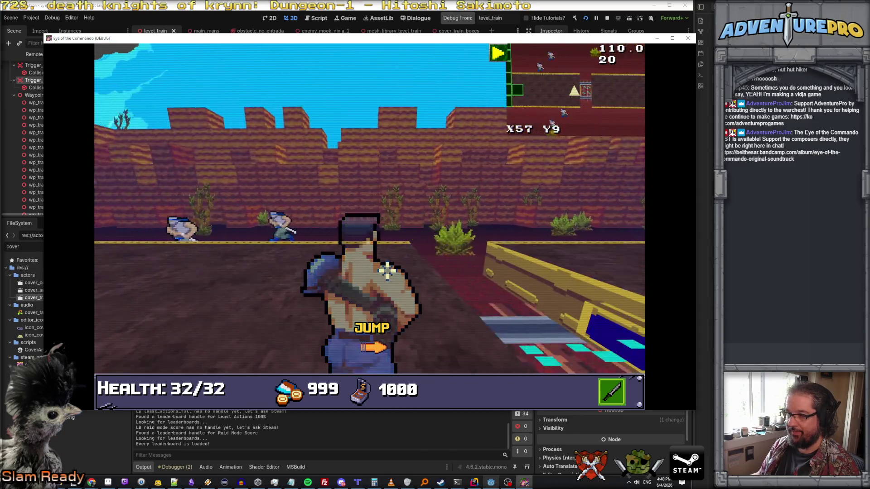
pyautogui.press('Up')
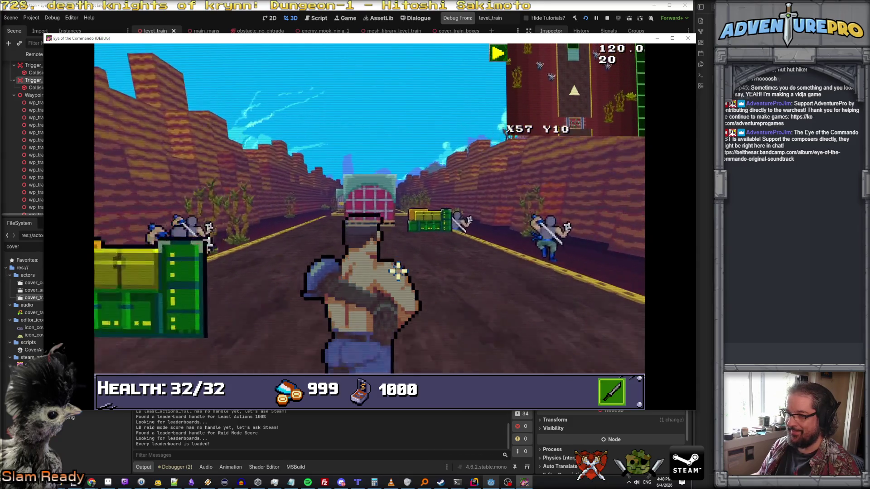
pyautogui.press('Up')
# Fight the approaching fastrunner ninjas beside the crates, then close the game window
pyautogui.press('Right')
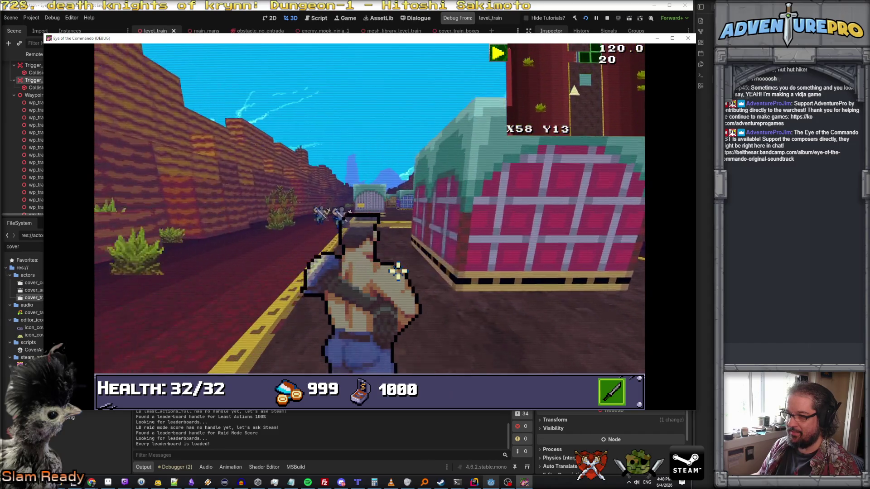
pyautogui.press('Left')
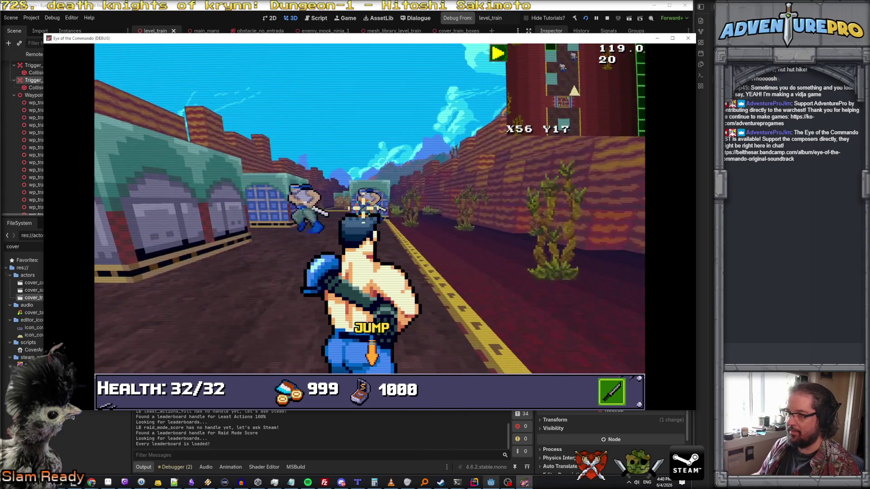
pyautogui.press('x')
pyautogui.press('x')
pyautogui.press('Right')
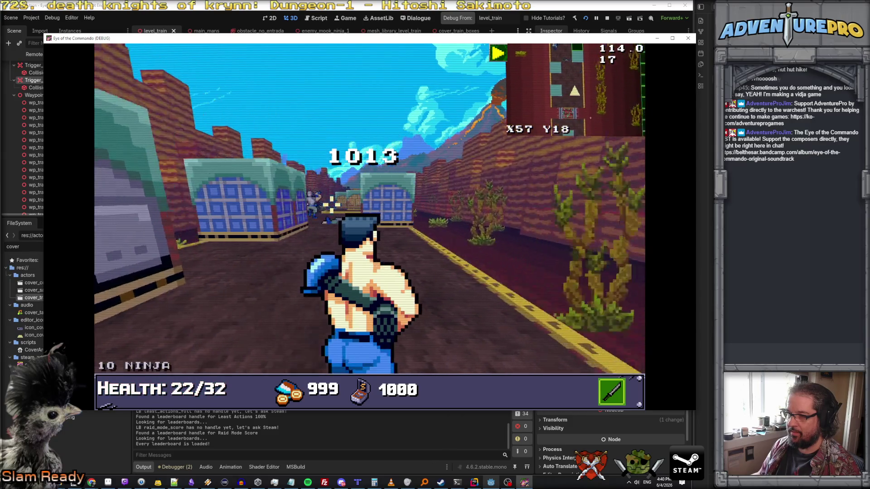
pyautogui.press('Left')
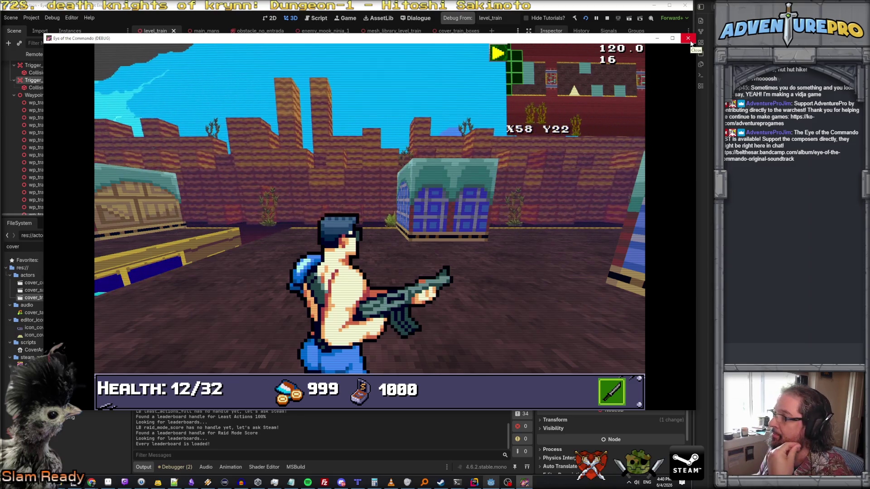
pyautogui.click(689, 40)
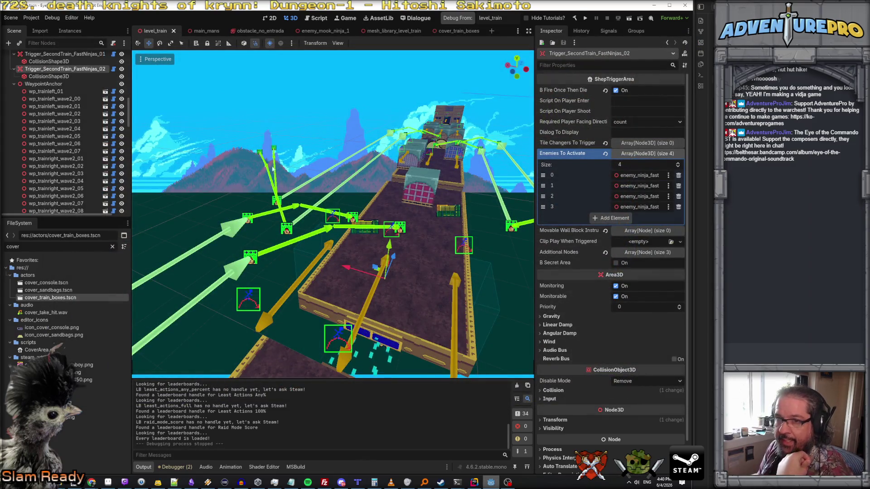
# Zoom and orbit to a close side view of the train, selecting waypoint wp_trainright_wave2_08
pyautogui.scroll(-2, 76, 136)
pyautogui.scroll(-5, 77, 190)
pyautogui.scroll(5, 76, 182)
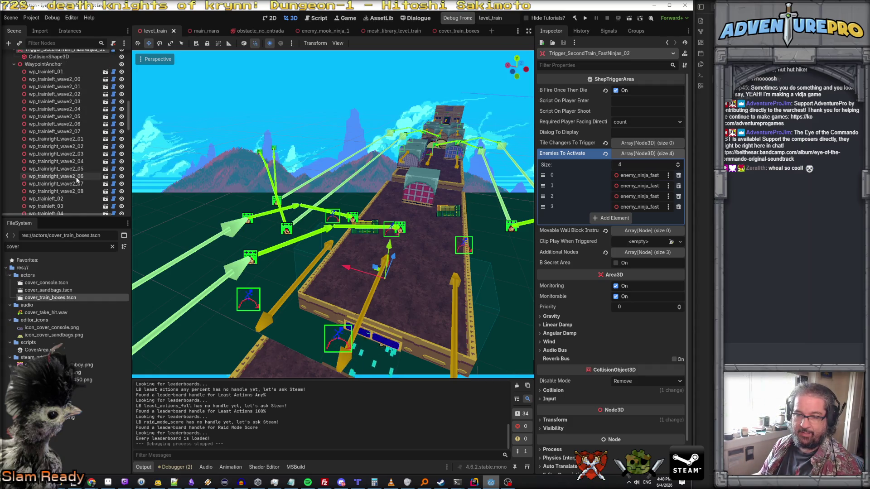
pyautogui.scroll(-10, 402, 233)
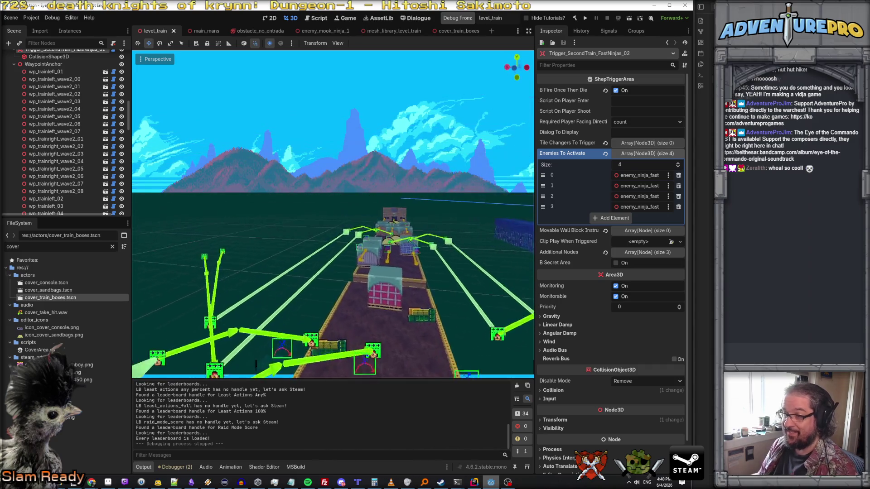
pyautogui.moveTo(402, 233); pyautogui.dragTo(434, 227)
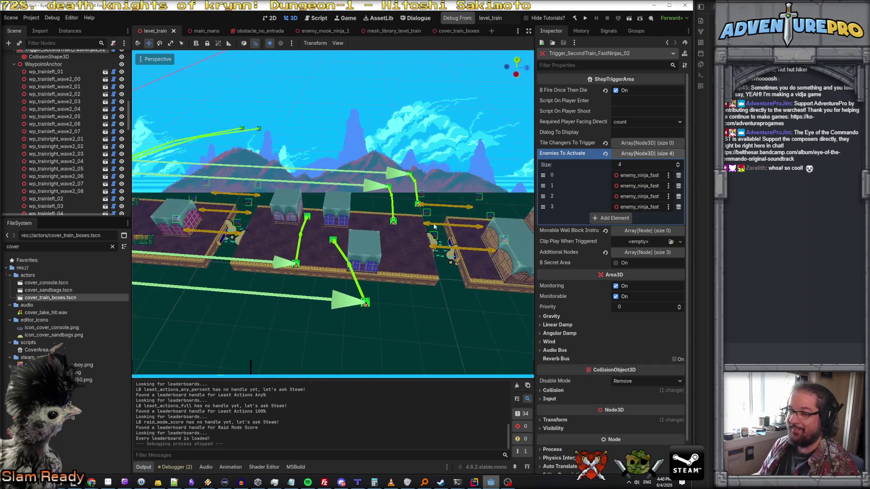
pyautogui.click(334, 240)
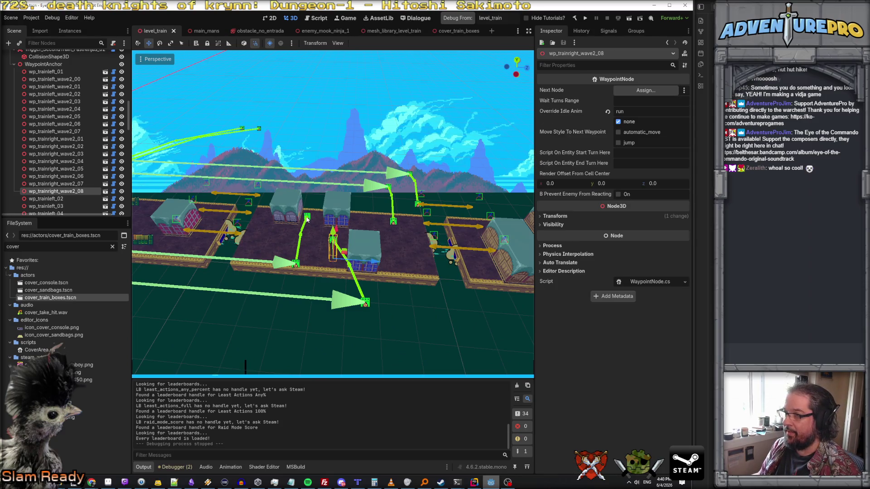
# Clear the run Override Idle Anim on wp_trainright_wave2_08 and wp_trainright_wave2_04
pyautogui.click(308, 218)
pyautogui.click(392, 223)
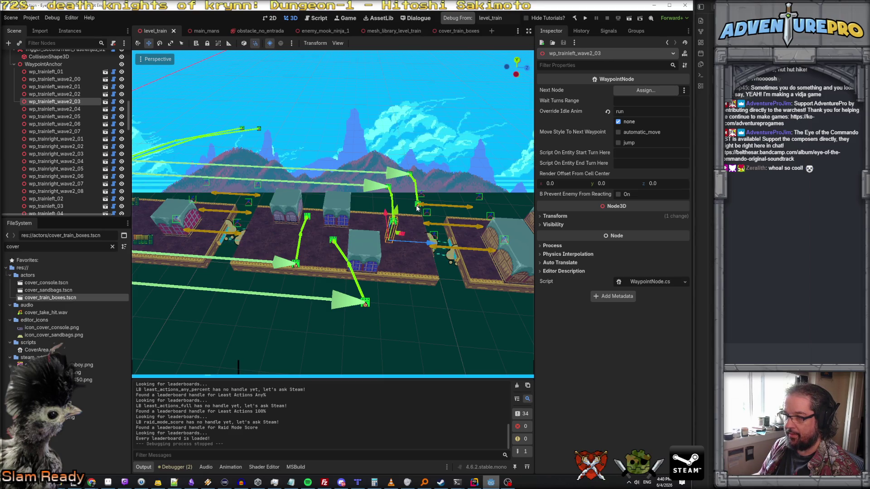
pyautogui.click(417, 208)
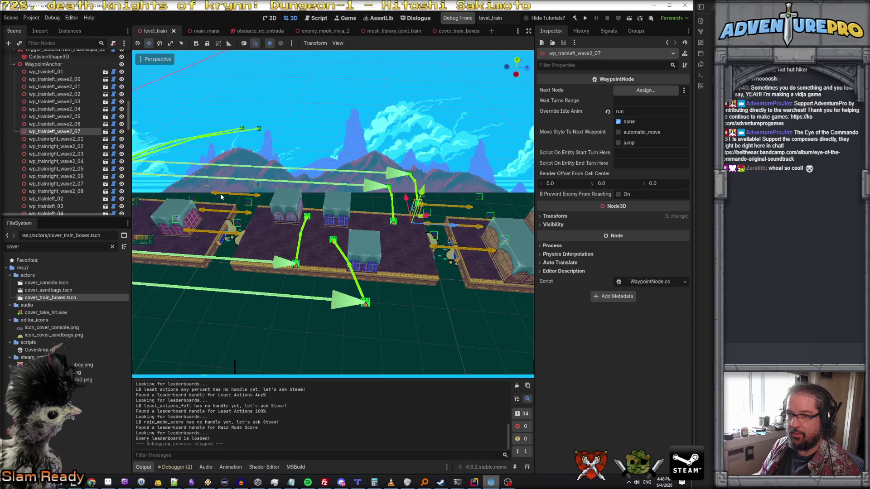
pyautogui.click(332, 241)
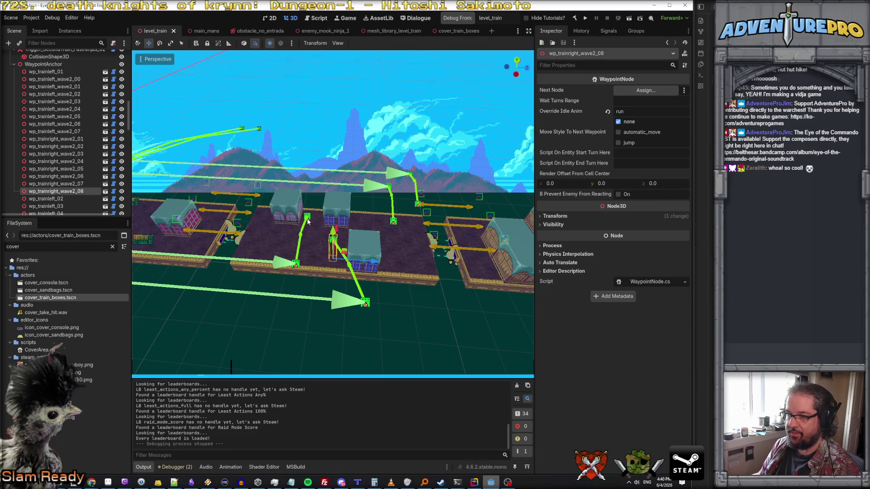
pyautogui.keyDown('shift'); pyautogui.click(307, 221); pyautogui.keyUp('shift')
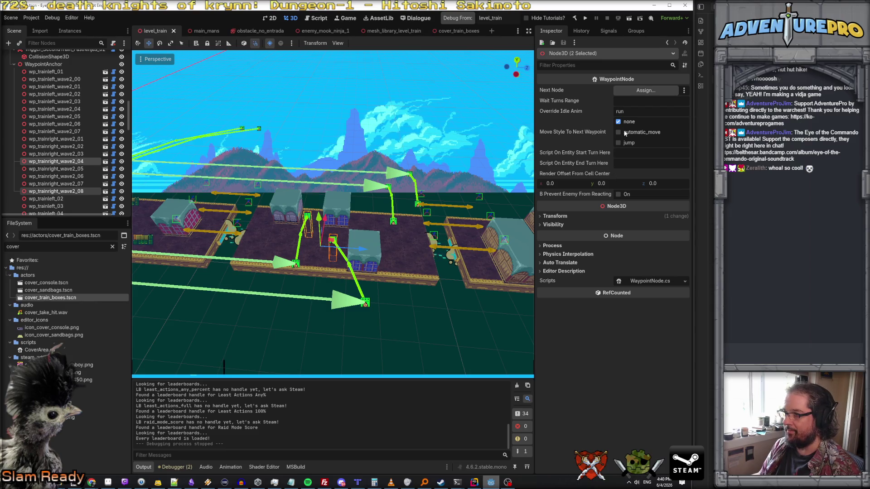
pyautogui.press('BackSpace')
pyautogui.press('Return')
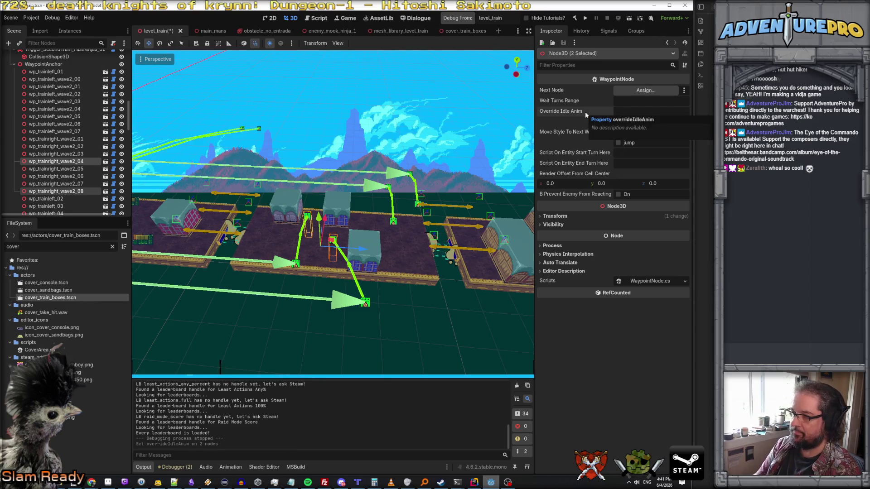
pyautogui.press('Return')
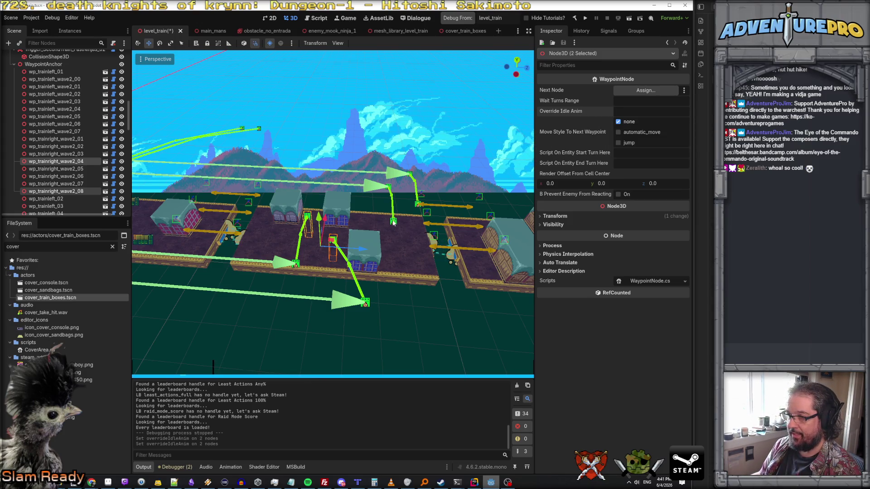
# Clear the run idle anim override on wp_trainleft_wave2_03 and wp_trainleft_wave2_07
pyautogui.click(394, 221)
pyautogui.click(608, 112)
pyautogui.click(416, 206)
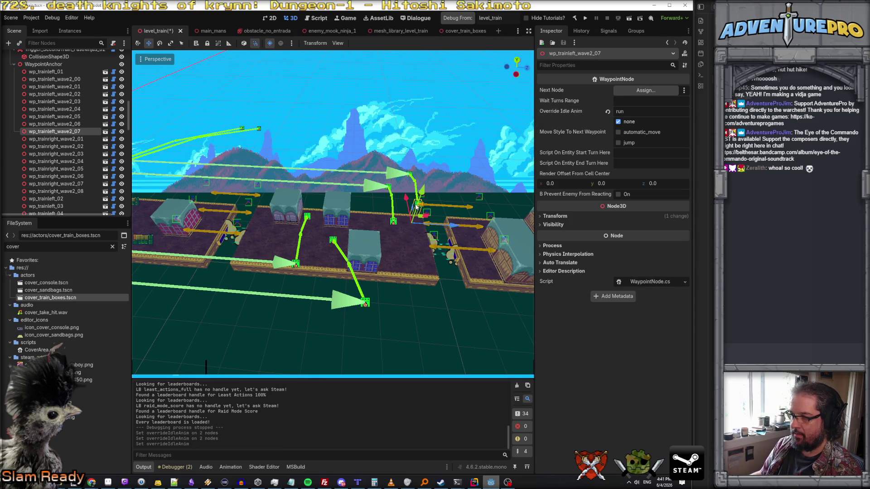
pyautogui.click(637, 109)
pyautogui.hotkey('ctrl', 'a')
pyautogui.press('BackSpace')
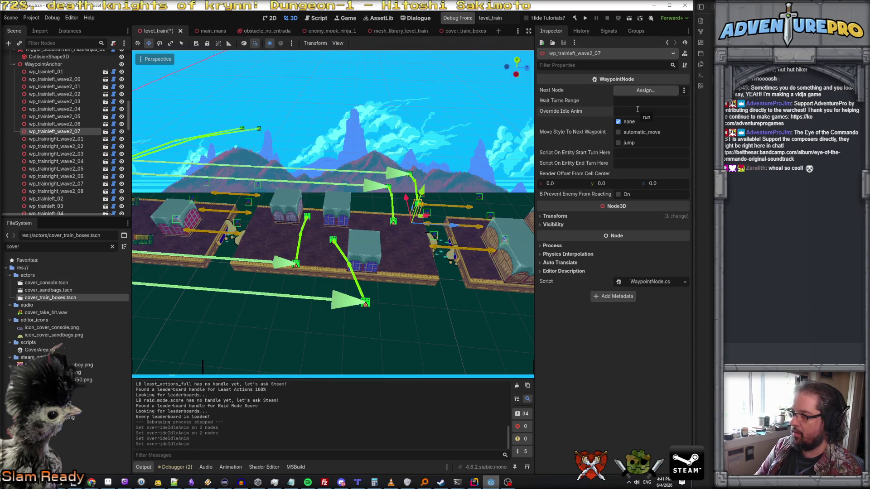
pyautogui.click(434, 157)
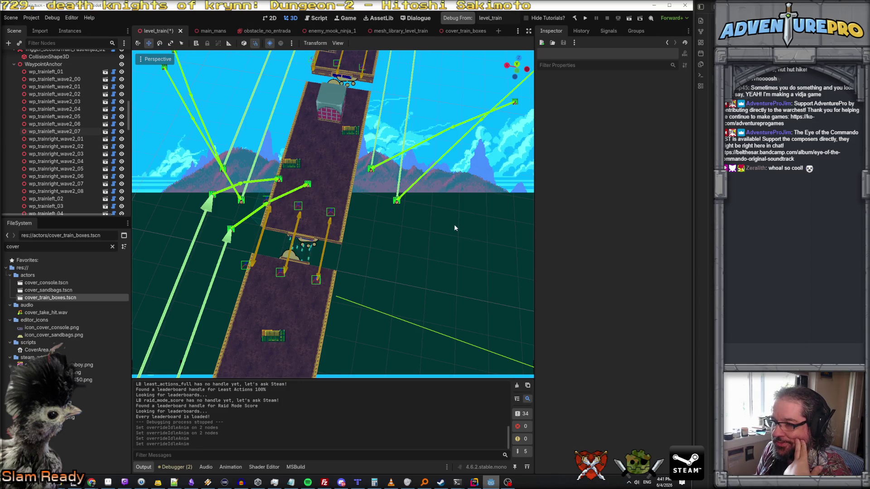
# Move waypoints wp_trainright_wave2_02 and wp_trainright_wave2_06 3 units along the track
pyautogui.scroll(-3, 454, 228)
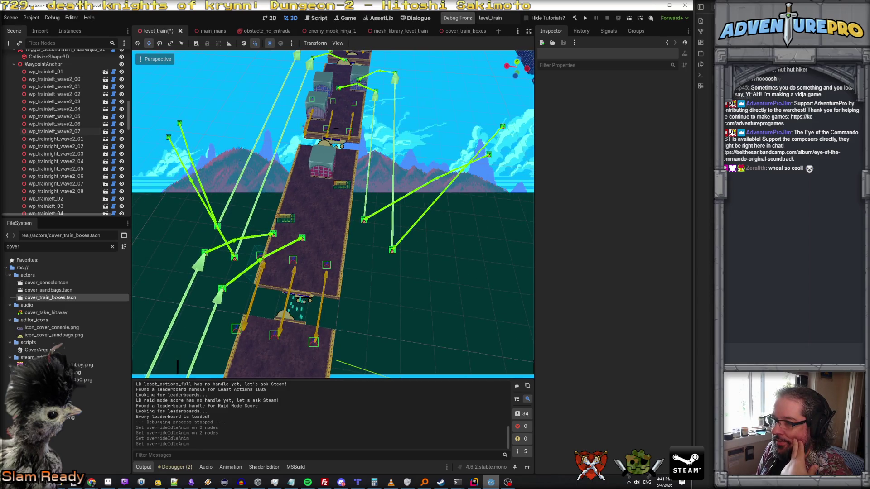
pyautogui.press('q')
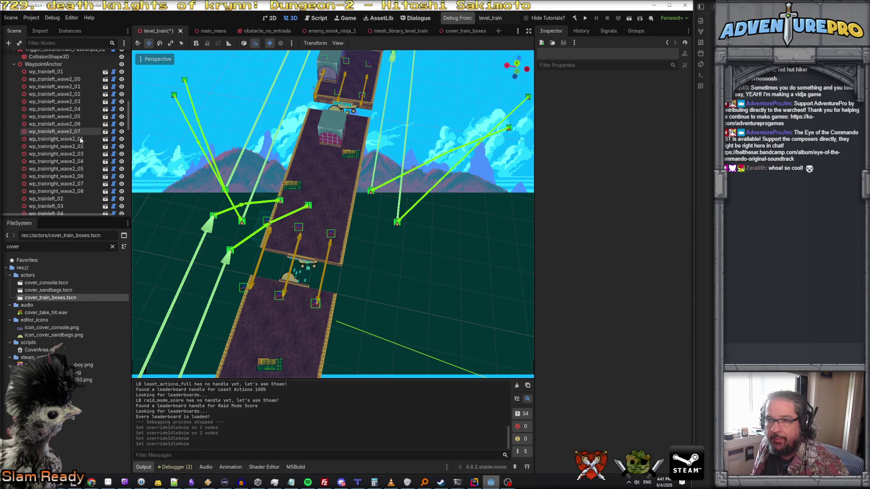
pyautogui.click(370, 192)
pyautogui.keyDown('shift'); pyautogui.click(398, 223); pyautogui.keyUp('shift')
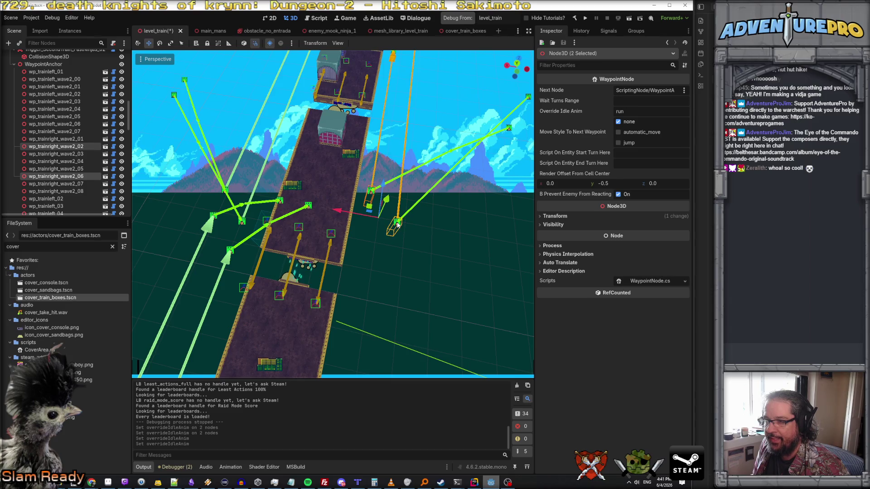
pyautogui.moveTo(383, 184); pyautogui.dragTo(373, 267)
# Shift waypoints wp_trainleft_wave2_05 and wp_trainleft_wave2_01 down and to the left
pyautogui.click(225, 191)
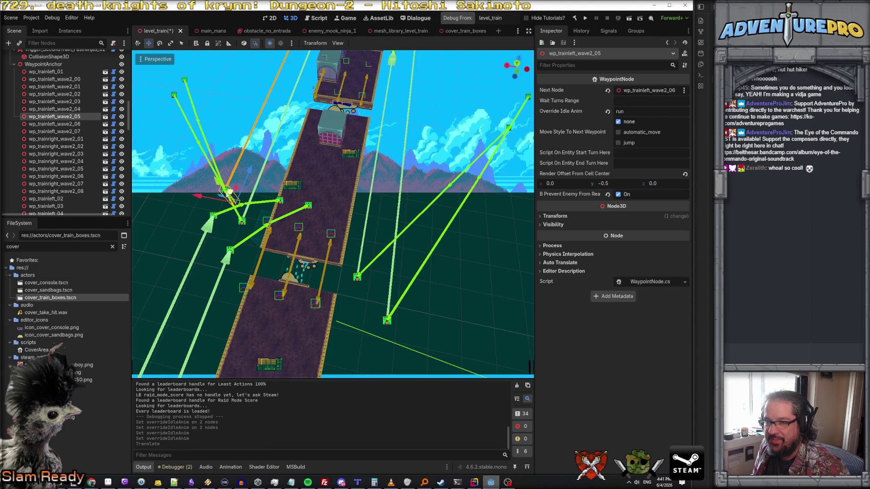
pyautogui.keyDown('shift'); pyautogui.click(242, 224); pyautogui.keyUp('shift')
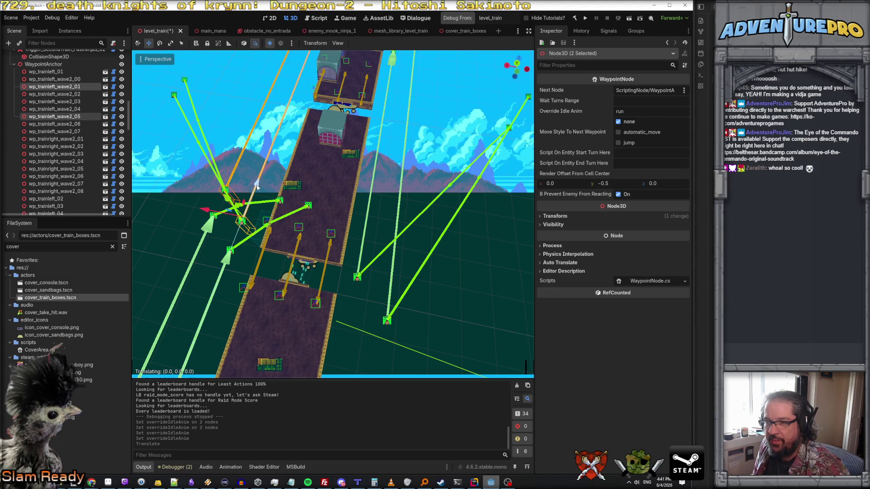
pyautogui.moveTo(251, 202); pyautogui.dragTo(247, 223)
pyautogui.click(389, 176)
# Nudge wp_trainright_wave2_06 to the right from a closer view over the train cars
pyautogui.moveTo(389, 173); pyautogui.dragTo(469, 177)
pyautogui.click(430, 176)
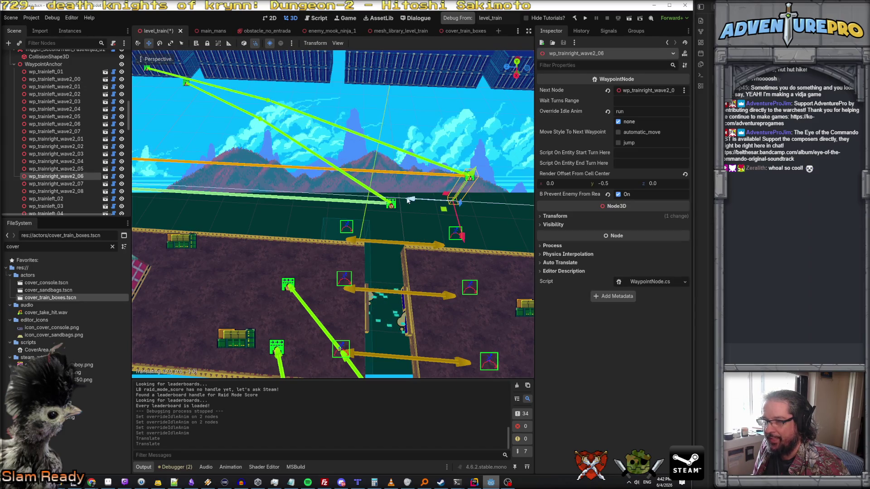
pyautogui.click(421, 218)
pyautogui.moveTo(390, 232); pyautogui.dragTo(389, 232)
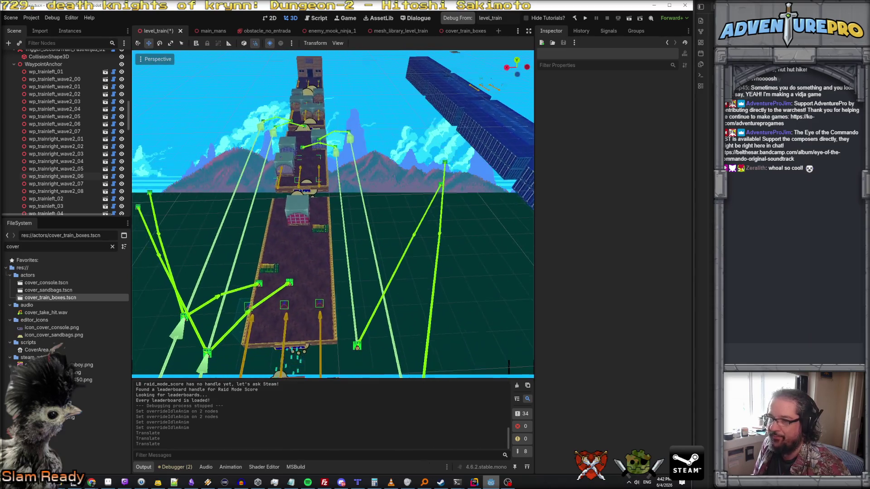
# Move wp_trainright_wave2_01 left and shift wp_trainright_wave2_05 sideways along X
pyautogui.click(440, 187)
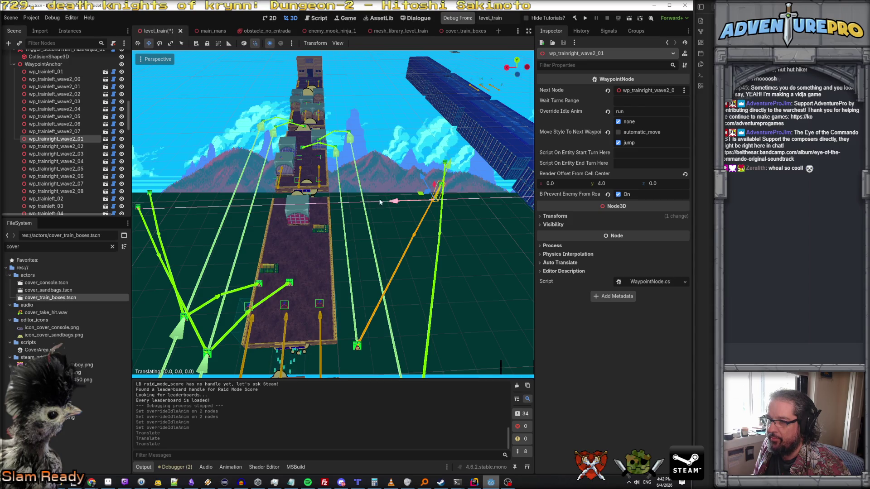
pyautogui.moveTo(394, 201); pyautogui.dragTo(363, 202)
pyautogui.click(445, 164)
pyautogui.click(446, 164)
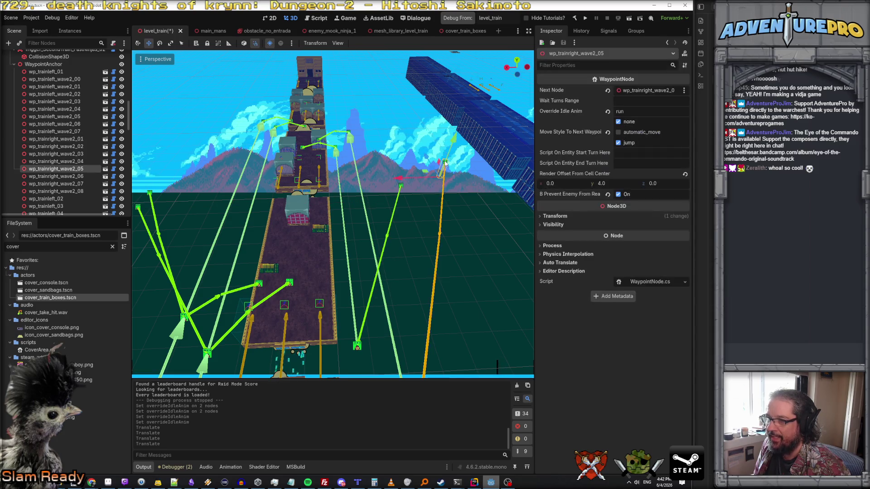
pyautogui.moveTo(400, 180)
pyautogui.mouseDown()
pyautogui.moveTo(331, 183)
pyautogui.moveTo(348, 181)
pyautogui.moveTo(340, 181)
pyautogui.mouseUp()
pyautogui.click(434, 204)
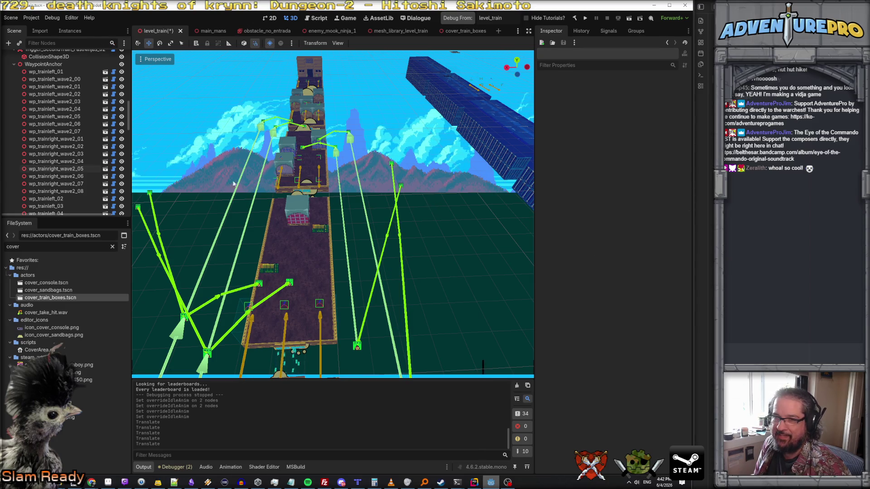
pyautogui.scroll(-10, 91, 177)
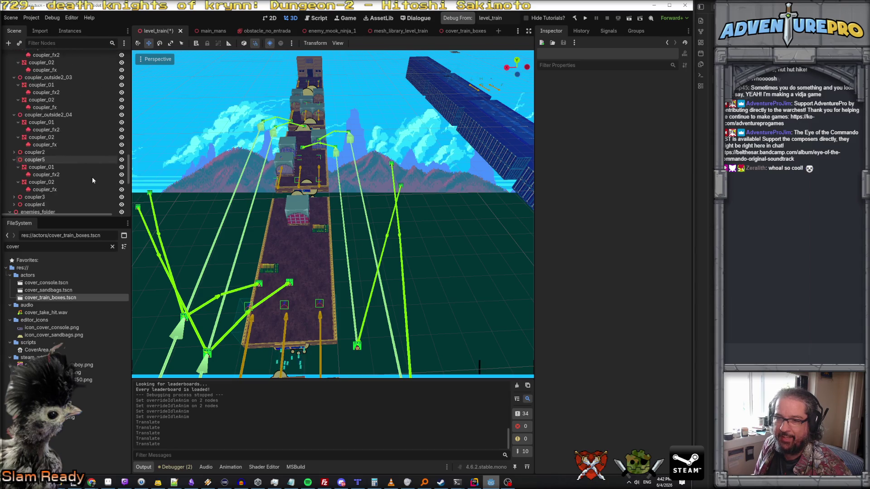
# Move fastrunner_right_01 left and fastrunner_right_02 sideways, showing them only while editing
pyautogui.scroll(-1, 92, 177)
pyautogui.click(121, 152)
pyautogui.click(122, 160)
pyautogui.scroll(5, 443, 219)
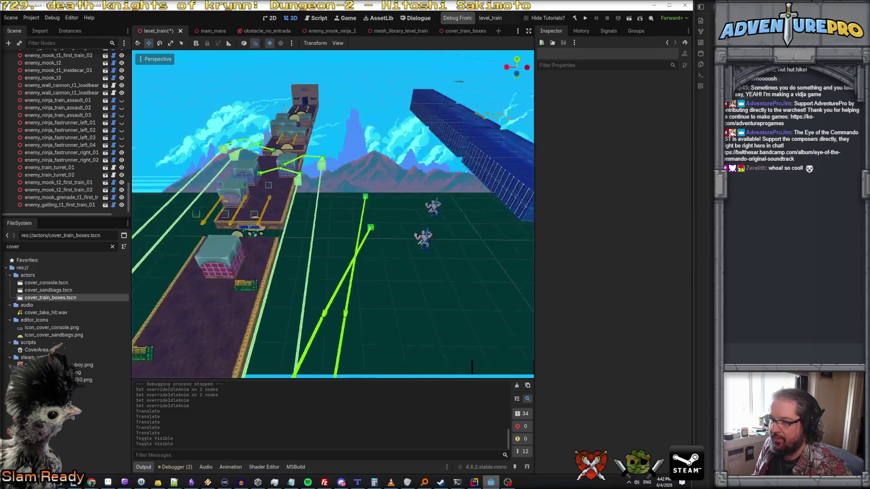
pyautogui.click(395, 225)
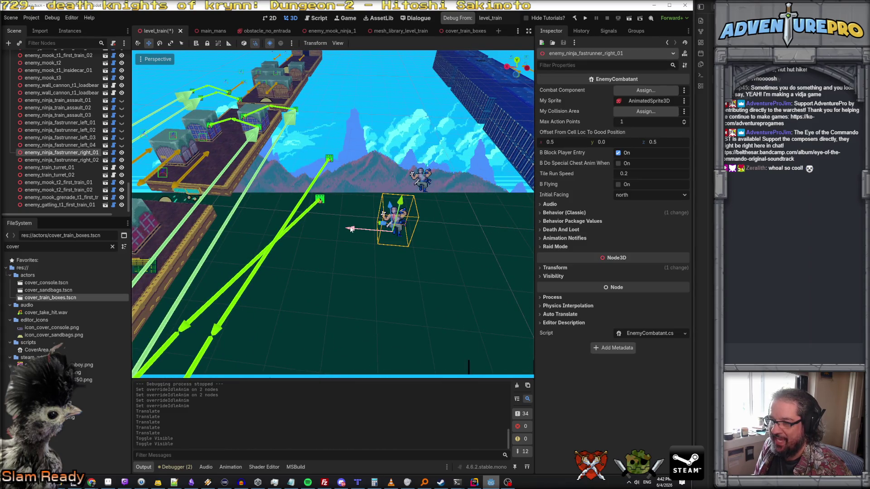
pyautogui.moveTo(350, 229); pyautogui.dragTo(278, 226)
pyautogui.click(417, 179)
pyautogui.moveTo(374, 187); pyautogui.dragTo(190, 146)
pyautogui.click(373, 193)
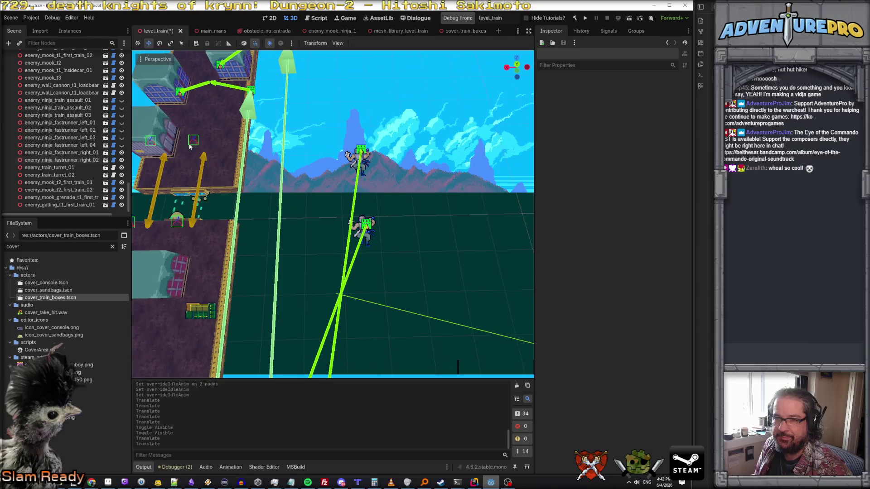
pyautogui.click(121, 152)
pyautogui.click(121, 160)
# Save level_train and run the project for a playtest
pyautogui.moveTo(309, 192); pyautogui.dragTo(309, 222)
pyautogui.moveTo(455, 367); pyautogui.dragTo(353, 308)
pyautogui.moveTo(312, 191); pyautogui.dragTo(311, 191)
pyautogui.hotkey('ctrl', 's')
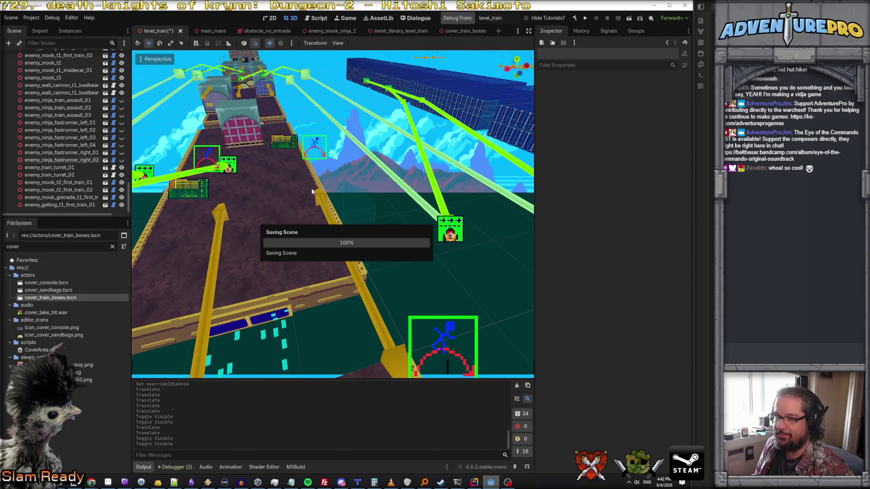
pyautogui.click(457, 21)
pyautogui.write('TP 57 2')
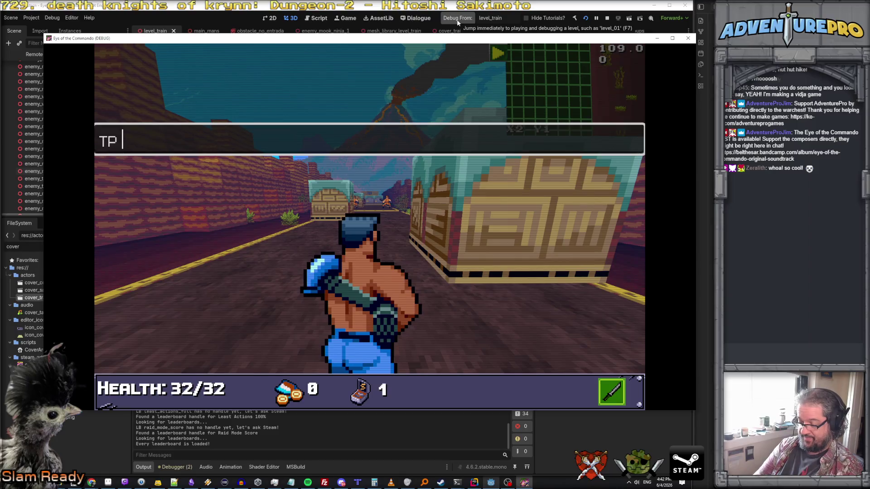
# Teleport with TP 57 2 and advance down the canyon road to the wave area
pyautogui.press('Return')
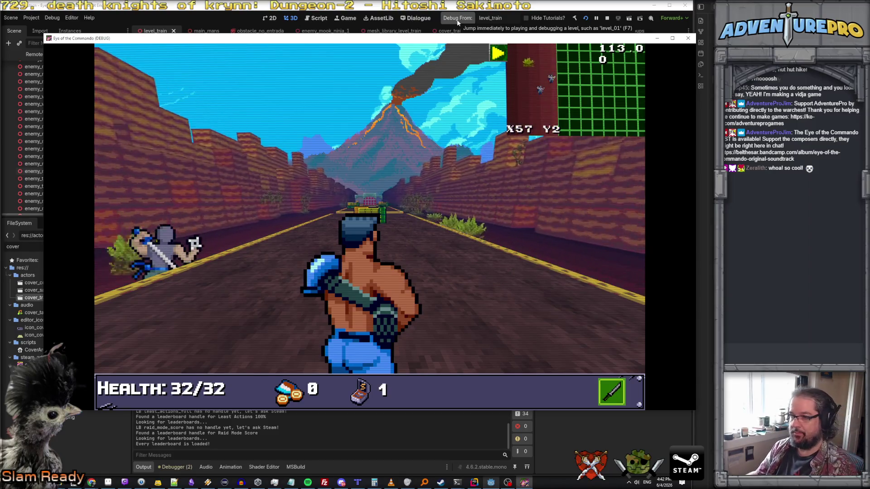
pyautogui.press('Up')
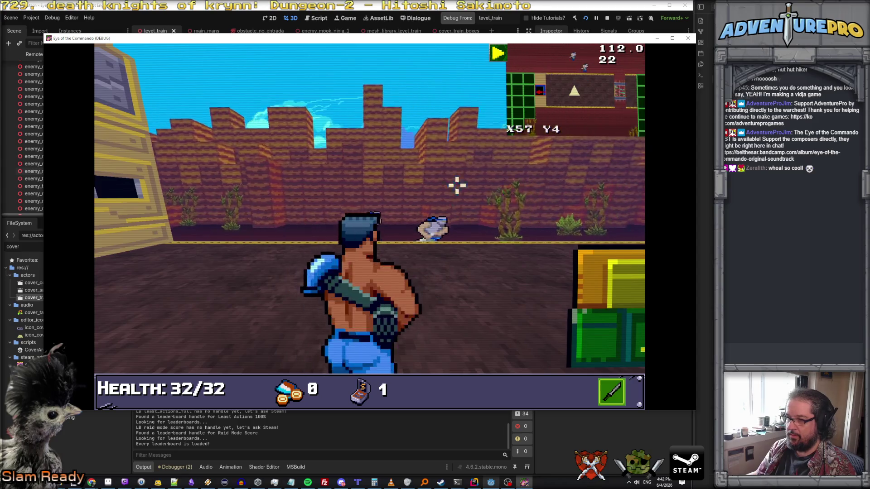
pyautogui.press('Right')
pyautogui.press('Up')
pyautogui.press('Right')
pyautogui.press('Up')
pyautogui.press('Up')
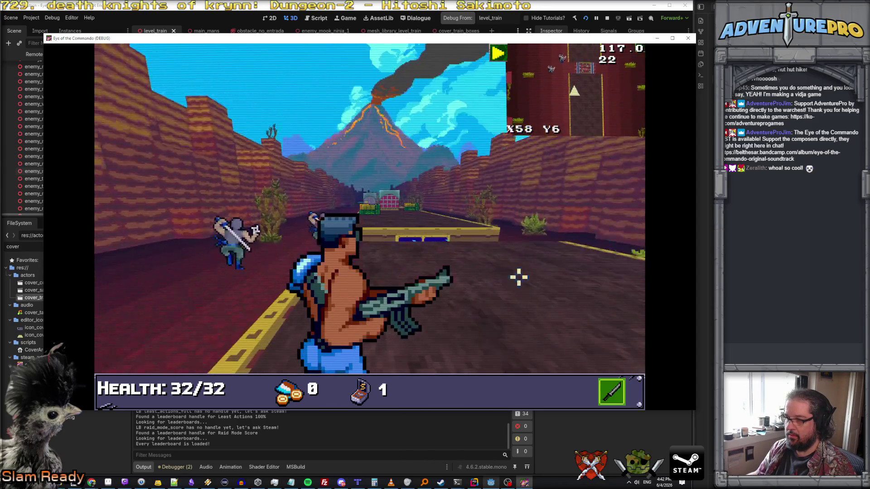
pyautogui.press('Up')
pyautogui.press('Left')
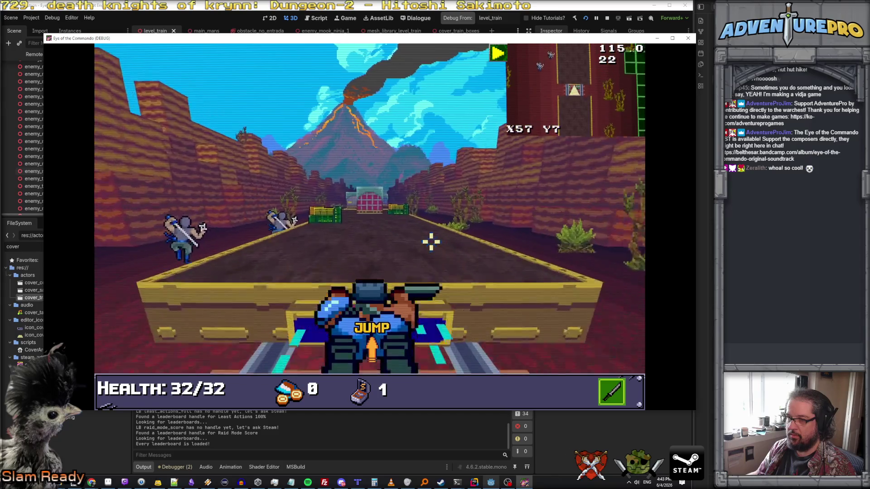
pyautogui.press('Up')
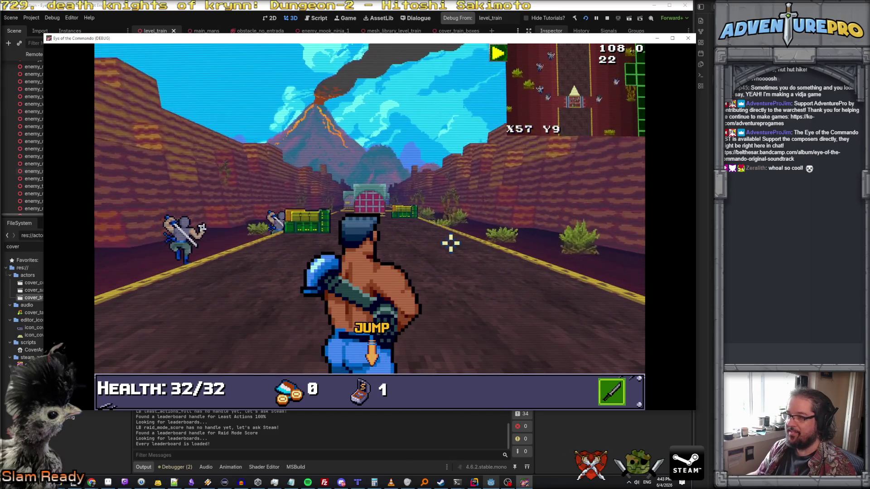
# Aim the rifle and shoot the ninjas by the wall and down the road
pyautogui.rightClick(458, 238)
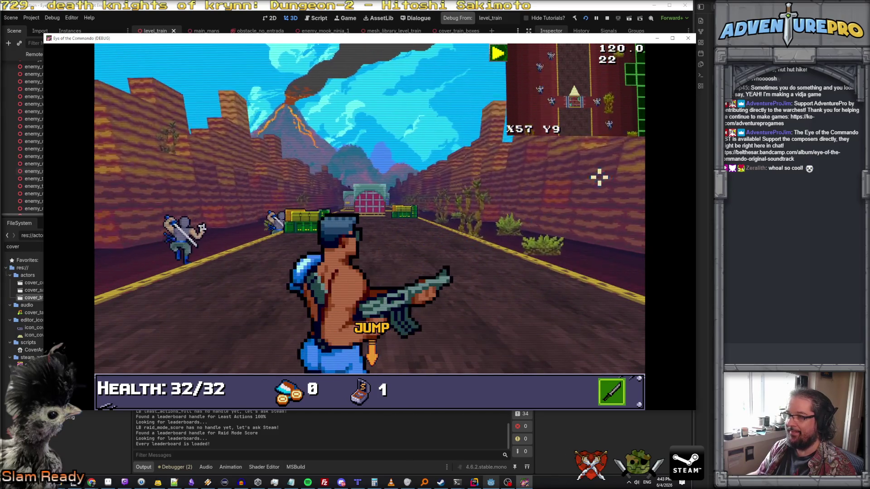
pyautogui.press('Left')
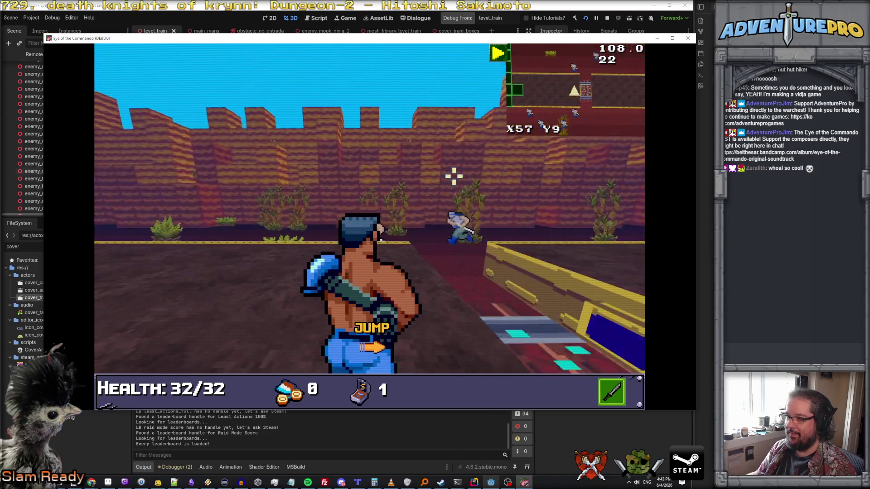
pyautogui.press('Up')
pyautogui.click(394, 236)
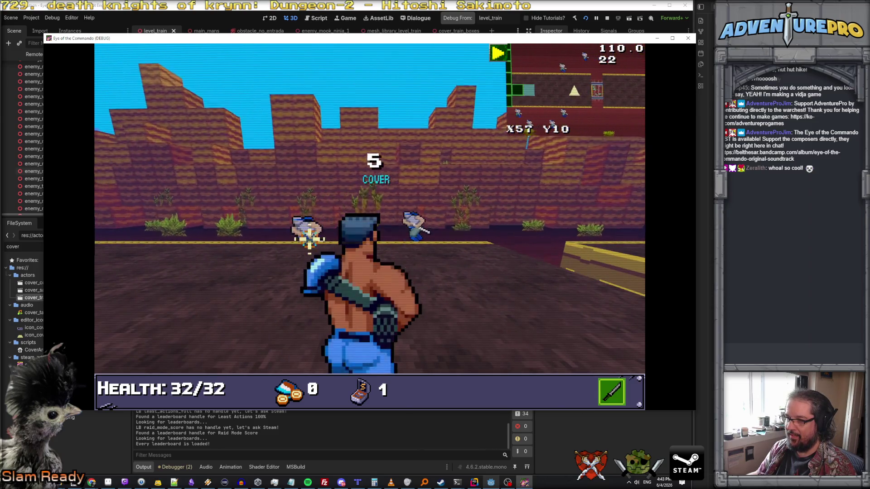
pyautogui.click(372, 227)
pyautogui.click(348, 221)
pyautogui.click(340, 217)
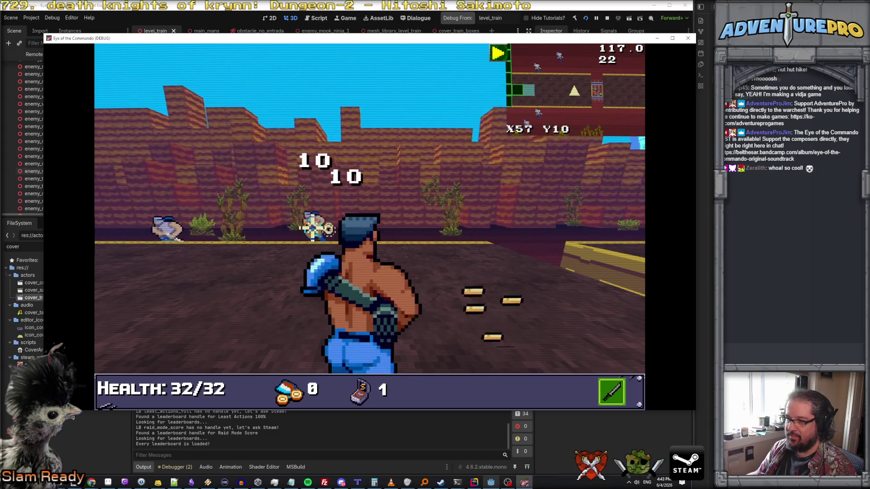
pyautogui.press('Right')
pyautogui.click(324, 217)
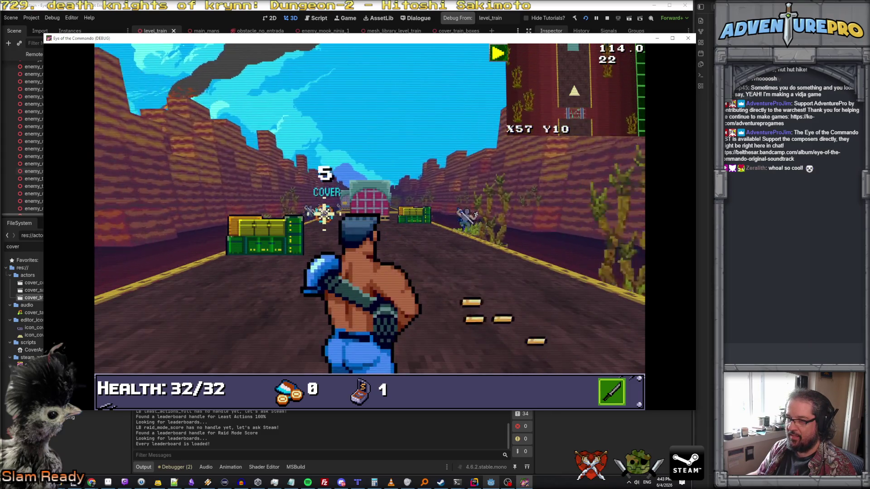
# Dismiss the Control tutorial message, run down the track, and shoot the ninjas rushing the cover
pyautogui.click(285, 179)
pyautogui.click(254, 177)
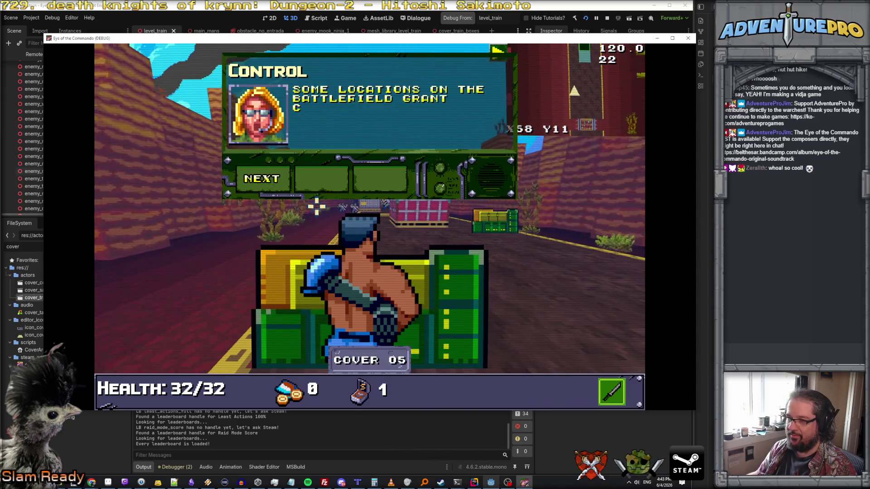
pyautogui.click(273, 181)
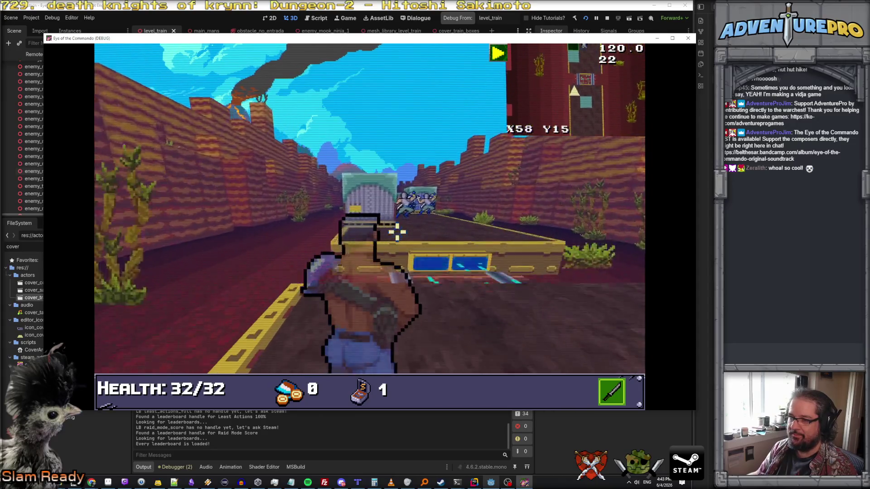
pyautogui.press('space')
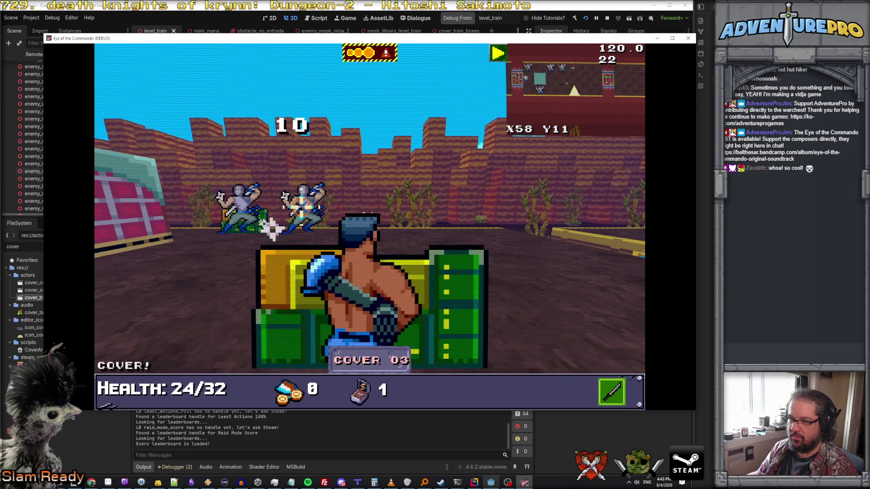
pyautogui.click(281, 209)
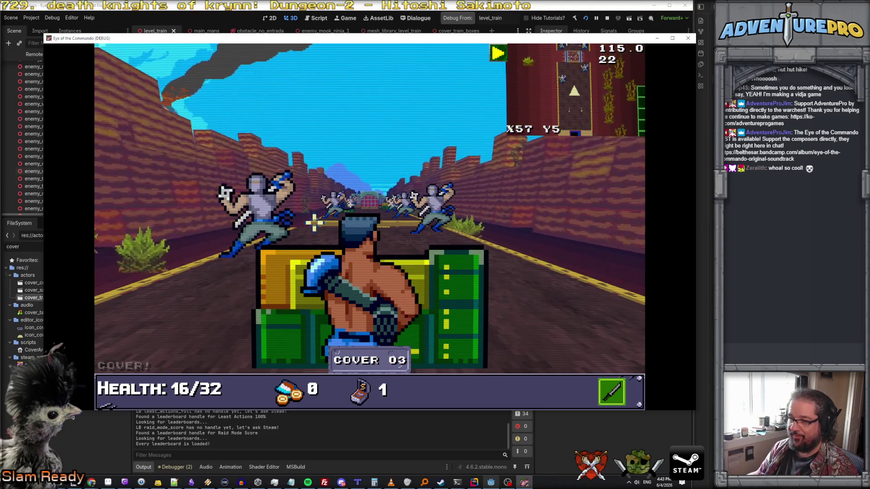
# Enter the WARGODS cheat in the debug console for maxed weapons
pyautogui.press('`')
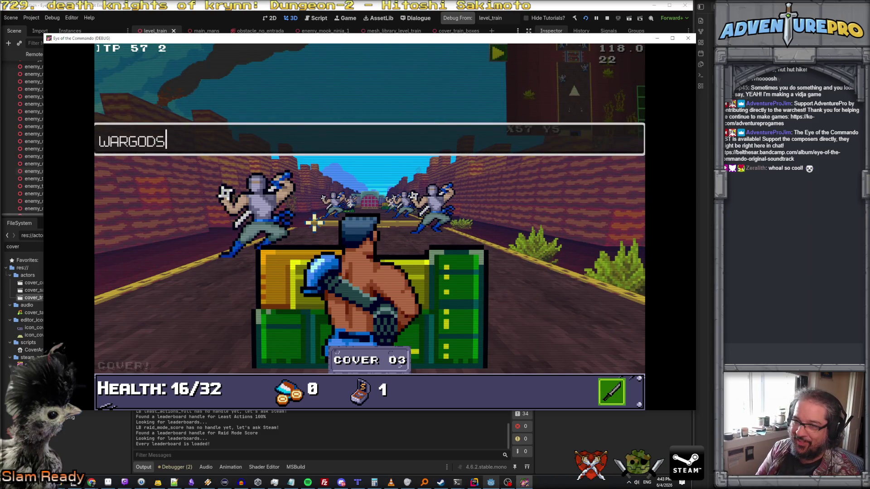
pyautogui.press('BackSpace')
pyautogui.press('Return')
pyautogui.press('`')
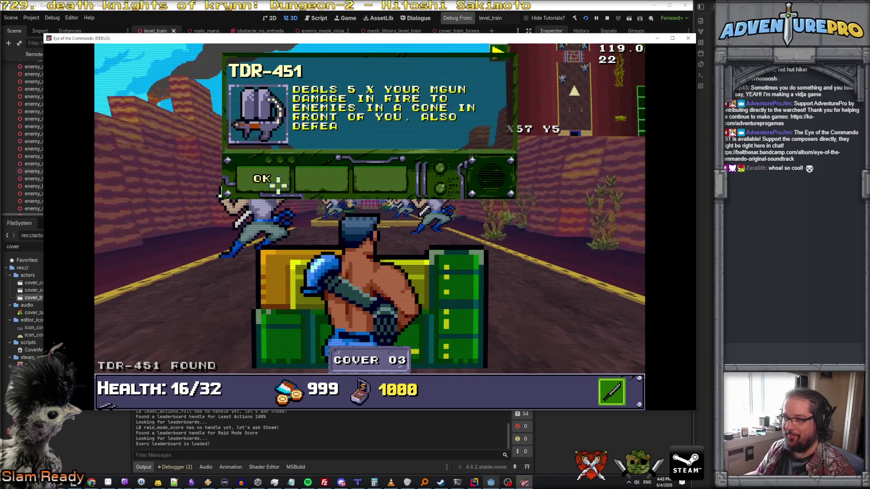
pyautogui.click(253, 192)
# Equip TDR-451 as the sub weapon, flame the ninja, and dismiss the Great Freedom Medal notice
pyautogui.press('Tab')
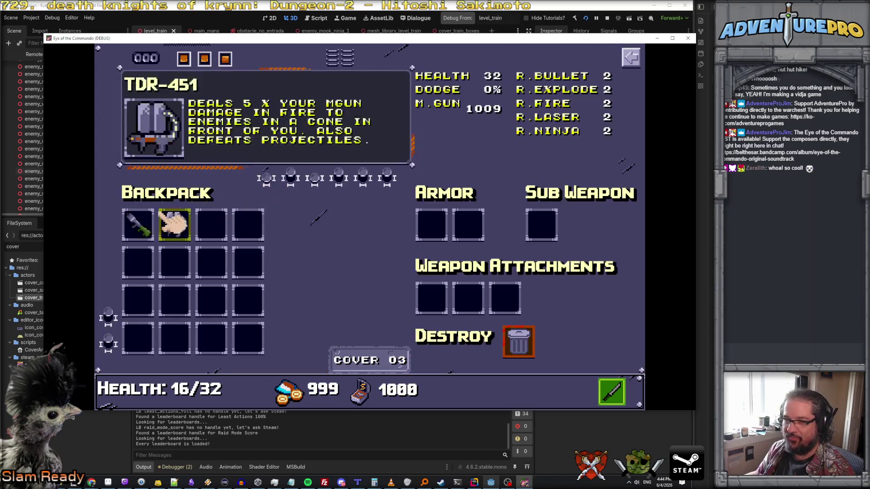
pyautogui.rightClick(167, 223)
pyautogui.press('Escape')
pyautogui.rightClick(231, 232)
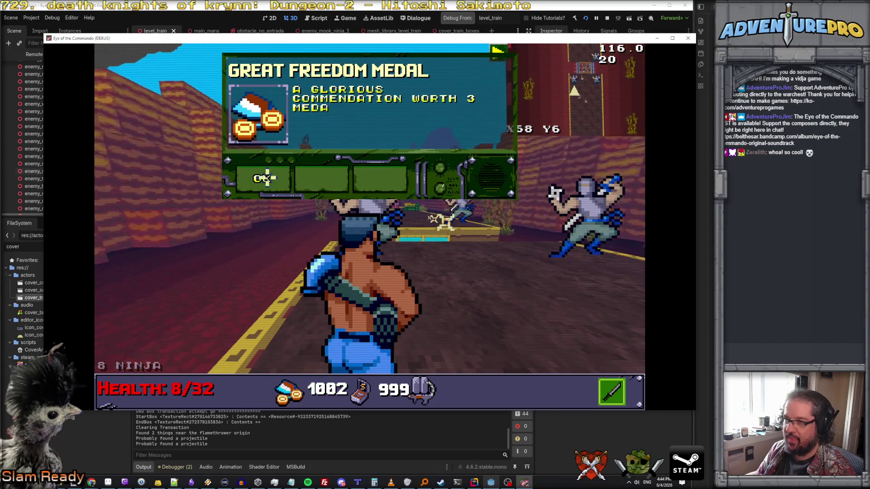
pyautogui.click(262, 178)
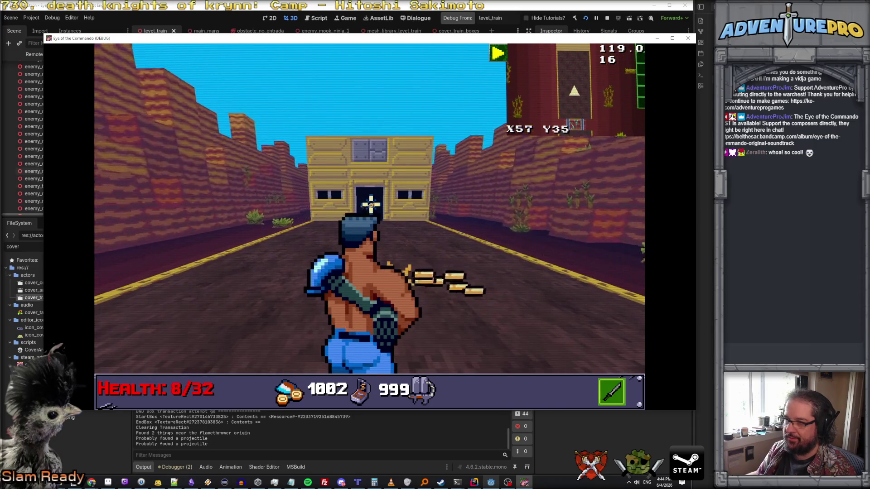
# Walk into the train car, head back up the track, and jump past the crates
pyautogui.press('w')
pyautogui.press('w')
pyautogui.press('w')
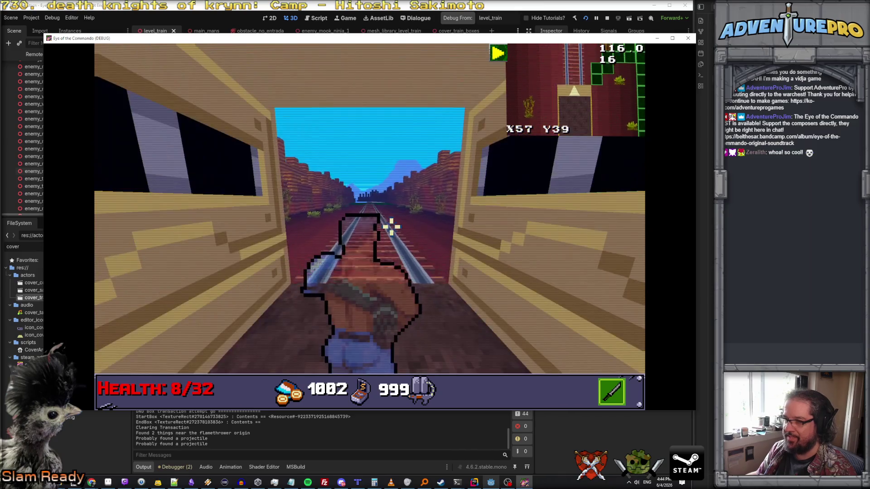
pyautogui.press('w')
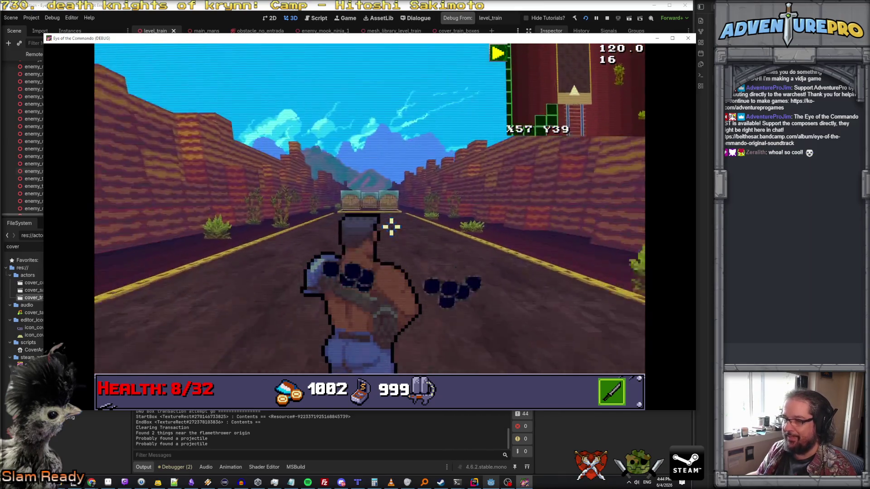
pyautogui.press('w')
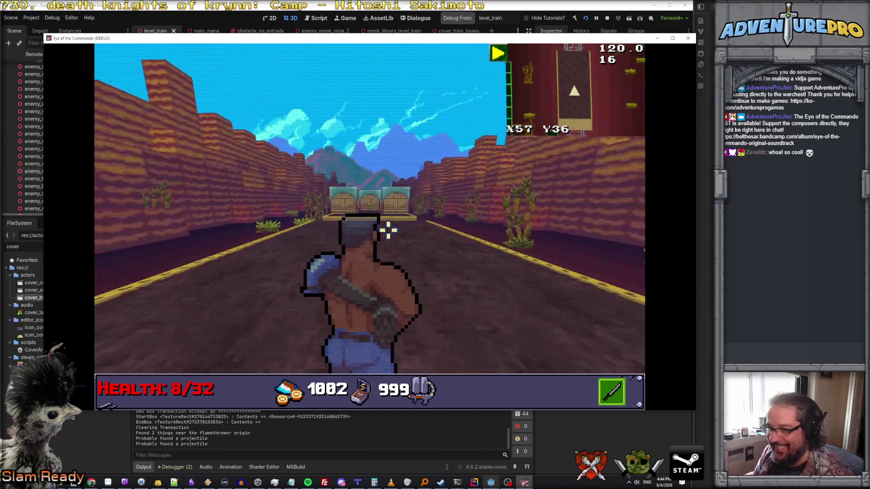
pyautogui.press('w')
pyautogui.press('space')
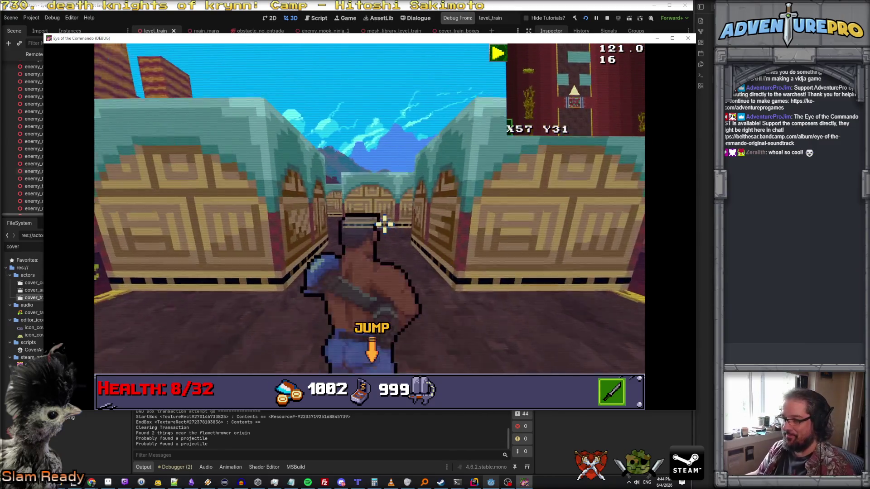
pyautogui.press('a')
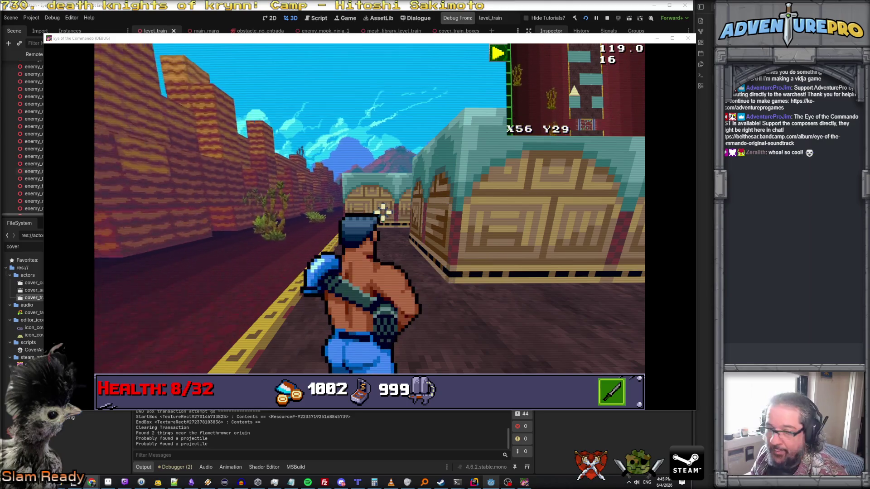
# Look around the crate walls, move and jump down the track, then switch to Aseprite
pyautogui.press('w')
pyautogui.press('d')
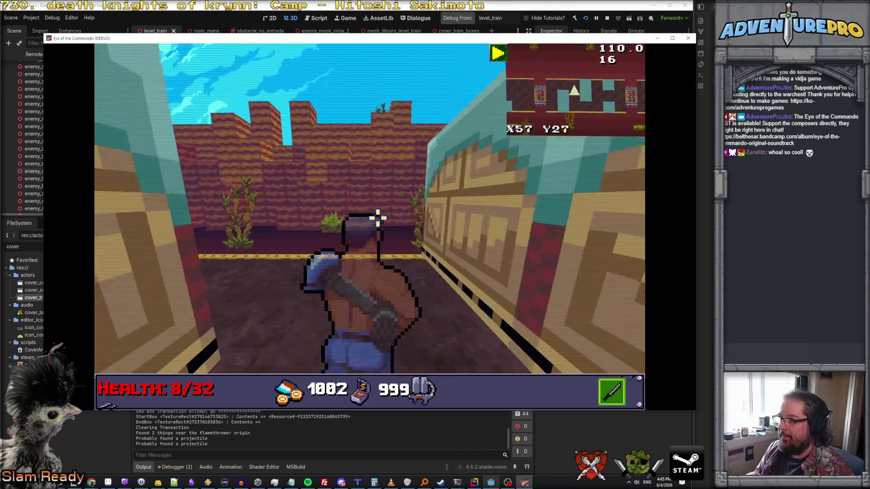
pyautogui.press('a')
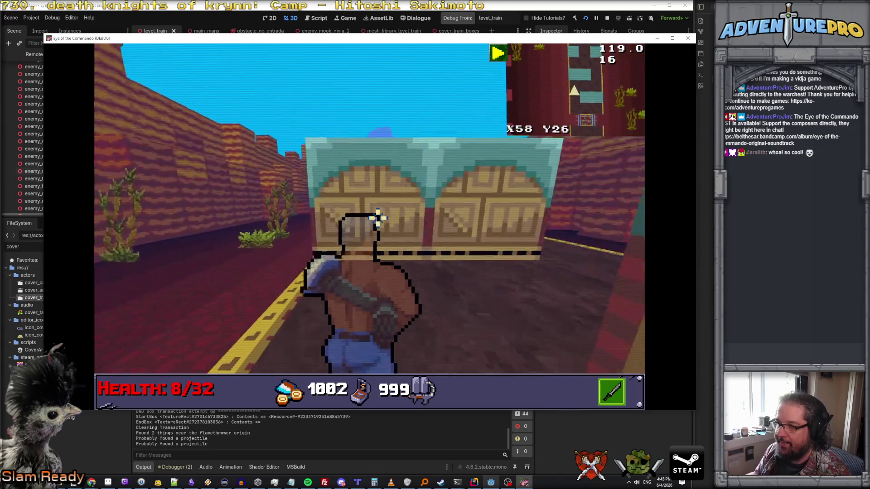
pyautogui.press('d')
pyautogui.press('w')
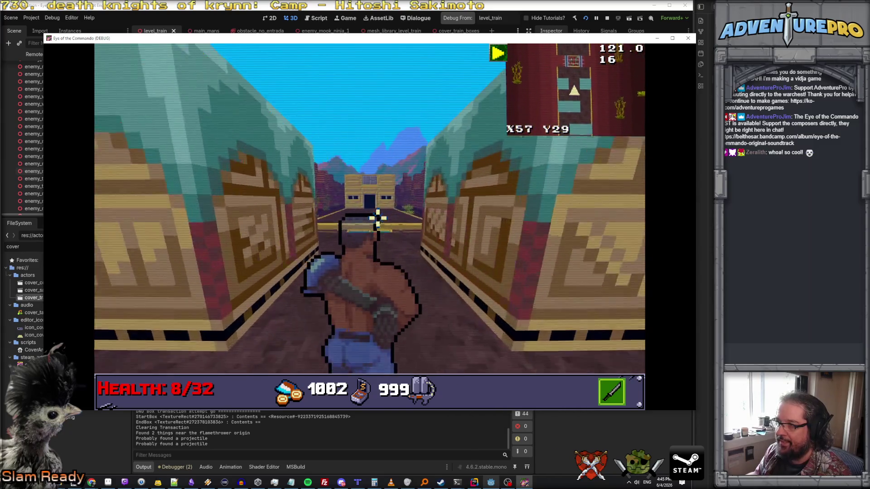
pyautogui.press('space')
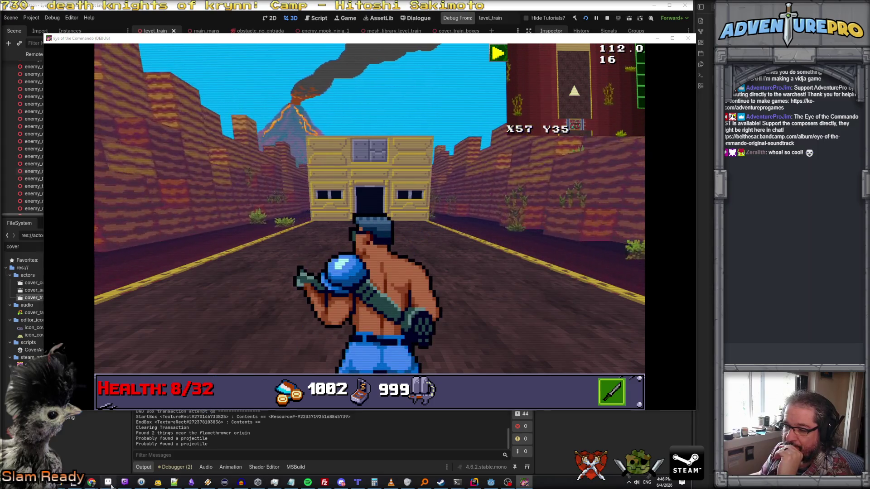
pyautogui.hotkey('alt', 'Tab')
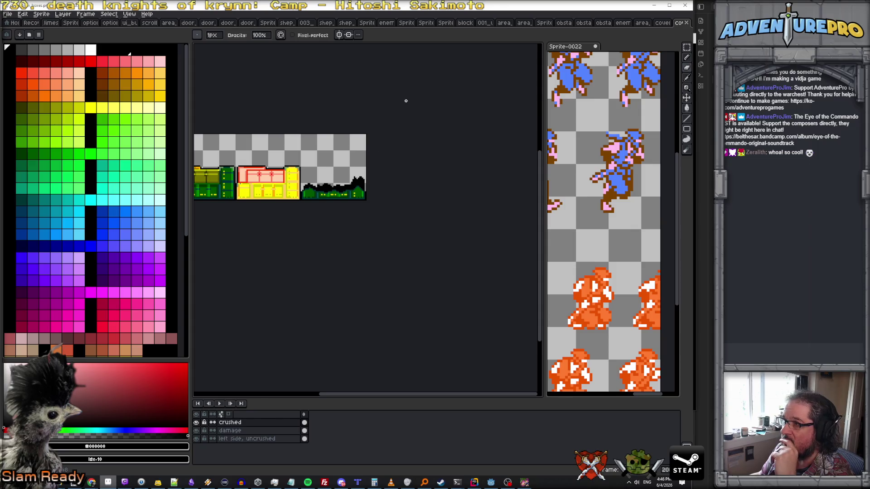
# Create a new 16×16 sprite
pyautogui.click(8, 14)
pyautogui.click(19, 23)
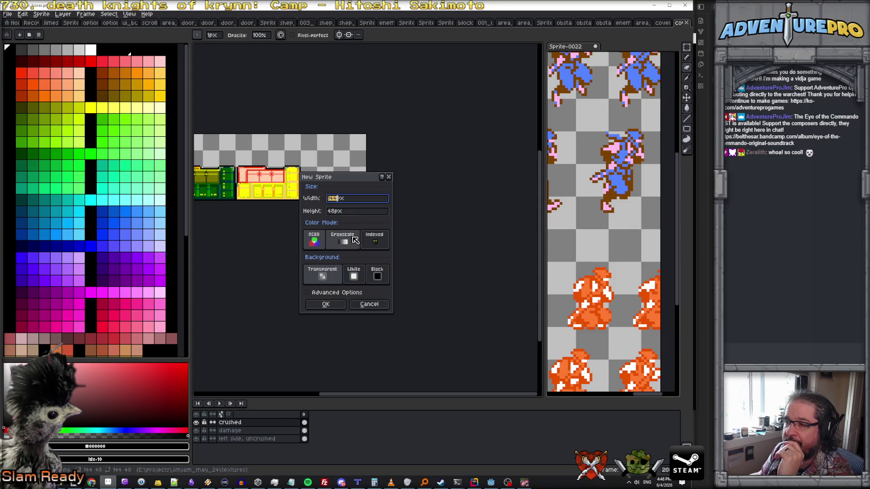
pyautogui.write('16')
pyautogui.press('Tab')
pyautogui.write('16')
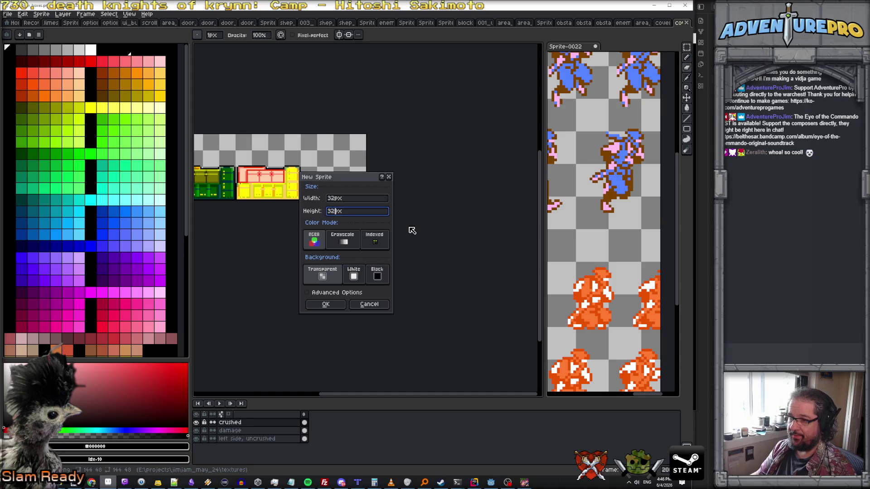
pyautogui.press('Return')
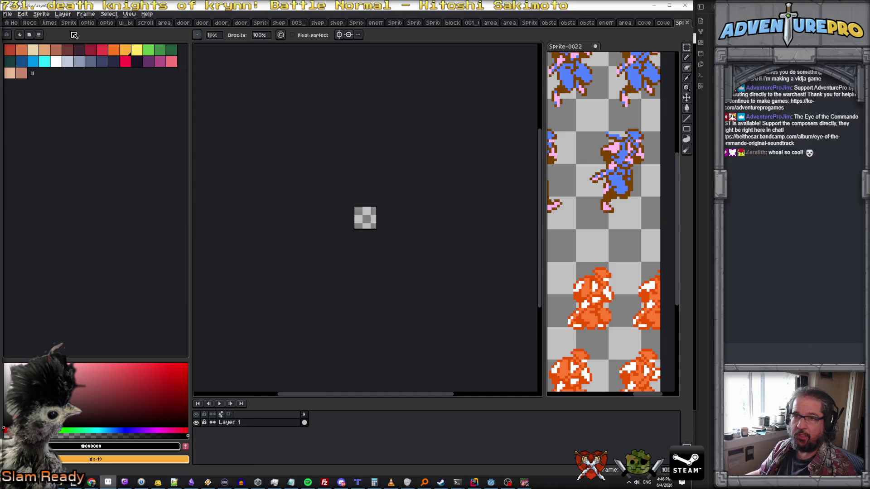
# Open the Open File dialog from the File menu and cancel it
pyautogui.click(8, 15)
pyautogui.click(18, 32)
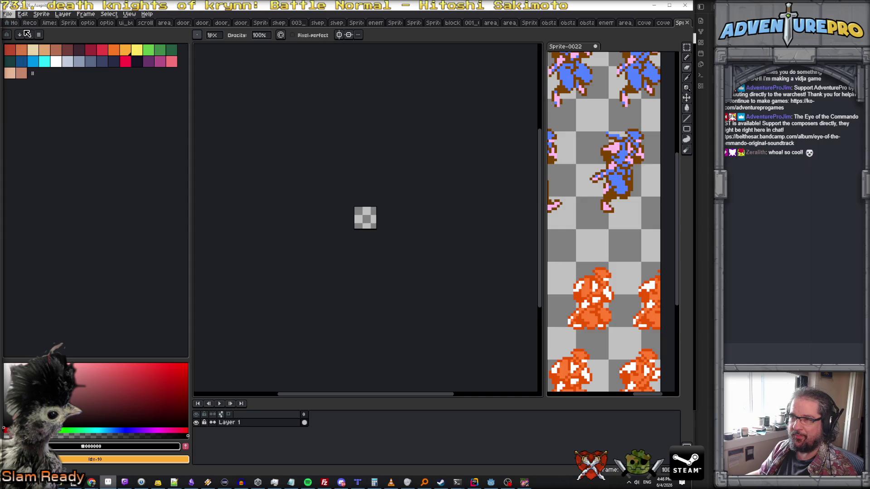
pyautogui.press('Escape')
pyautogui.scroll(5, 413, 195)
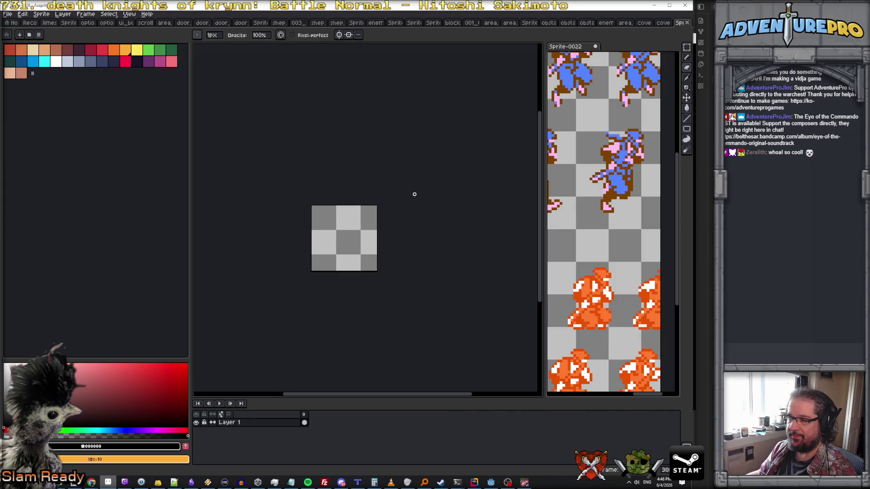
# Enlarge the checkerboard square size in Edit > Preferences > Background
pyautogui.click(41, 14)
pyautogui.click(41, 14)
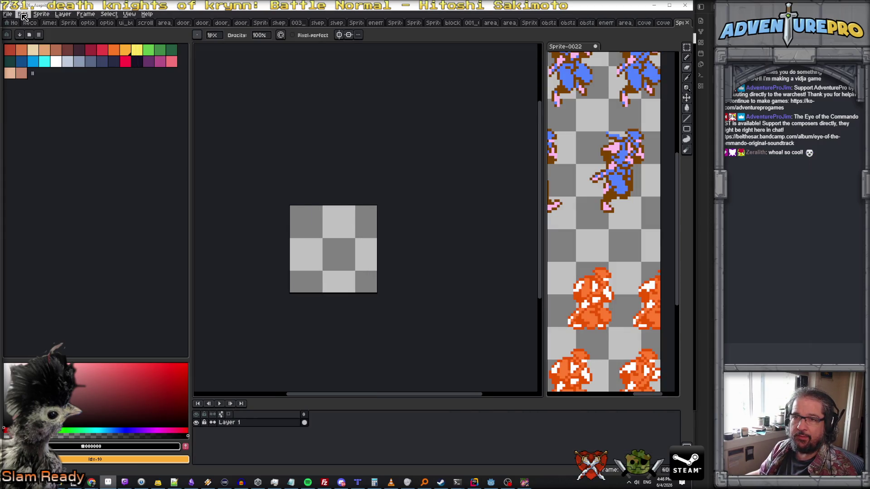
pyautogui.click(12, 15)
pyautogui.moveTo(26, 15)
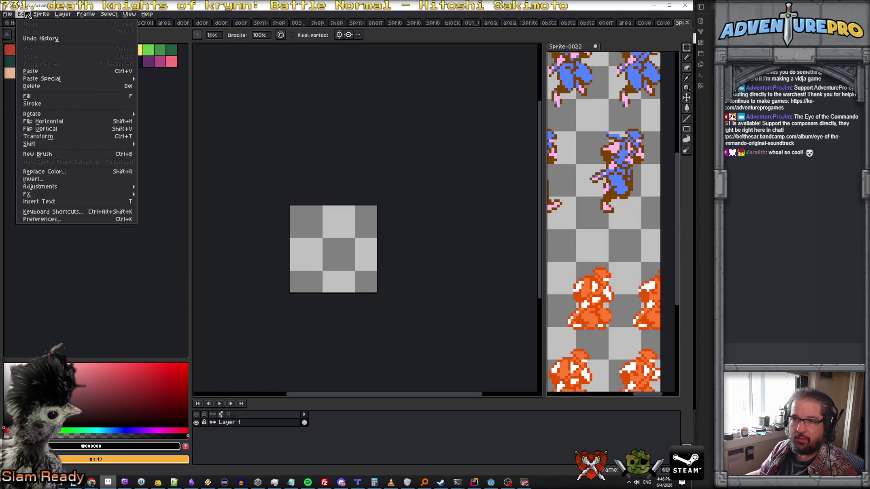
pyautogui.click(41, 219)
pyautogui.click(342, 184)
pyautogui.press('Tab')
pyautogui.press('Return')
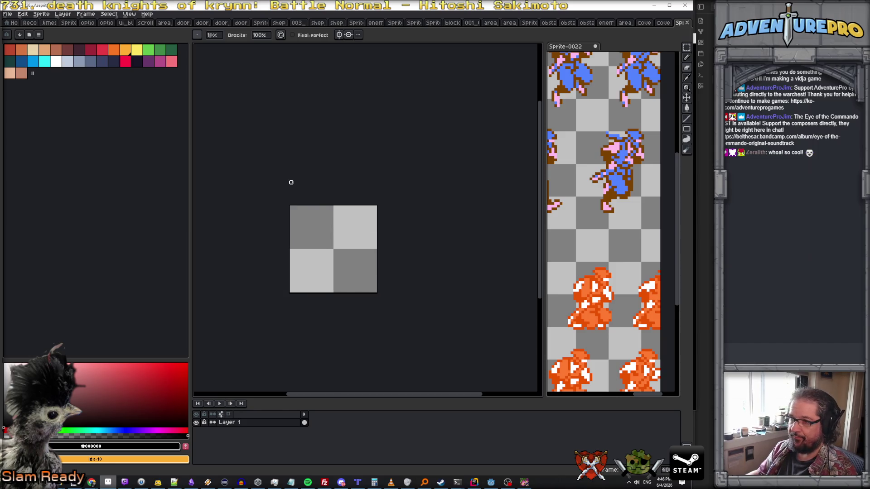
# Load the gen512_eotc palette from the palette presets
pyautogui.click(29, 34)
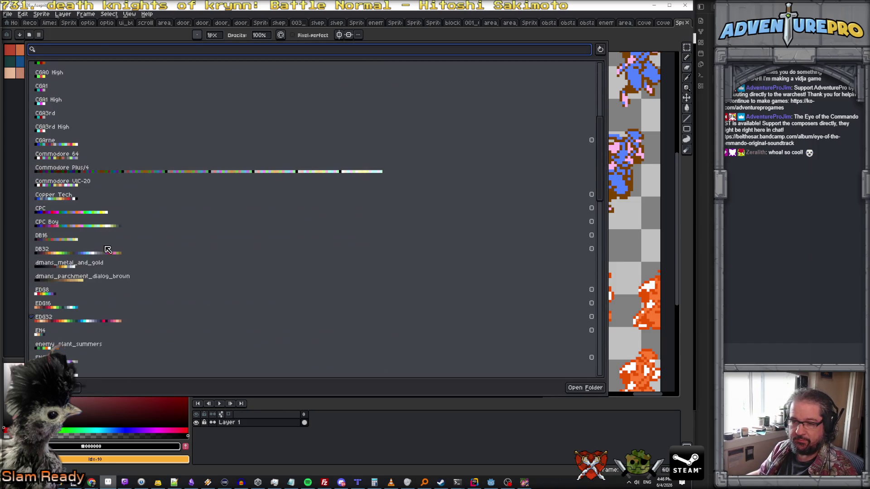
pyautogui.scroll(-3, 104, 253)
pyautogui.click(84, 281)
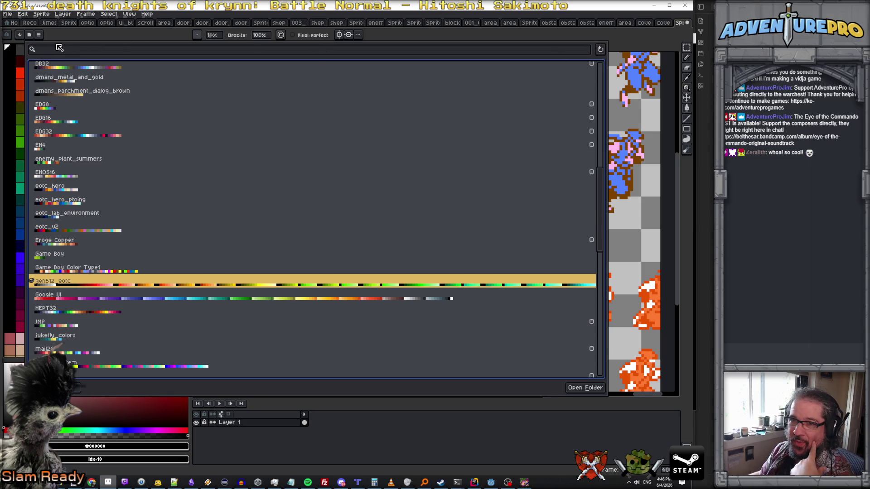
pyautogui.click(531, 404)
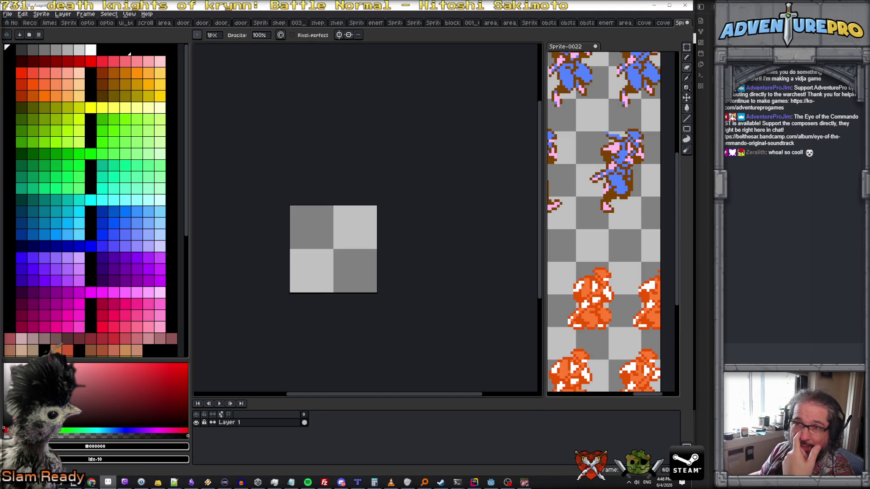
# Look through File > Scripts without running one, then close the Sprite-0022 tab
pyautogui.click(8, 13)
pyautogui.moveTo(43, 104)
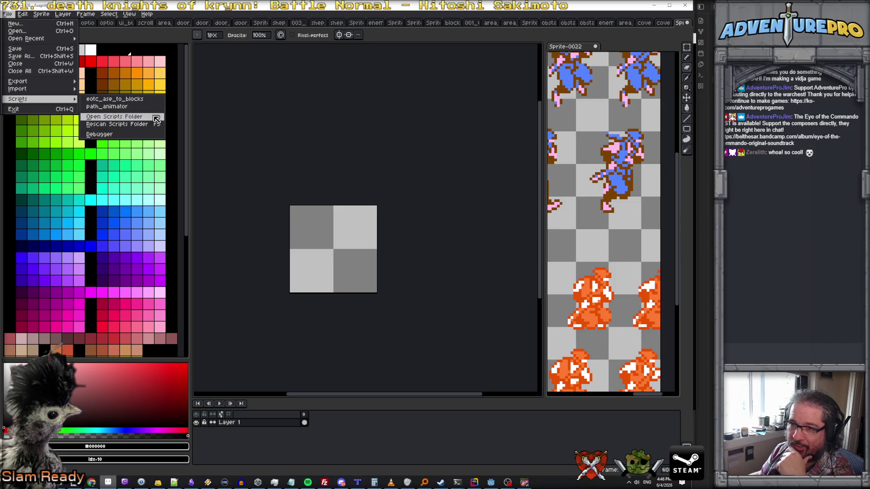
pyautogui.click(337, 134)
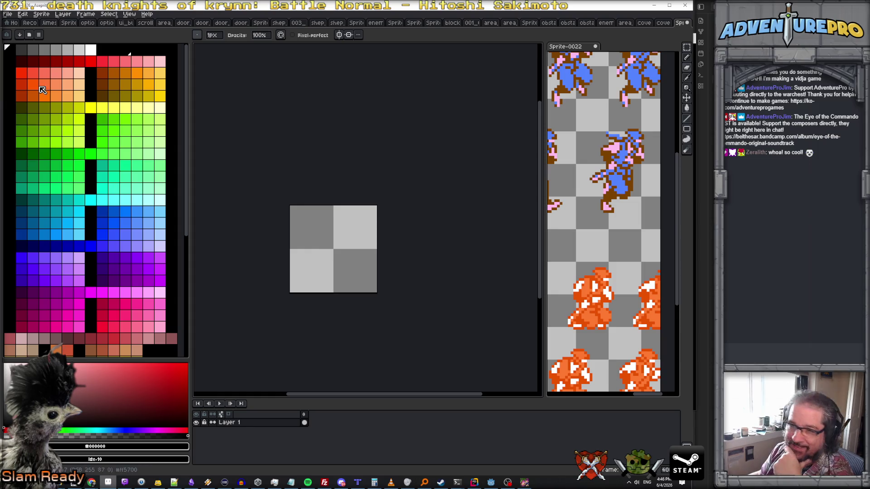
pyautogui.click(595, 46)
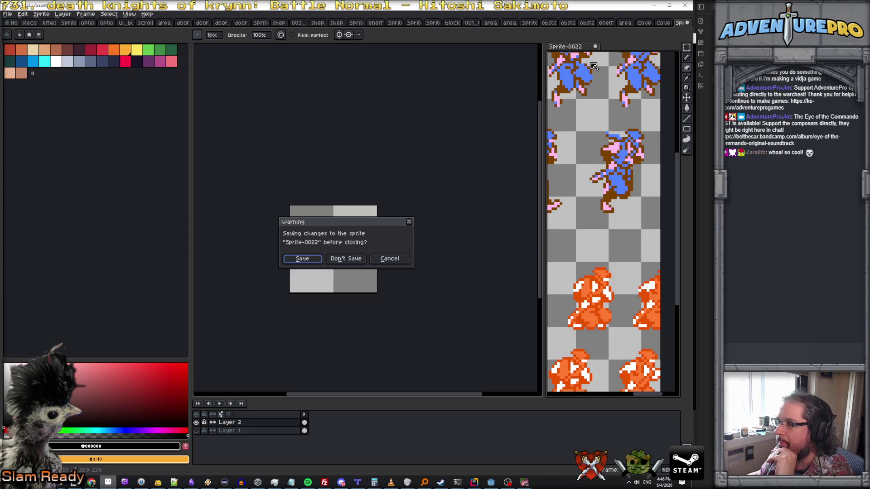
# Discard Sprite-0022's changes, then recentre the canvas and adjust the palette area width
pyautogui.click(357, 260)
pyautogui.scroll(1, 356, 261)
pyautogui.moveTo(397, 240); pyautogui.dragTo(450, 233)
pyautogui.moveTo(191, 249)
pyautogui.mouseDown()
pyautogui.moveTo(208, 249)
pyautogui.moveTo(191, 254)
pyautogui.mouseUp()
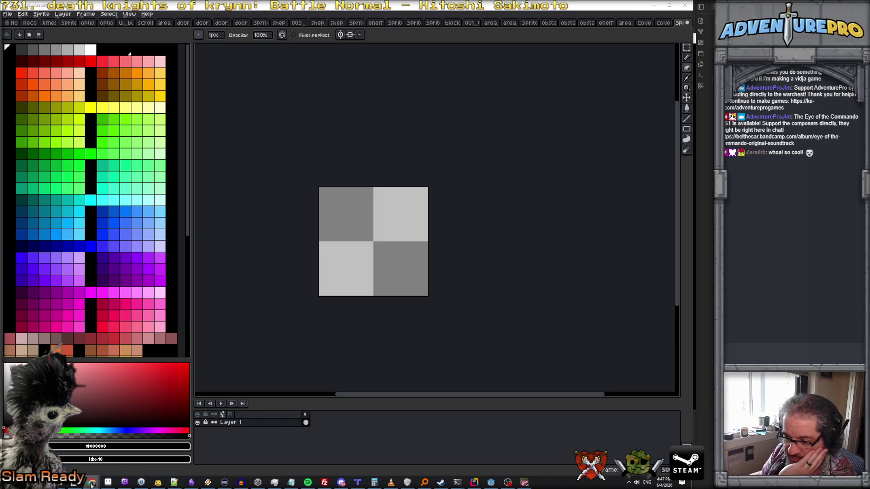
# Close the ten stray Chrome windows, including God of War, NES Longplay, and Virtua Fighter
pyautogui.moveTo(91, 483)
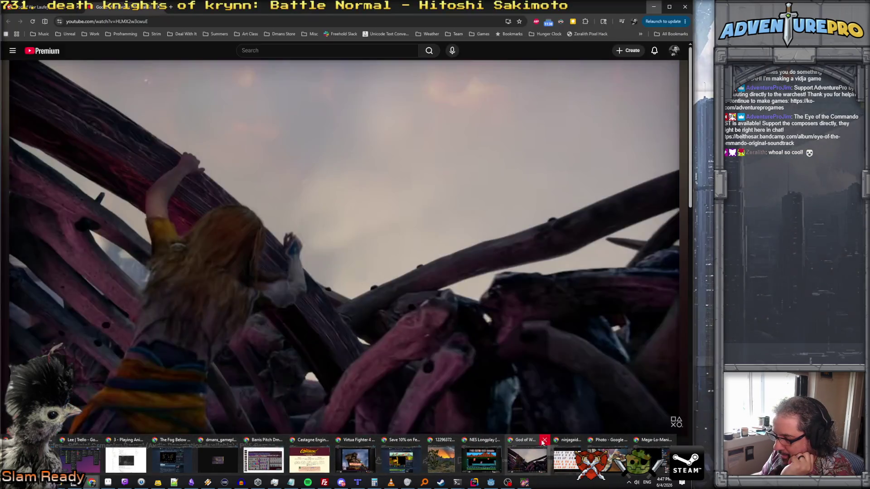
pyautogui.click(544, 440)
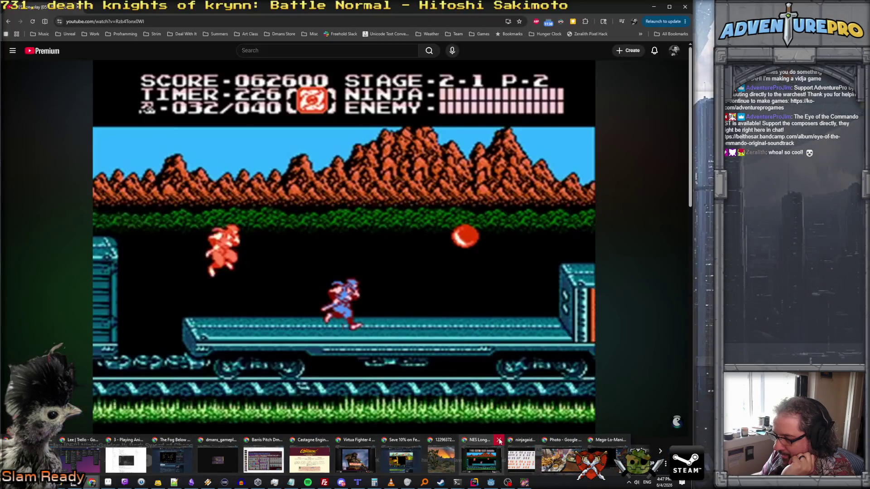
pyautogui.click(498, 441)
pyautogui.click(464, 440)
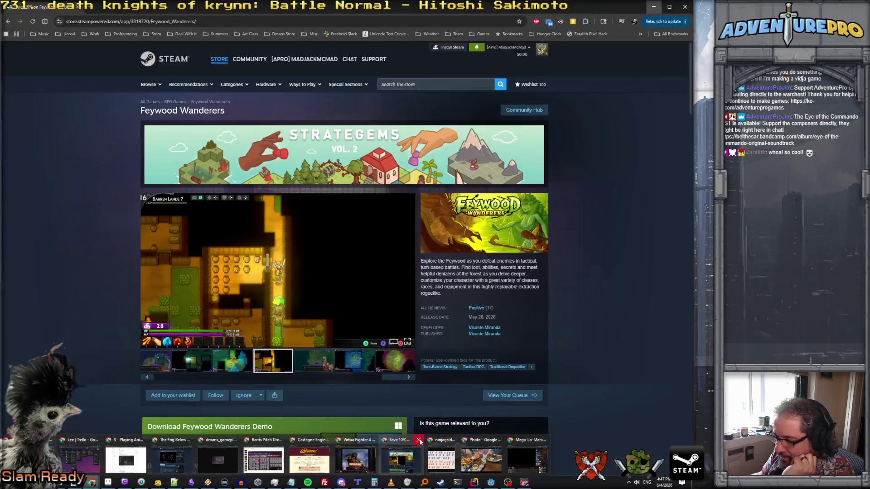
pyautogui.click(419, 440)
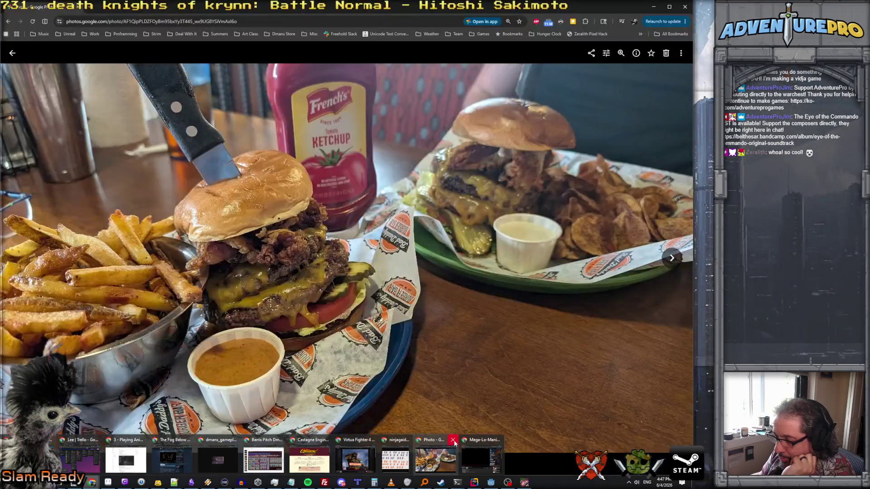
pyautogui.click(453, 441)
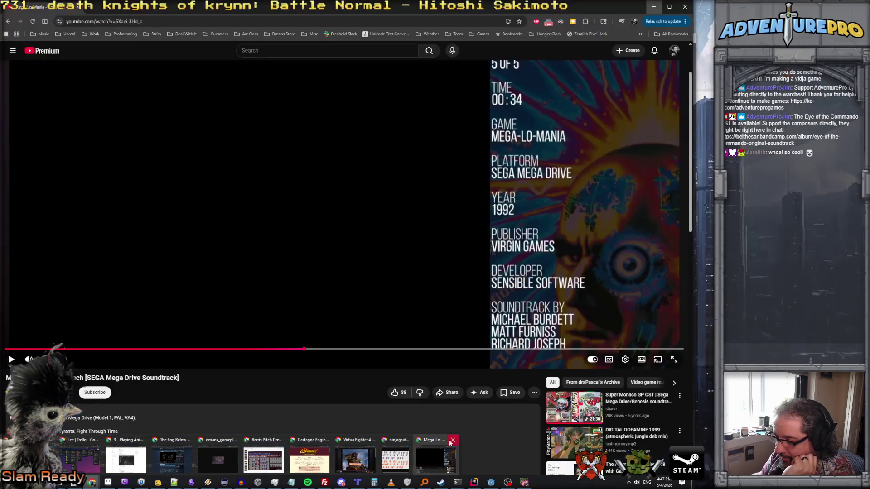
pyautogui.click(452, 440)
pyautogui.click(406, 440)
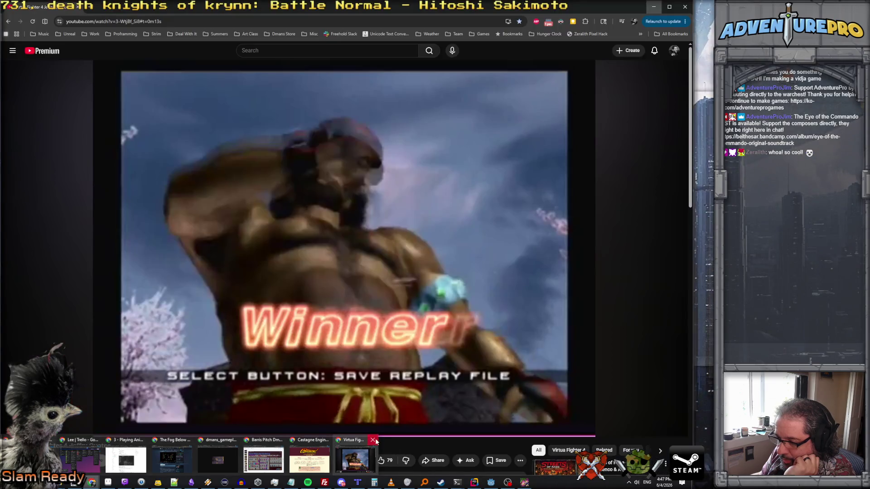
pyautogui.click(370, 440)
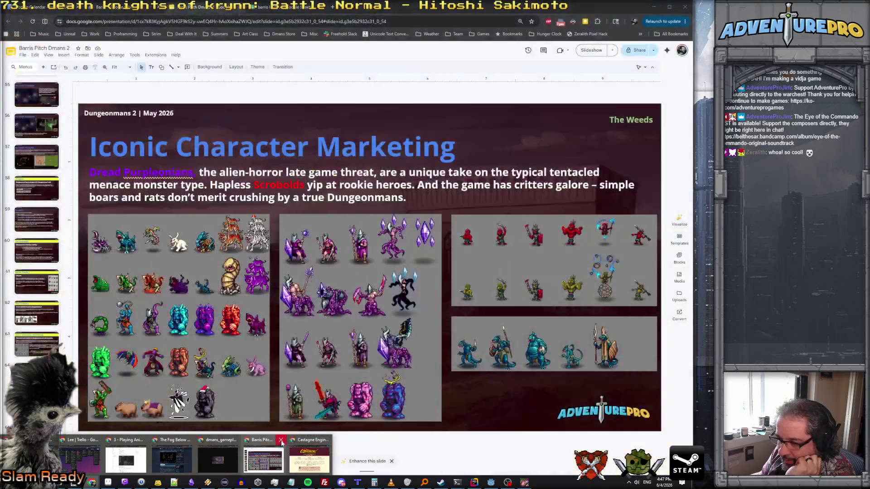
pyautogui.click(281, 440)
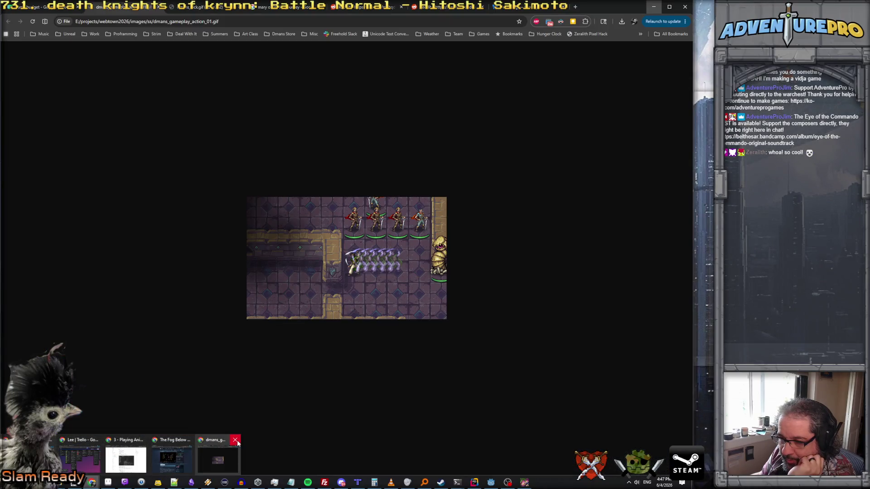
pyautogui.click(235, 441)
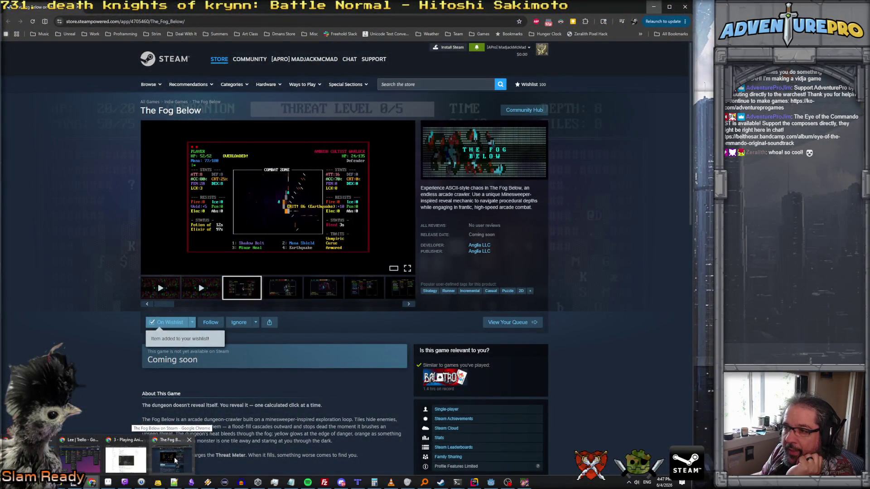
# Bring The Fog Below Steam page to the front, then switch to Discord
pyautogui.click(175, 461)
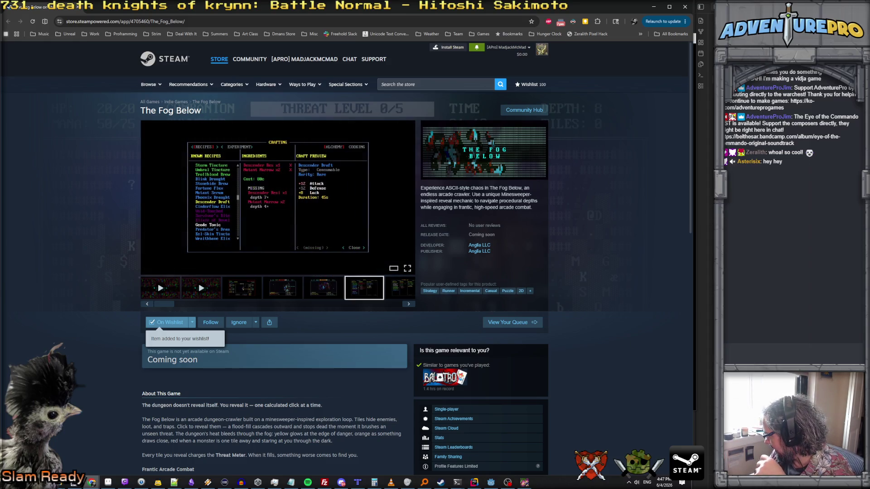
pyautogui.hotkey('alt', 'Tab')
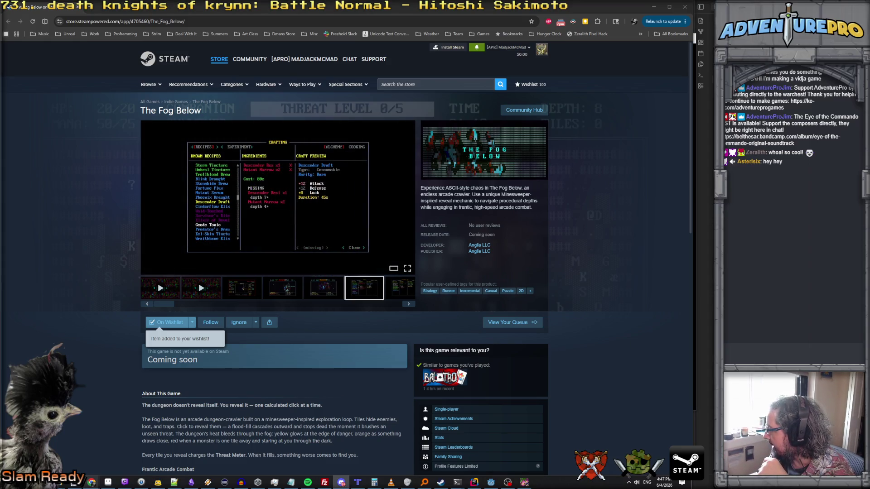
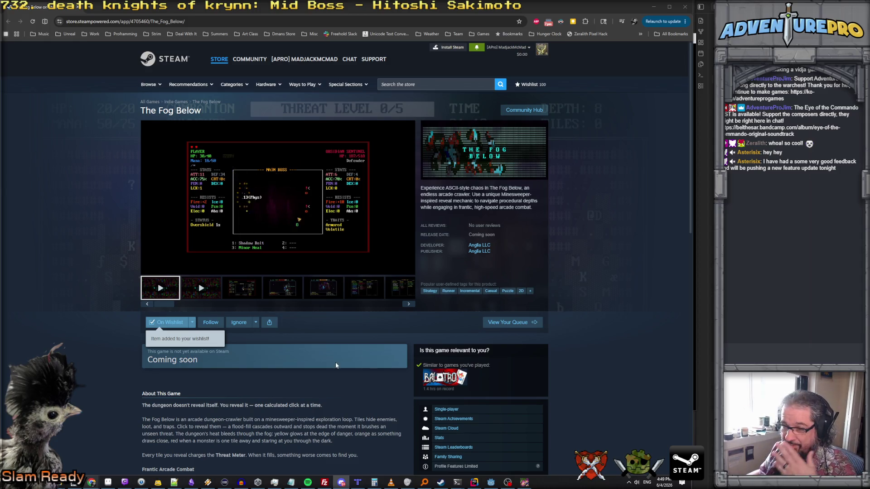
# Browse The Fog Below's screenshots through to the crafting screenshot
pyautogui.click(242, 288)
pyautogui.click(283, 288)
pyautogui.click(308, 288)
pyautogui.click(359, 289)
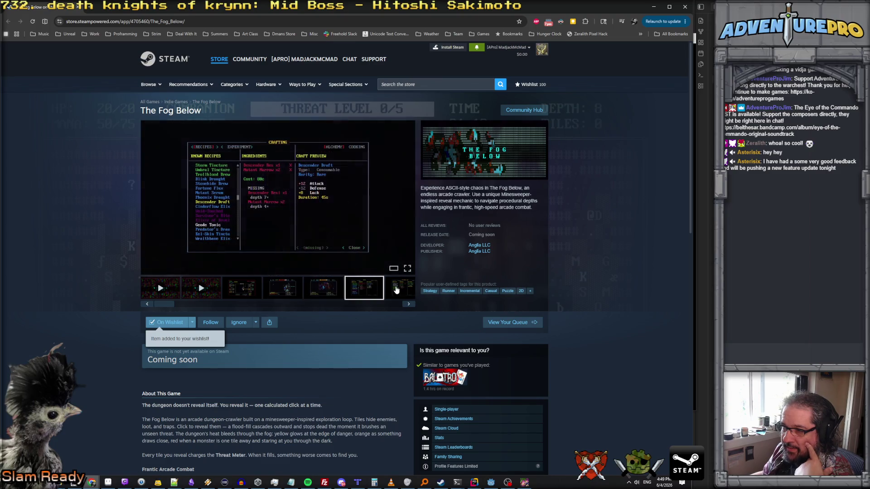
# Open the header image in its own tab, copy it, and return to Paint.NET
pyautogui.rightClick(468, 157)
pyautogui.click(494, 164)
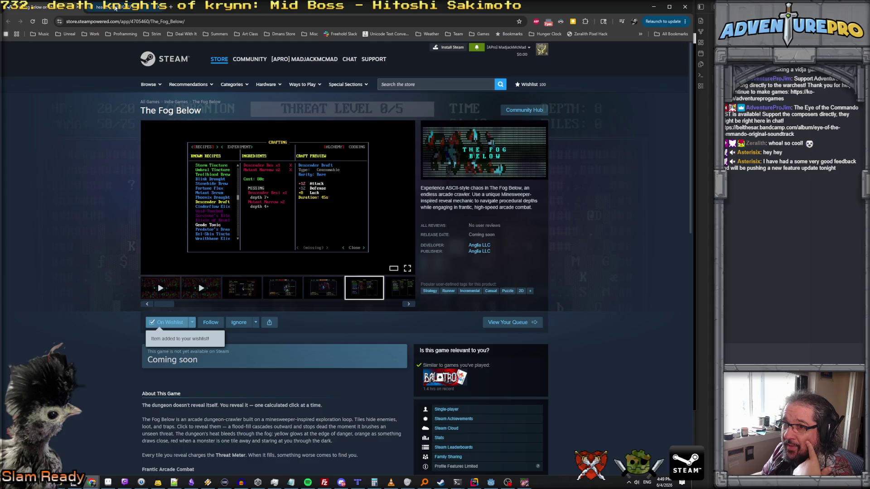
pyautogui.click(113, 7)
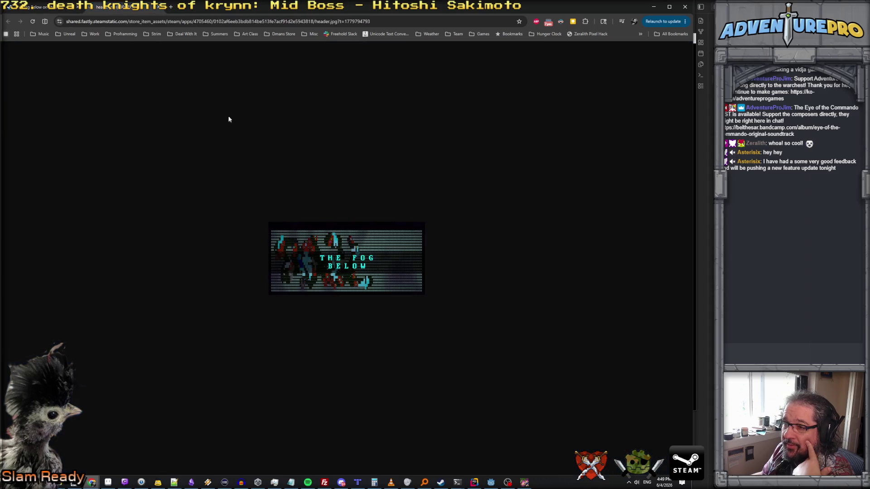
pyautogui.rightClick(337, 250)
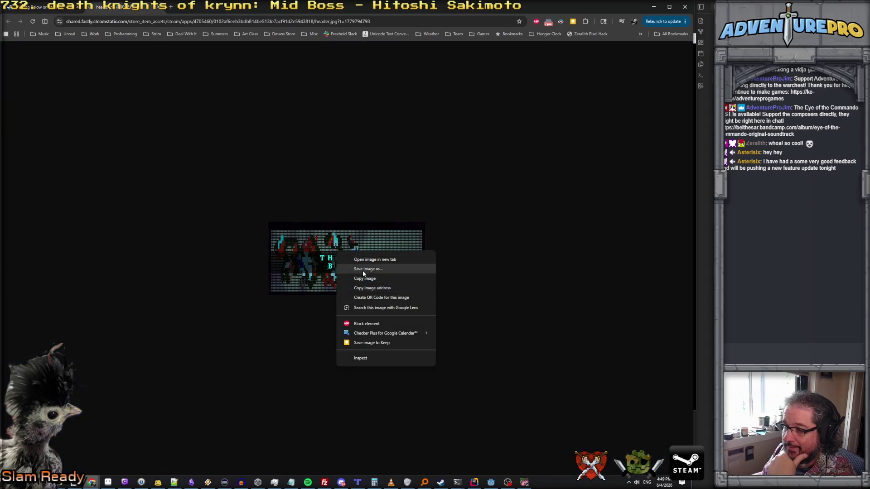
pyautogui.click(373, 279)
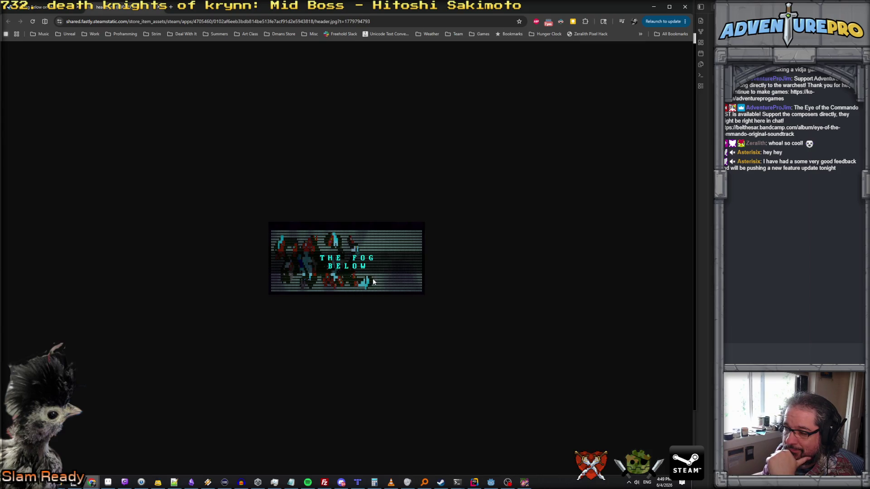
pyautogui.click(73, 483)
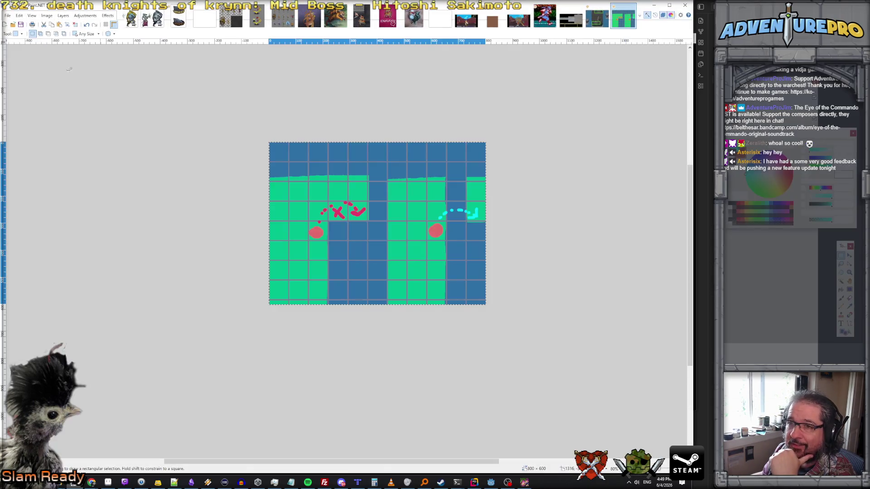
# Paste the banner as a new image and resize it proportionally to 920×430 pixels
pyautogui.click(19, 16)
pyautogui.click(43, 84)
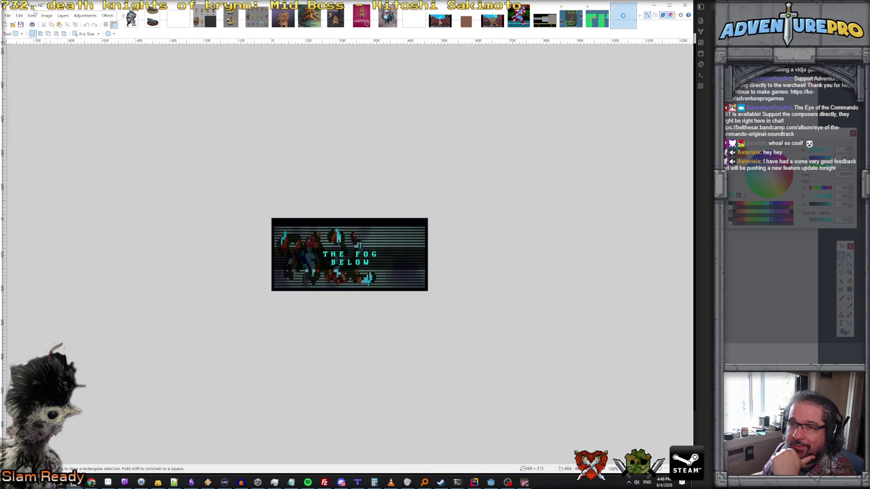
pyautogui.click(46, 15)
pyautogui.press('Escape')
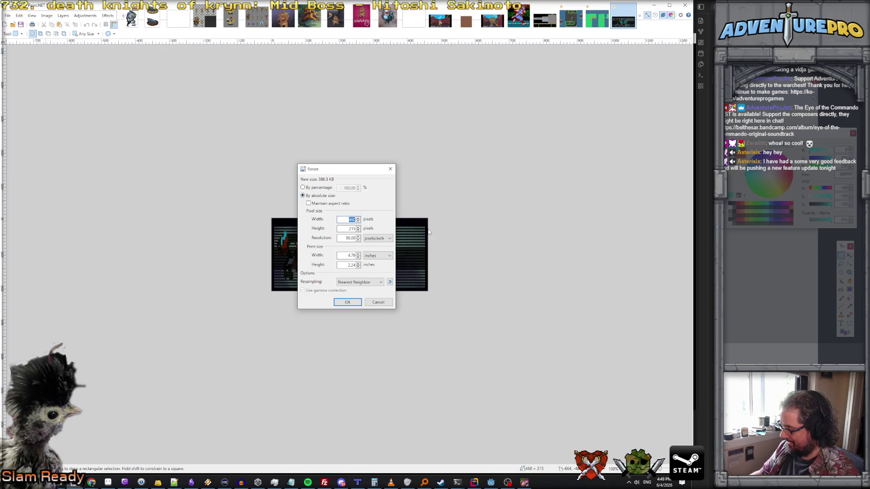
pyautogui.write('9')
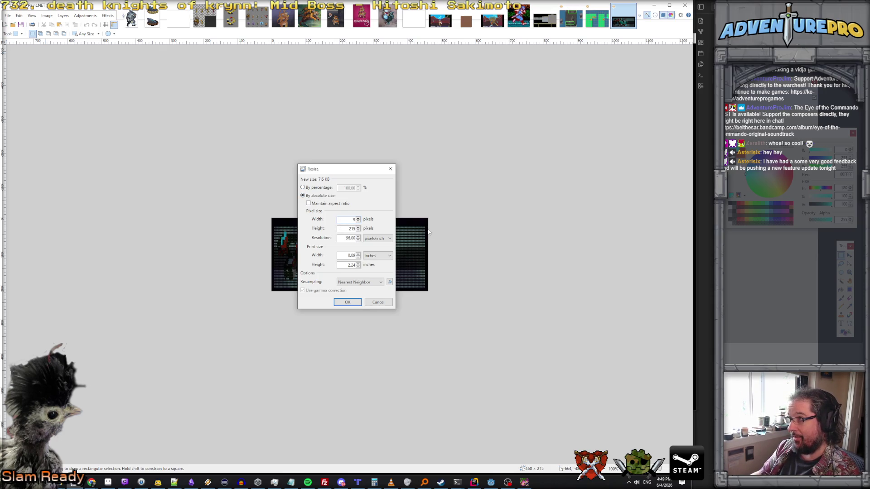
pyautogui.write('20')
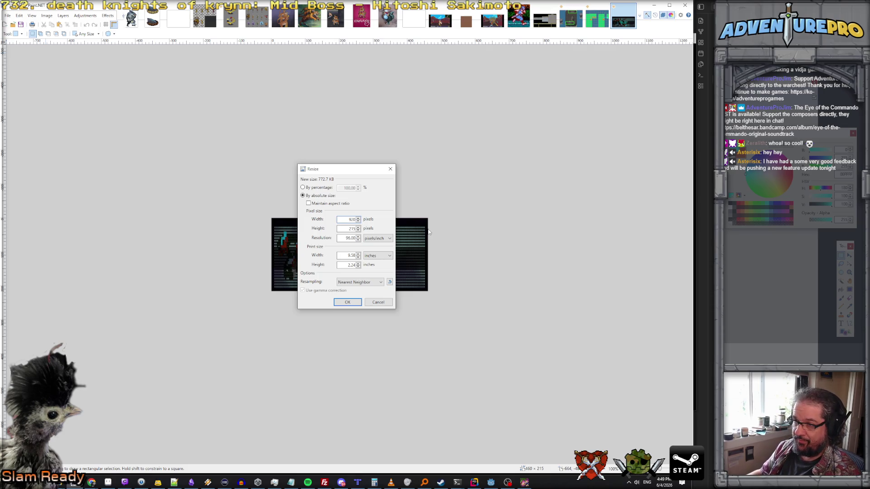
pyautogui.click(308, 203)
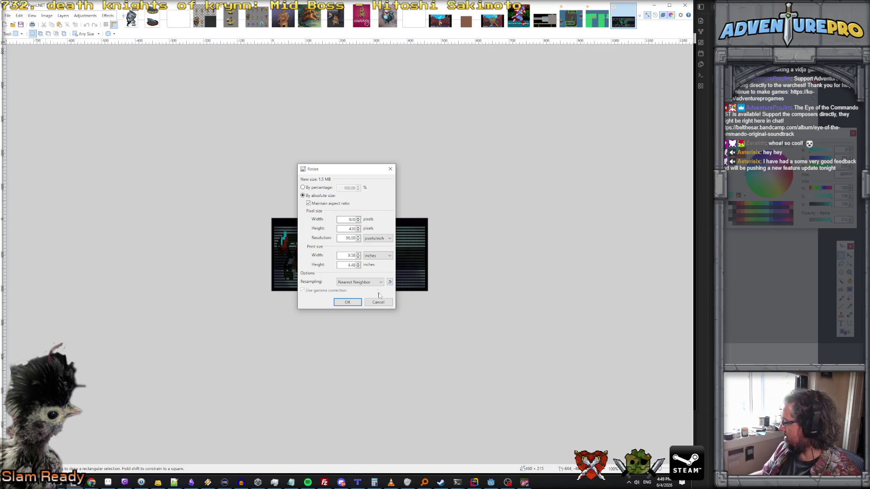
pyautogui.click(347, 302)
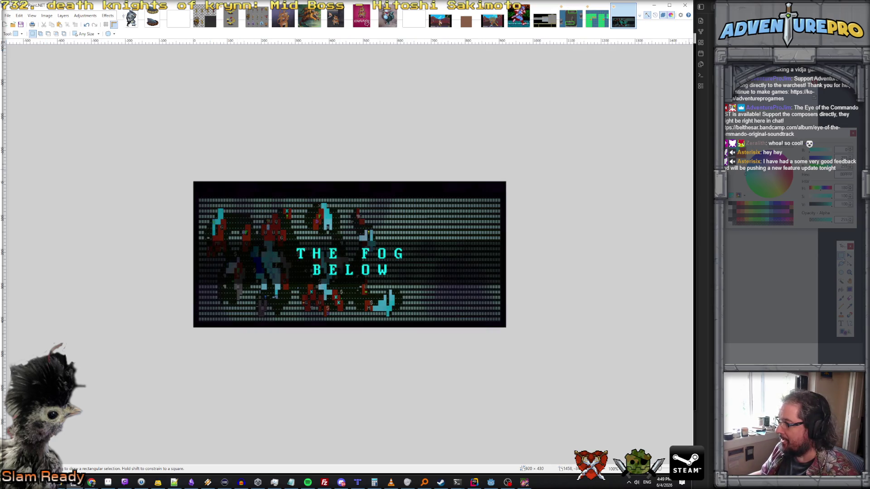
# Select an 800×320 area framing the title and artwork, then crop the banner to it
pyautogui.moveTo(225, 199)
pyautogui.mouseDown()
pyautogui.moveTo(341, 313)
pyautogui.moveTo(499, 319)
pyautogui.moveTo(493, 307)
pyautogui.mouseUp()
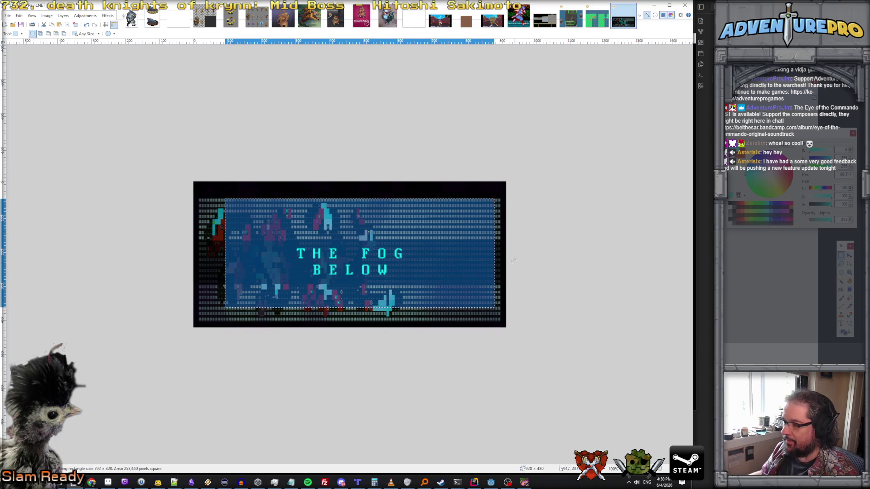
pyautogui.press('m')
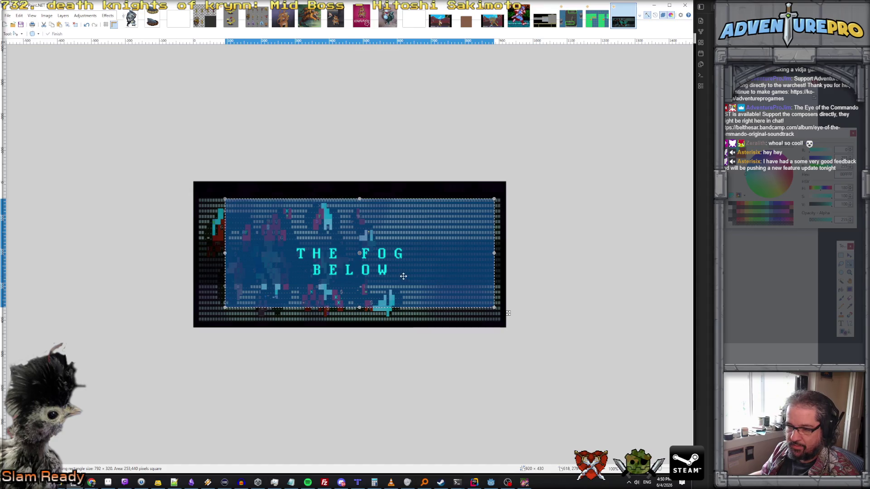
pyautogui.moveTo(494, 255); pyautogui.dragTo(495, 254)
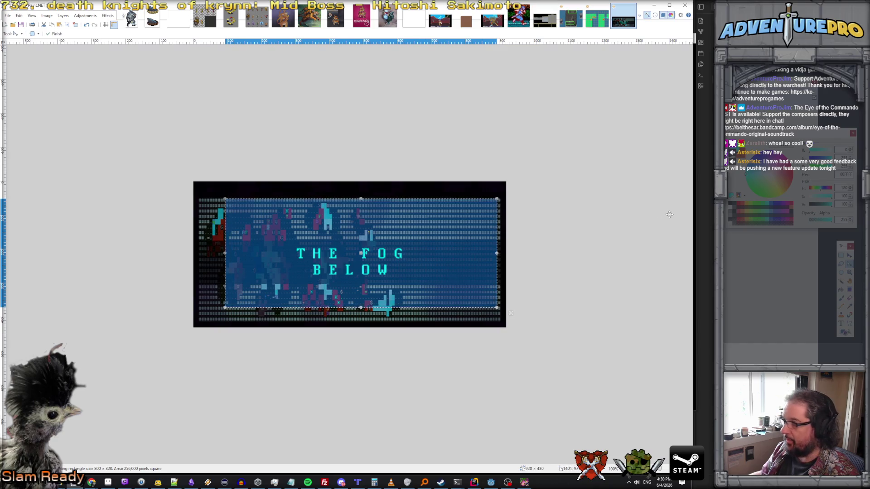
pyautogui.moveTo(358, 288); pyautogui.dragTo(346, 291)
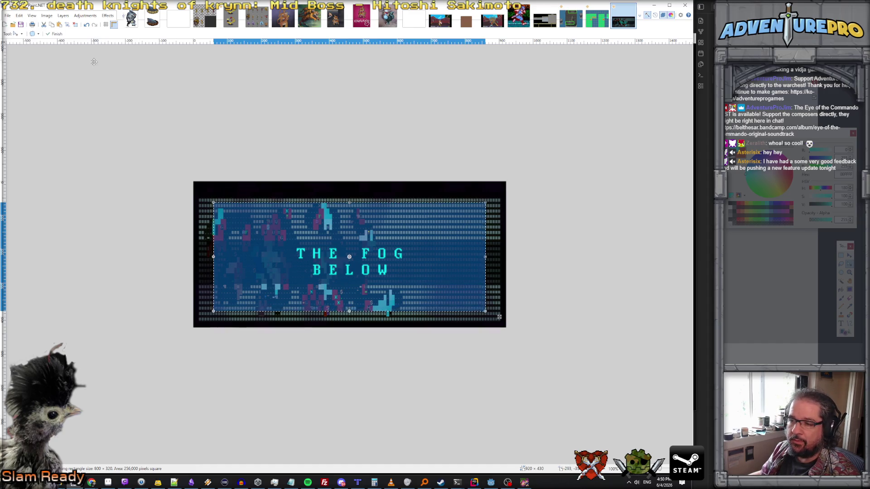
pyautogui.hotkey('ctrl', 'shift', 'x')
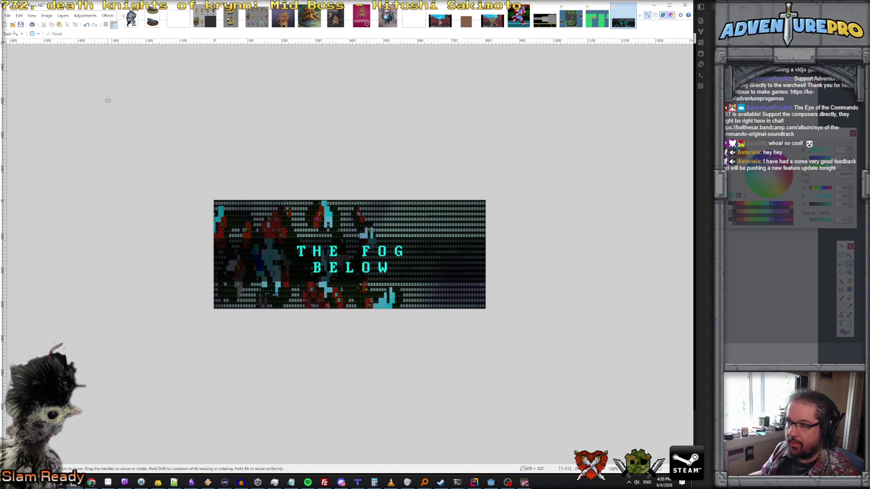
pyautogui.click(7, 16)
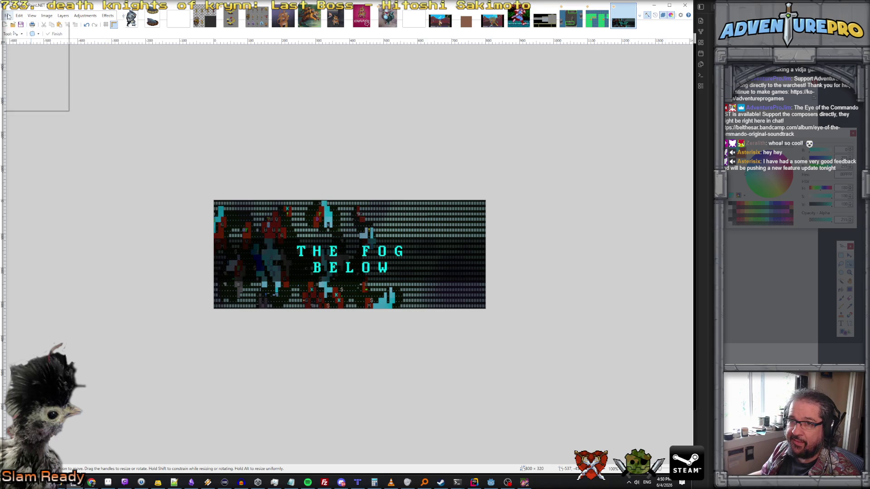
# Save the cropped banner as a PNG in the Google Drive folder, named 'th fo_dis'
pyautogui.click(28, 67)
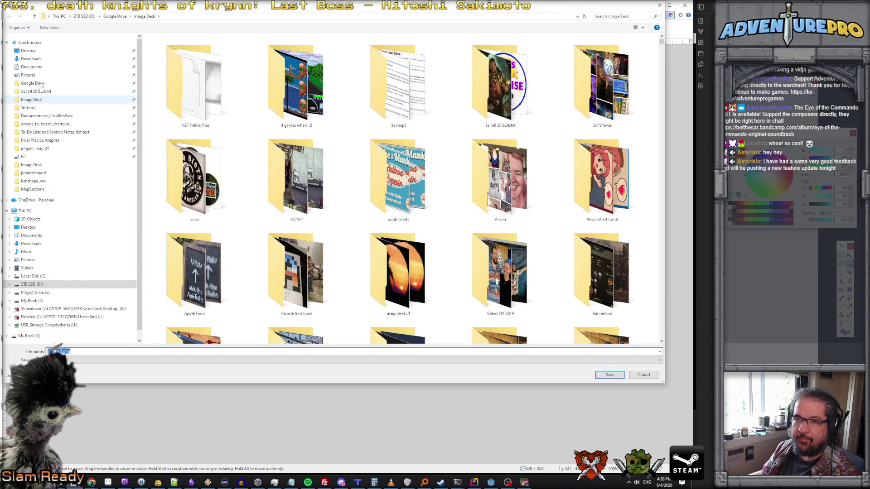
pyautogui.hotkey('alt', 'Up')
pyautogui.write('th fo')
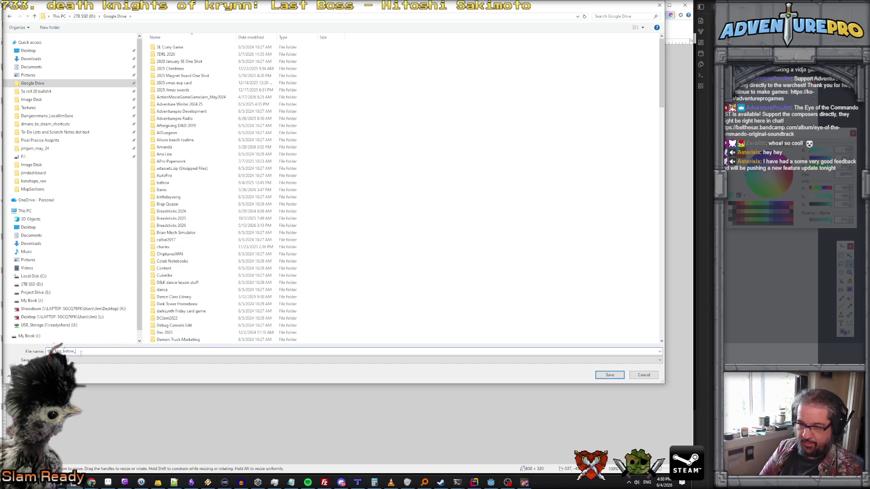
pyautogui.write('_discord_800px')
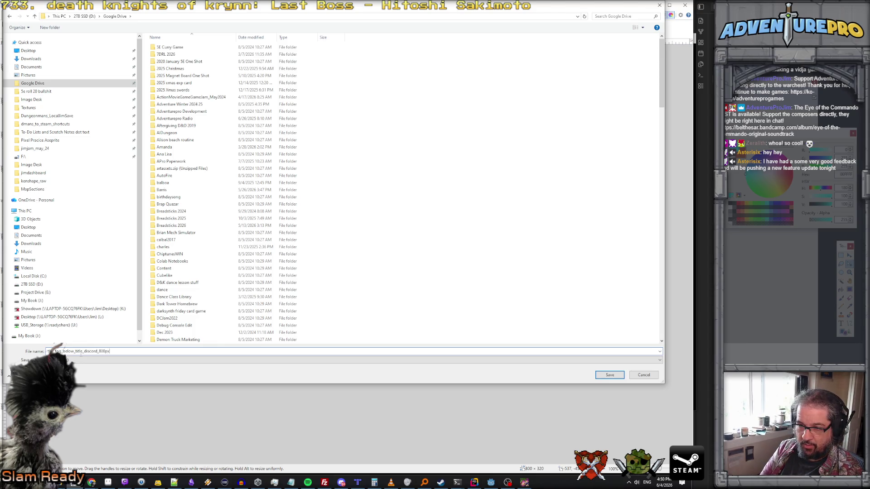
pyautogui.press('Return')
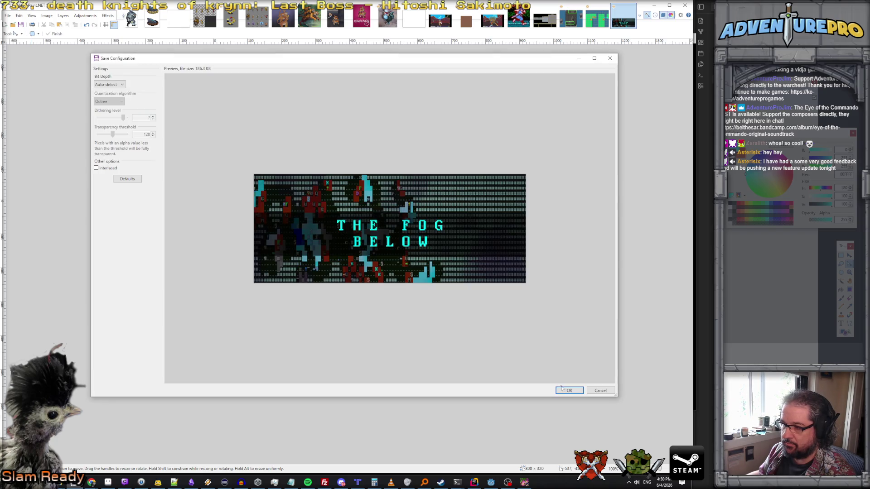
pyautogui.click(562, 390)
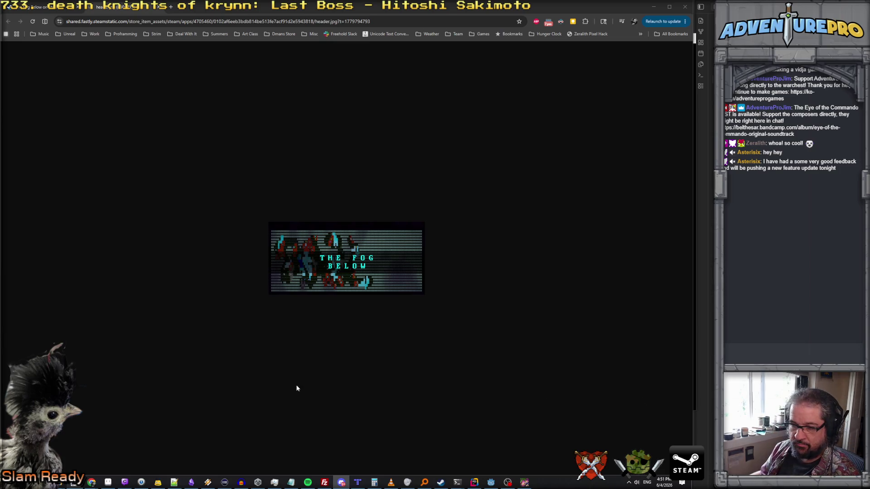
# Bring Paint.NET with the 800×320 The Fog Below banner back to the front
pyautogui.click(75, 483)
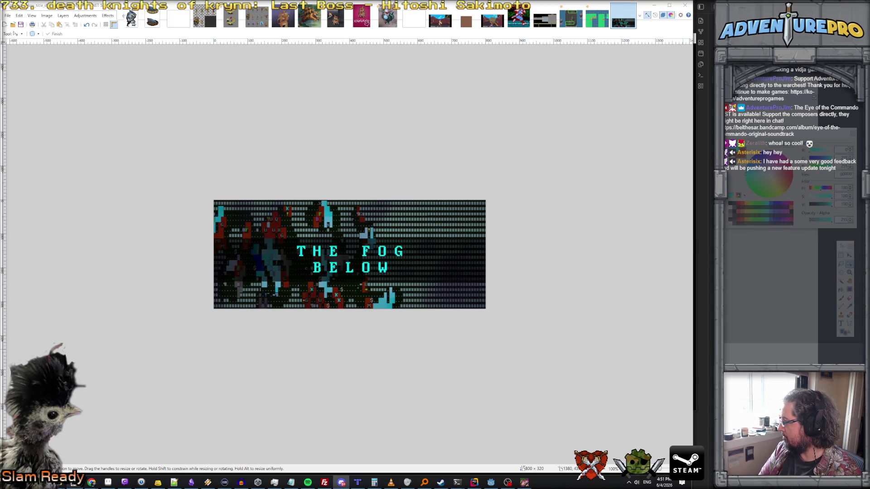
pyautogui.click(9, 17)
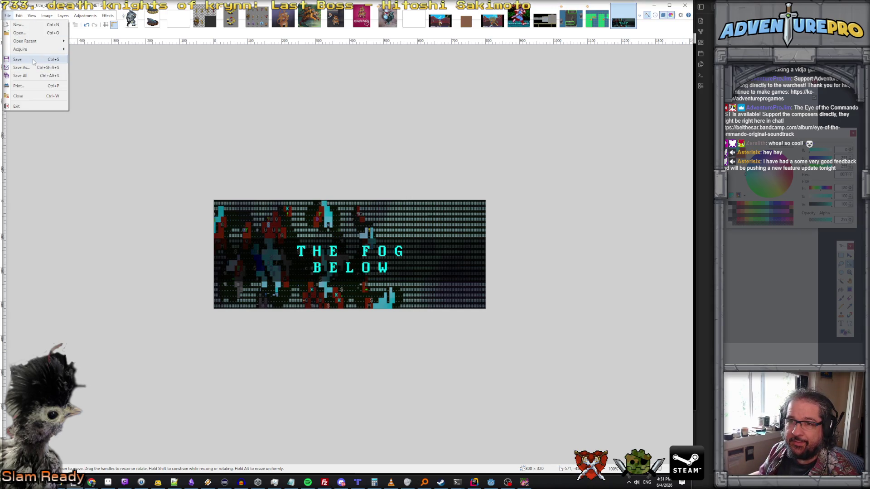
pyautogui.click(34, 65)
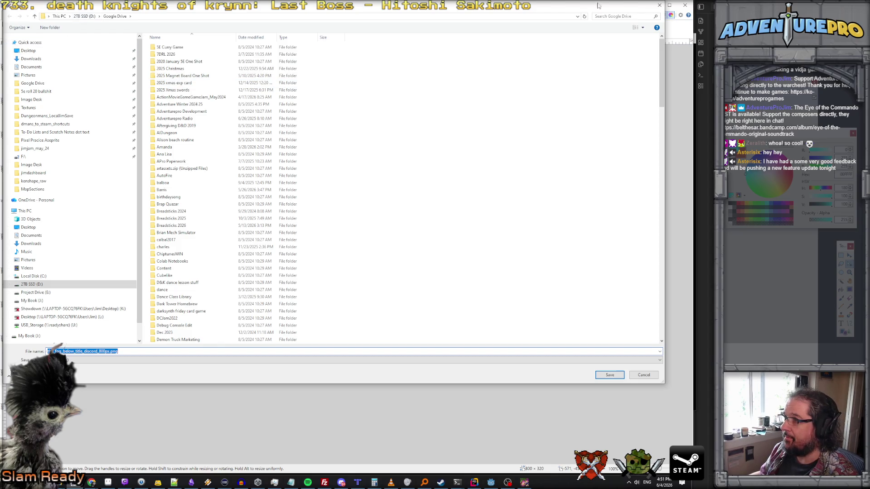
pyautogui.click(660, 5)
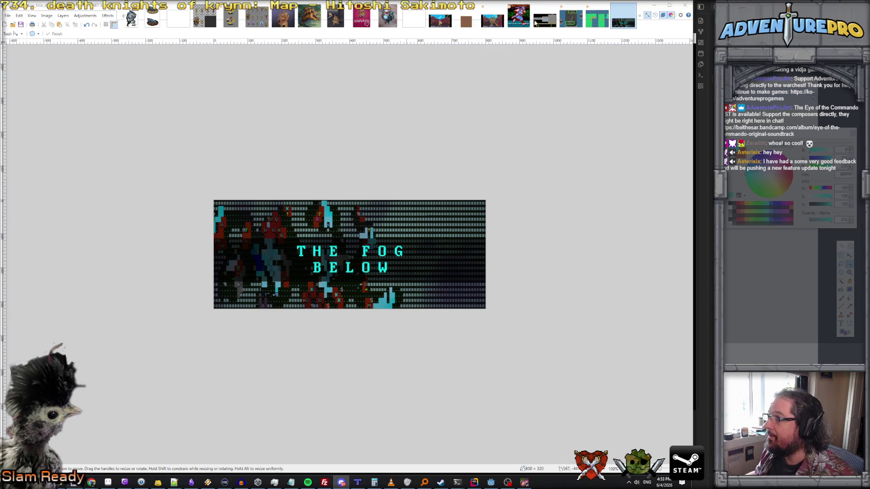
# Minimise Paint.NET and the browser, then bring up the Mercs longplay video on YouTube
pyautogui.click(653, 7)
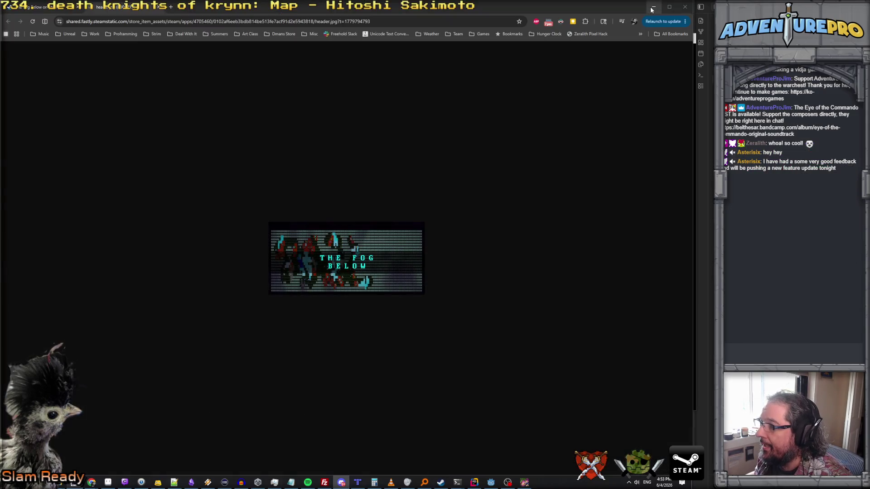
pyautogui.click(652, 7)
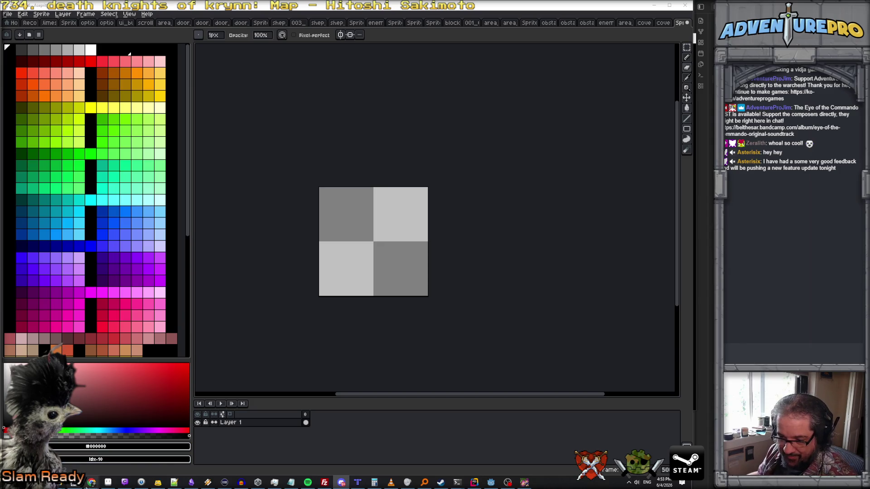
pyautogui.moveTo(91, 482)
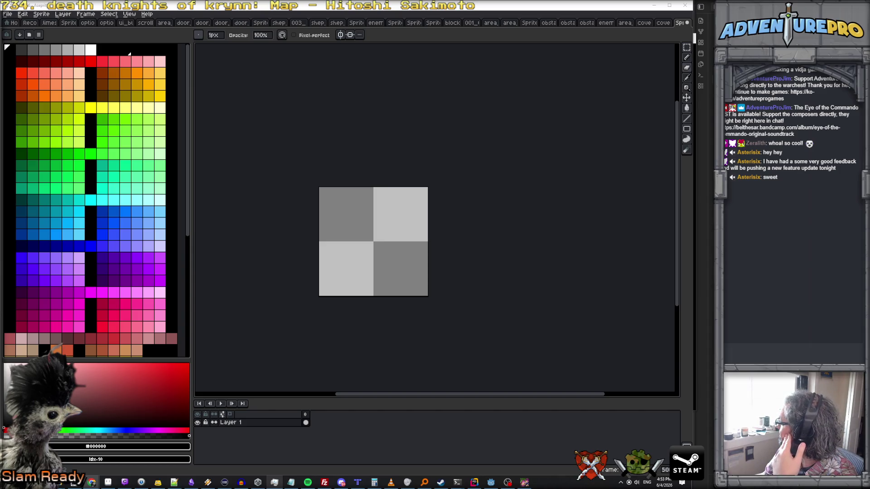
pyautogui.doubleClick(629, 183)
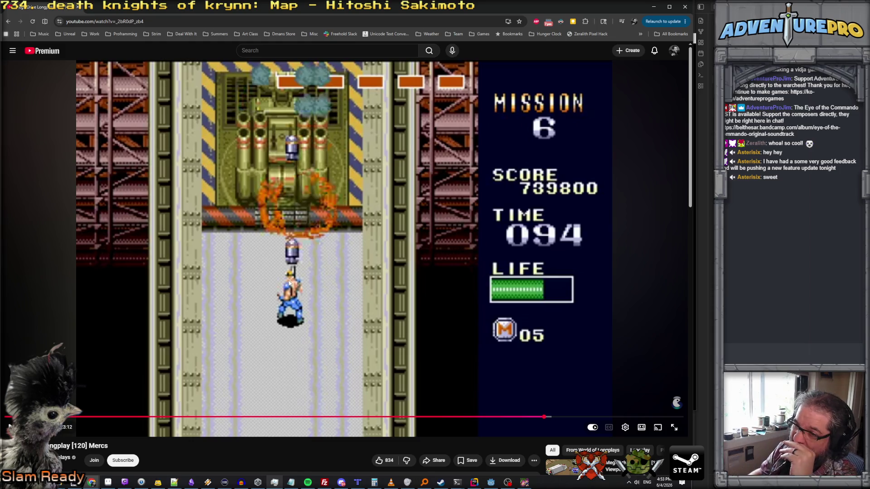
pyautogui.moveTo(265, 140)
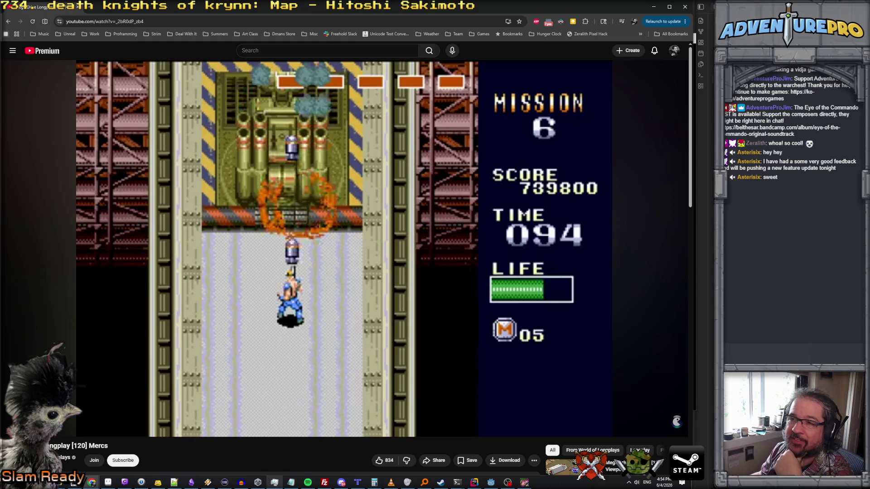
pyautogui.moveTo(324, 148)
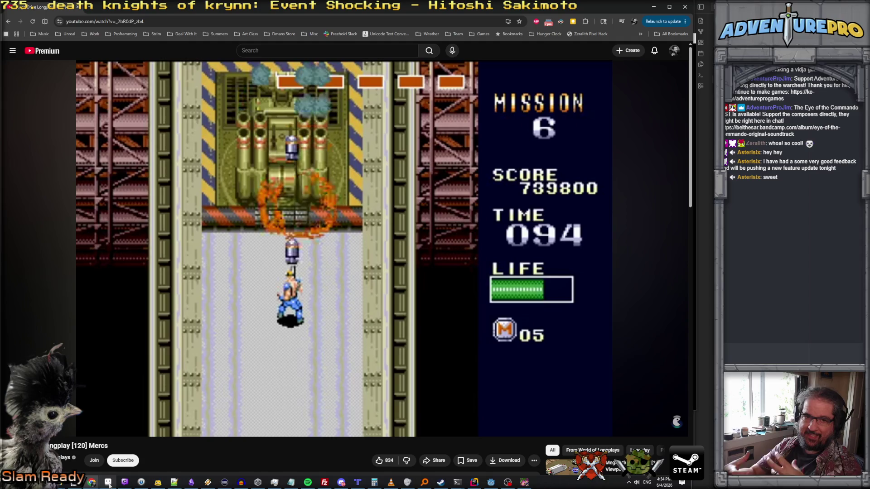
# Back in Aseprite, try an 863-pixel canvas width, then undo it
pyautogui.click(108, 482)
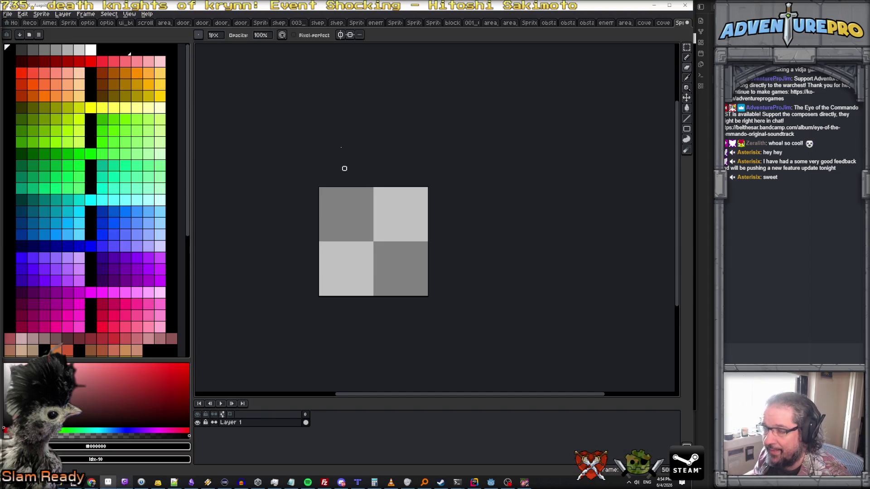
pyautogui.click(36, 15)
pyautogui.click(74, 60)
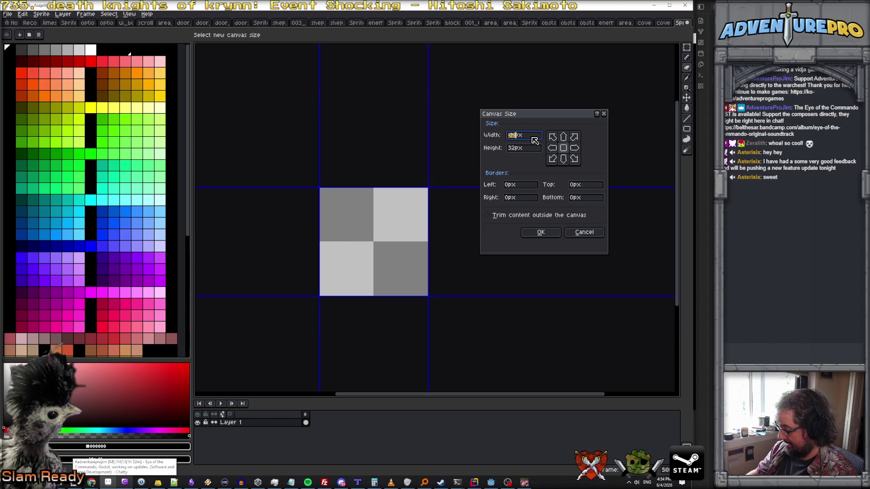
pyautogui.write('863')
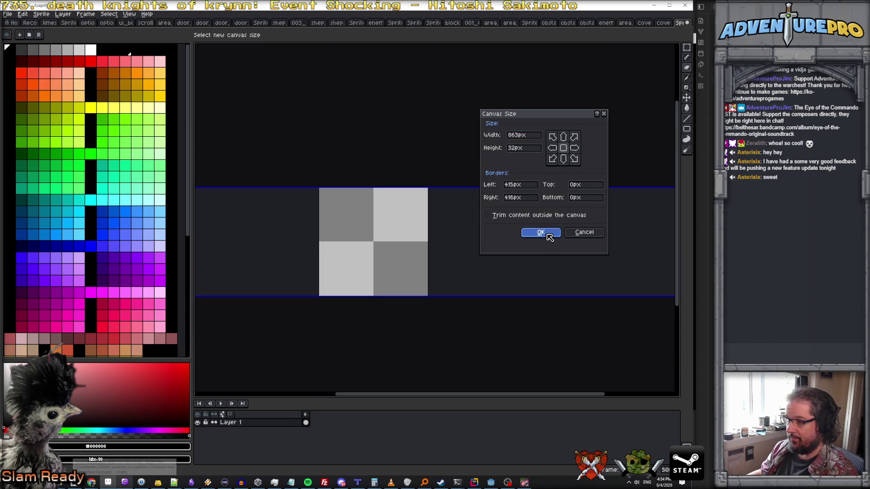
pyautogui.click(541, 233)
pyautogui.scroll(-4, 320, 116)
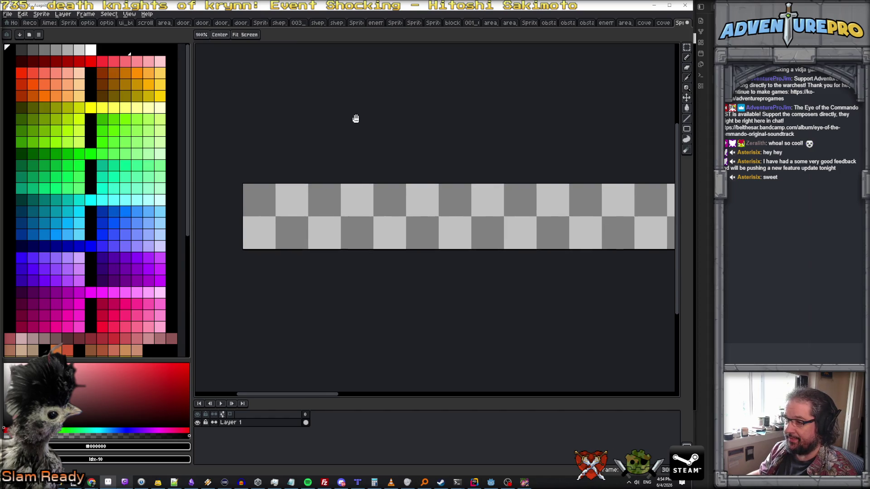
pyautogui.scroll(2, 349, 136)
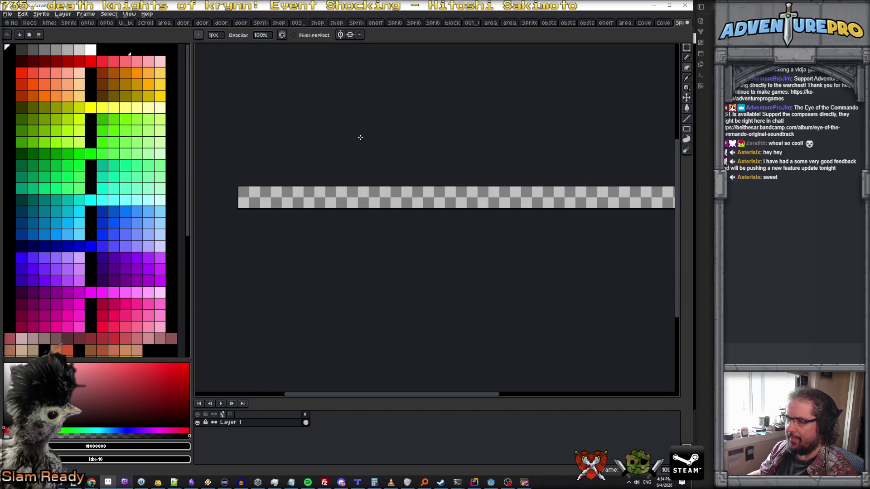
pyautogui.hotkey('ctrl', 'z')
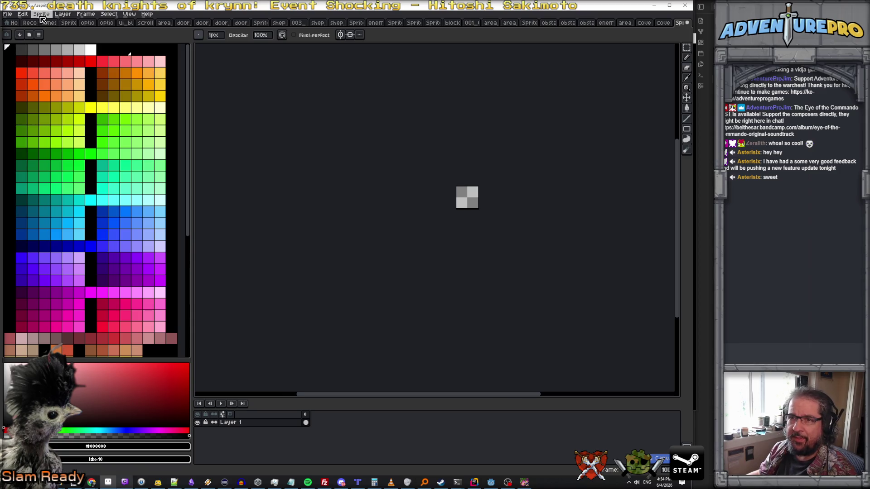
# Set the sprite's canvas width to 96 pixels
pyautogui.click(40, 15)
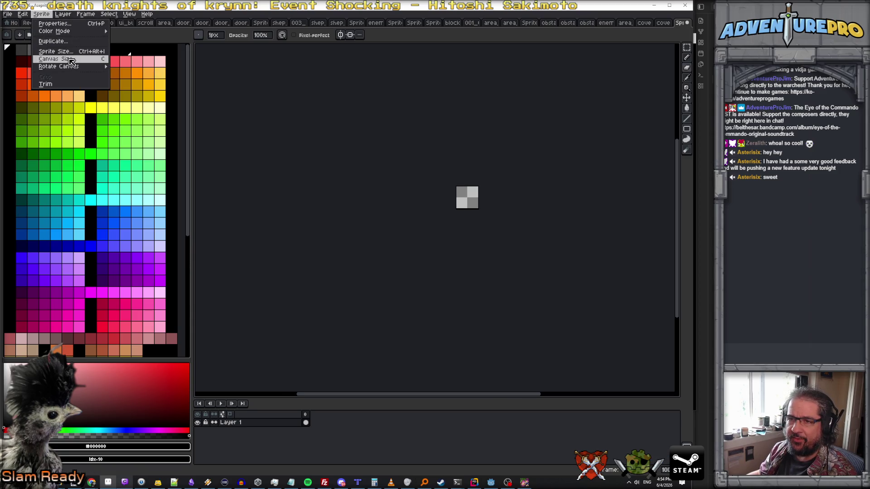
pyautogui.click(70, 58)
pyautogui.write('96')
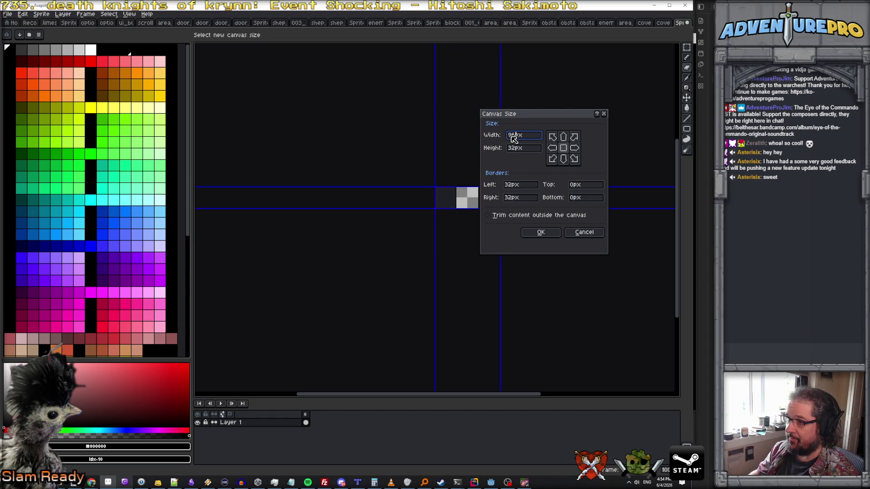
pyautogui.press('Return')
pyautogui.scroll(1, 417, 126)
pyautogui.moveTo(417, 127); pyautogui.dragTo(382, 148)
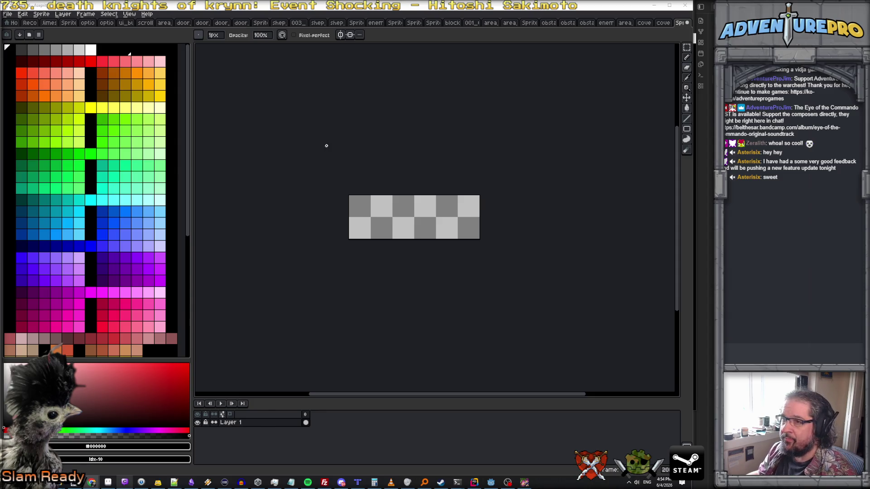
# Turn on the grid overlay and review the grid settings, leaving them unchanged
pyautogui.click(129, 14)
pyautogui.moveTo(148, 55)
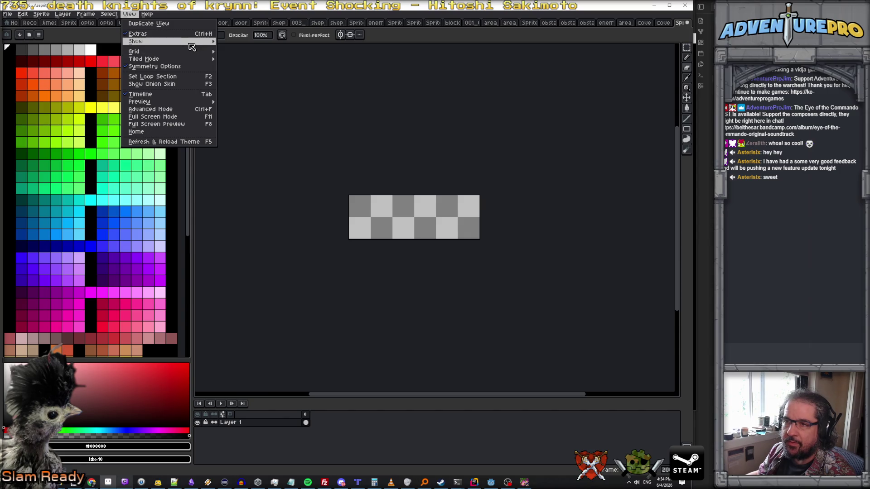
pyautogui.click(254, 60)
pyautogui.click(129, 14)
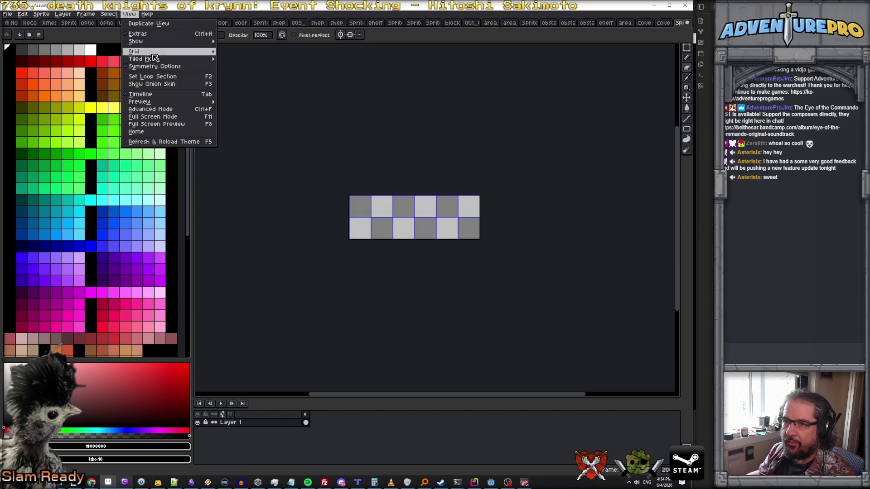
pyautogui.moveTo(149, 51)
pyautogui.click(244, 53)
pyautogui.press('Tab')
pyautogui.press('Tab')
pyautogui.press('Tab')
pyautogui.press('Return')
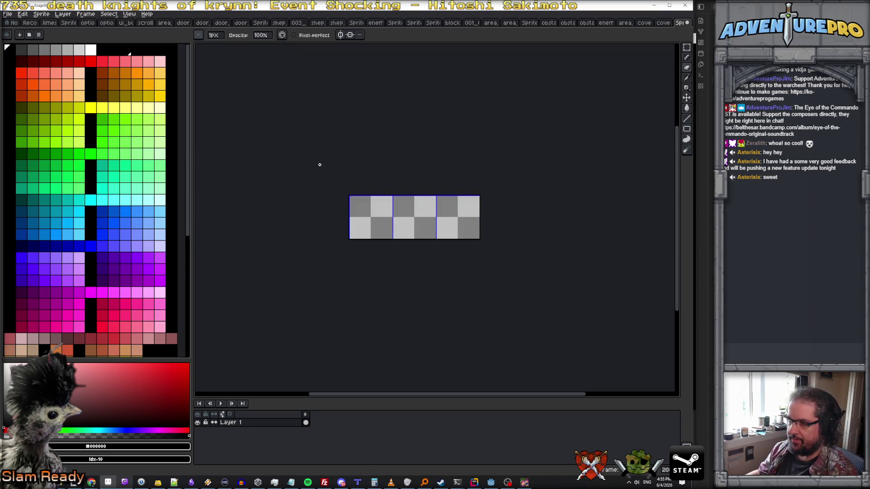
pyautogui.scroll(1, 342, 192)
pyautogui.moveTo(499, 301); pyautogui.dragTo(384, 283)
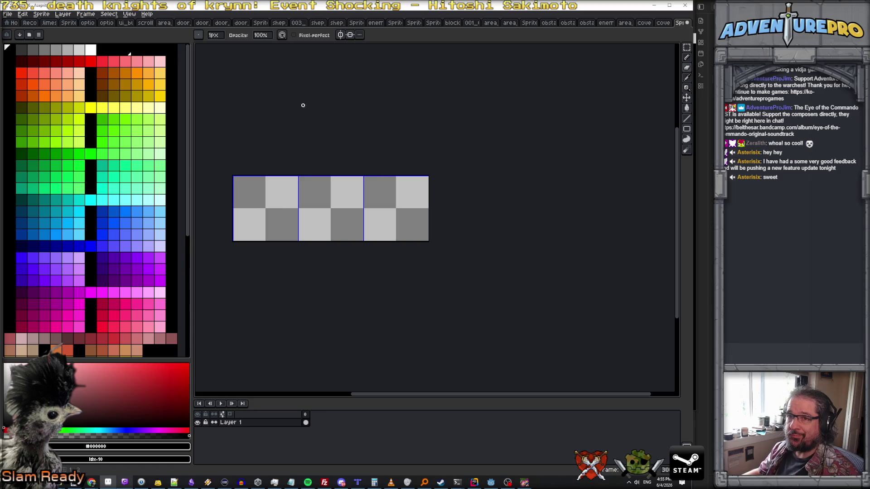
# Set the canvas height to 64 pixels
pyautogui.click(49, 16)
pyautogui.click(77, 61)
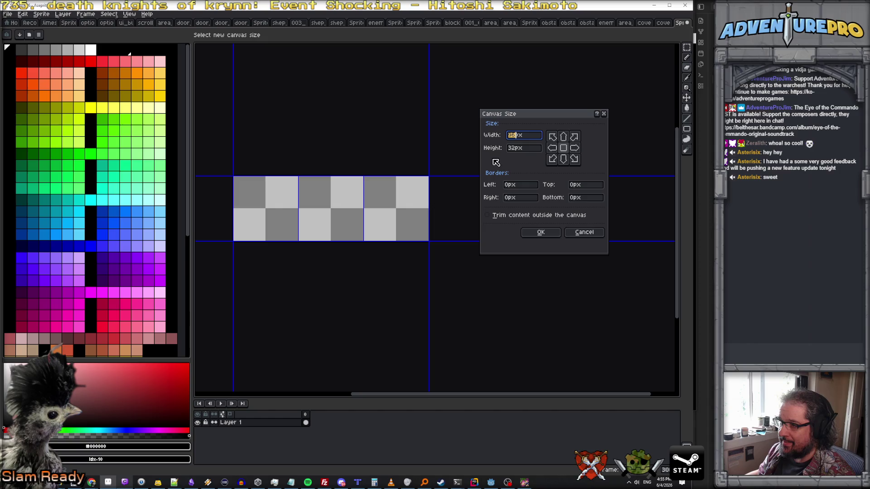
pyautogui.click(536, 147)
pyautogui.write('64')
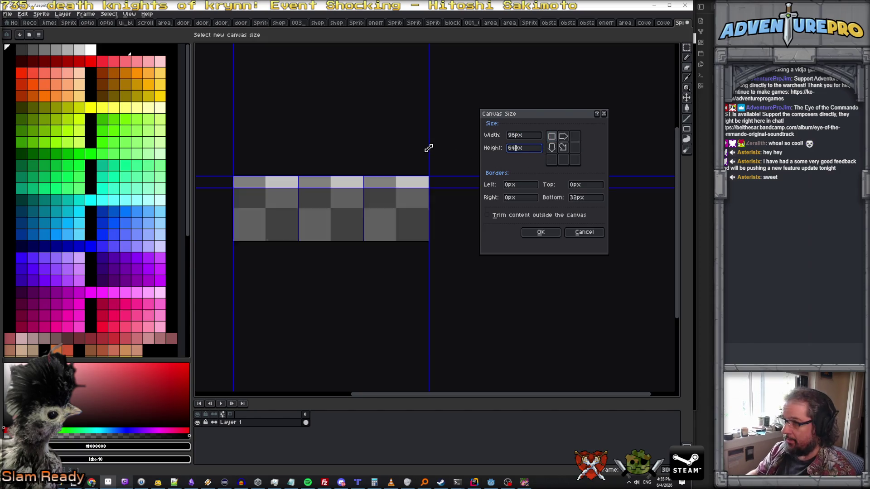
pyautogui.press('Return')
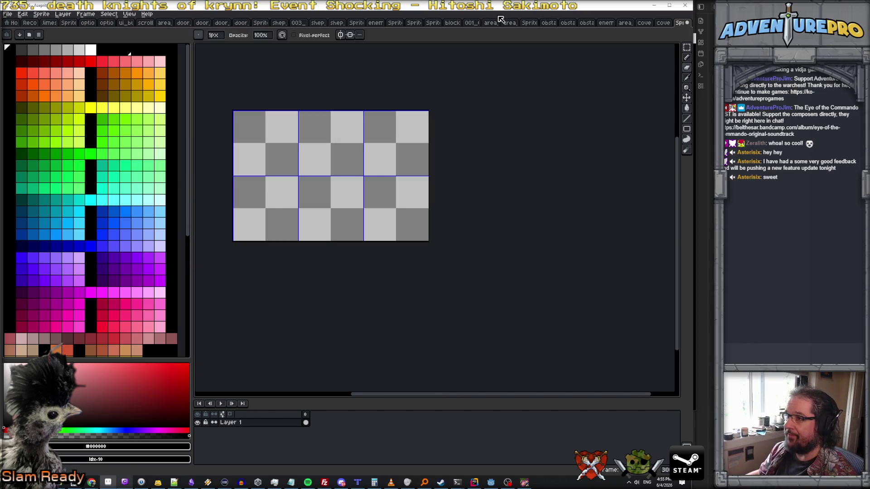
# Switch through the red texture and orange tiles sprites to the grass bush sprite
pyautogui.click(494, 23)
pyautogui.click(509, 23)
pyautogui.click(535, 23)
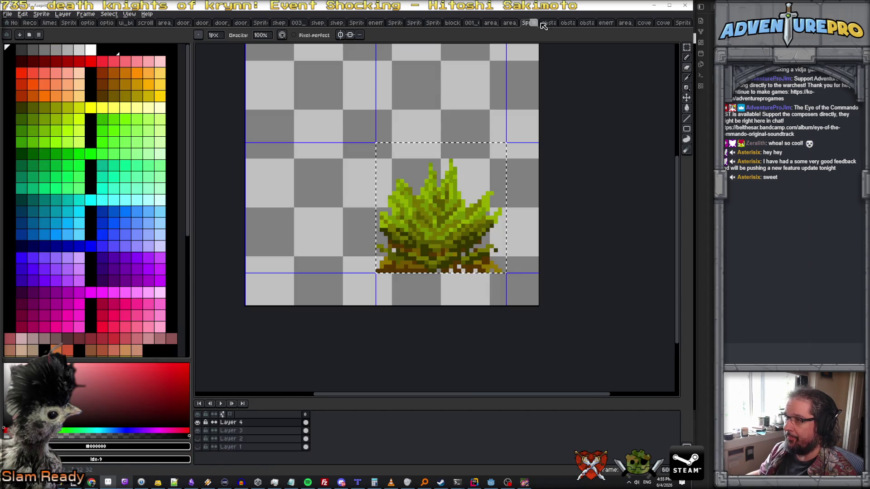
# Close the scrub brush, wider grass and tree obstacle sprites, discarding changes
pyautogui.click(533, 23)
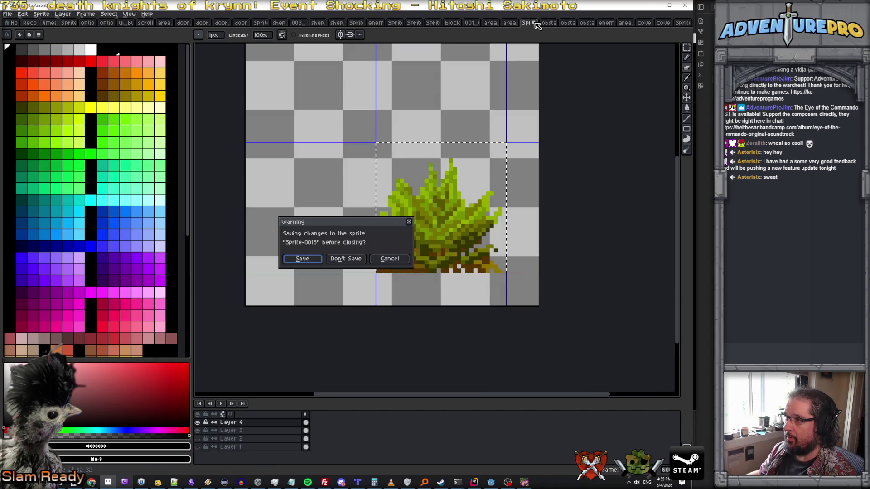
pyautogui.click(389, 258)
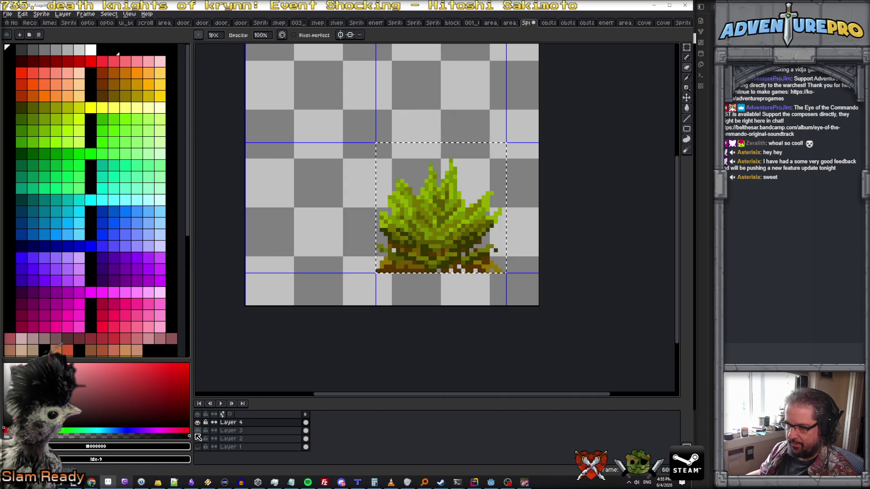
pyautogui.scroll(-2, 440, 246)
pyautogui.scroll(1, 440, 246)
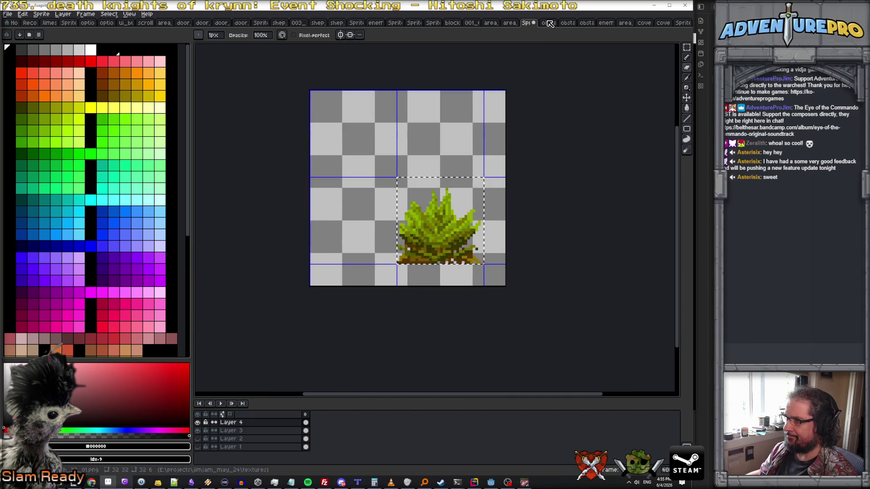
pyautogui.click(550, 23)
pyautogui.click(553, 23)
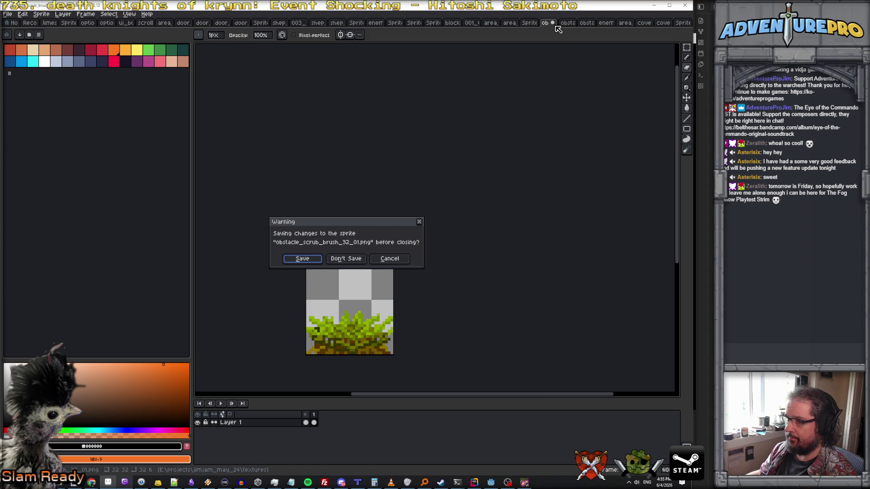
pyautogui.click(359, 260)
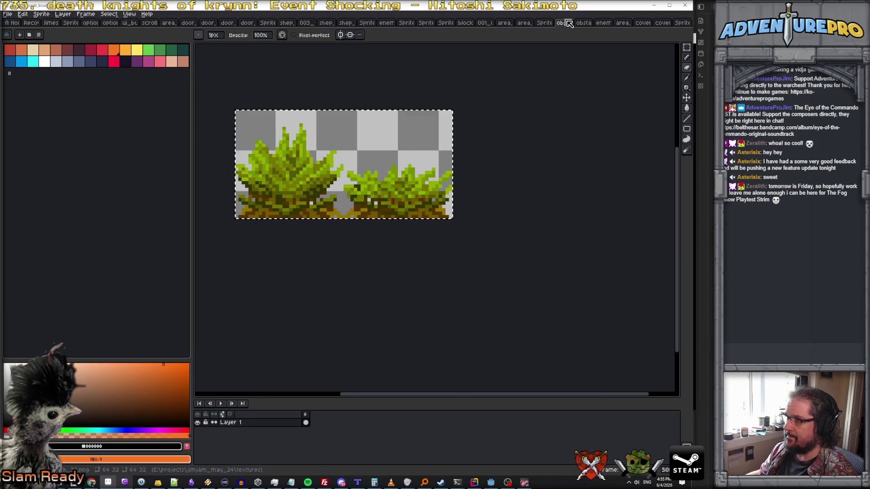
pyautogui.click(569, 23)
pyautogui.click(589, 23)
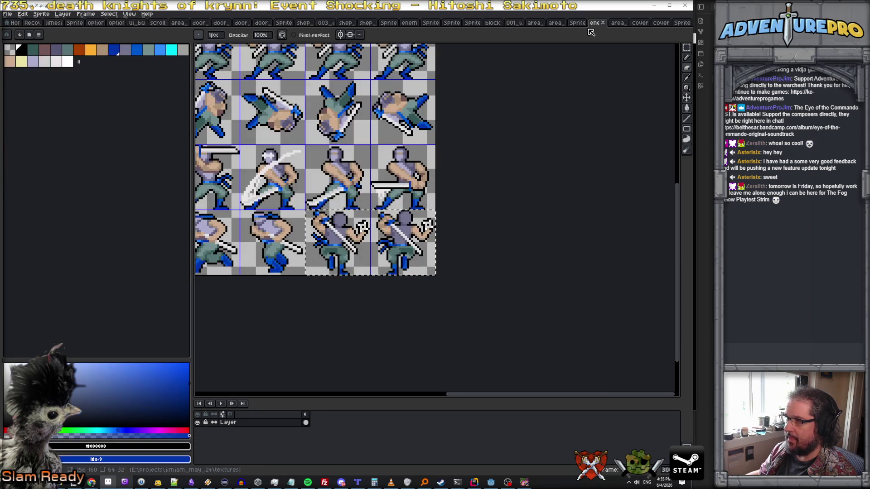
pyautogui.scroll(1, 623, 51)
pyautogui.scroll(-2, 624, 51)
# Switch through the drawer and cover sprites to the block tileset sprite
pyautogui.click(618, 23)
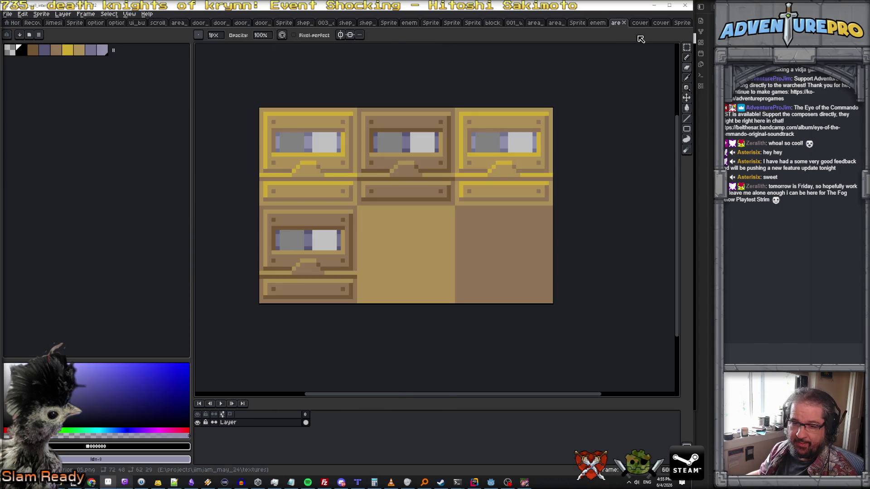
pyautogui.click(661, 23)
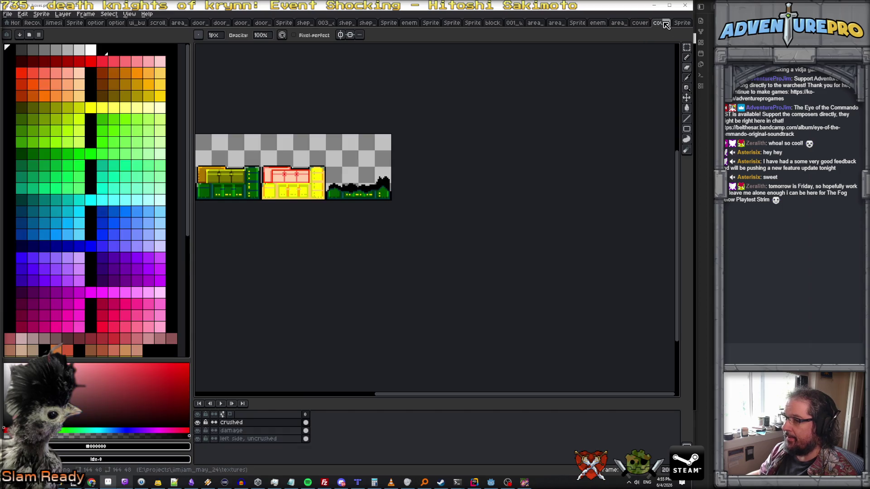
pyautogui.click(668, 24)
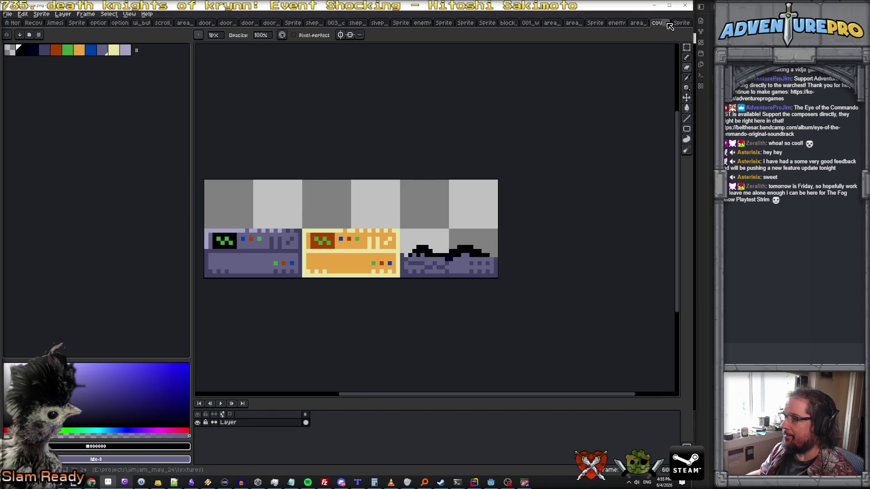
pyautogui.click(670, 24)
pyautogui.click(517, 24)
pyautogui.click(530, 24)
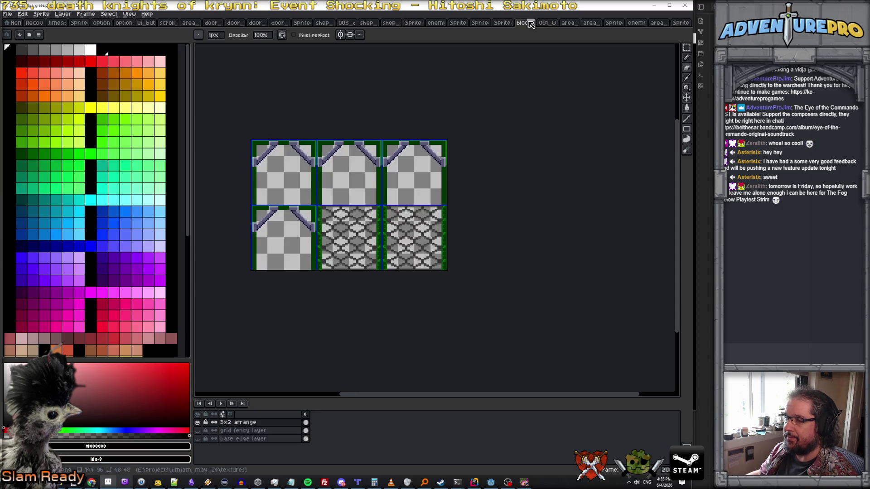
# Bring up the Open file dialog on the textures folder
pyautogui.click(8, 14)
pyautogui.click(20, 32)
pyautogui.scroll(-10, 406, 141)
# Open area_train_roof_center_01.png from the textures folder
pyautogui.scroll(-15, 406, 142)
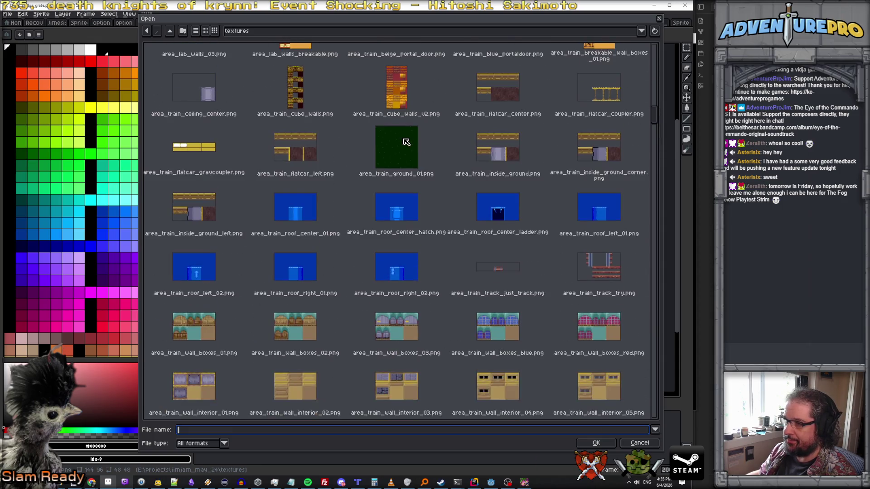
pyautogui.scroll(2, 406, 141)
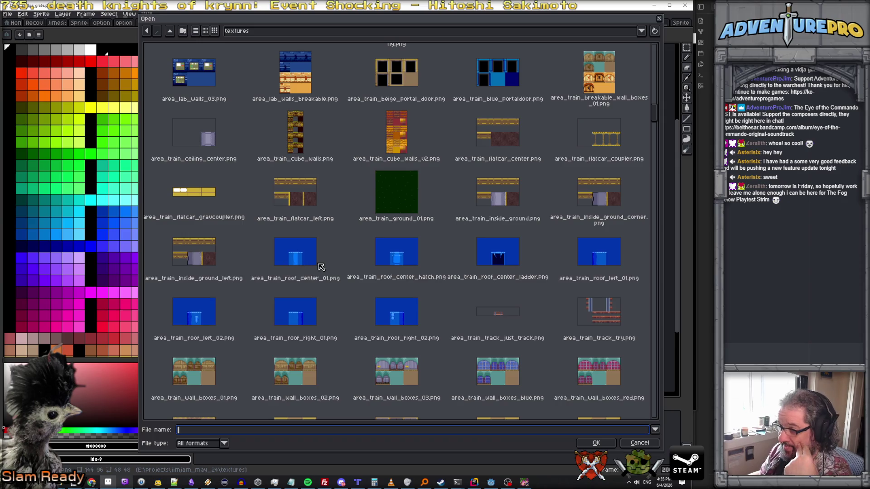
pyautogui.doubleClick(302, 265)
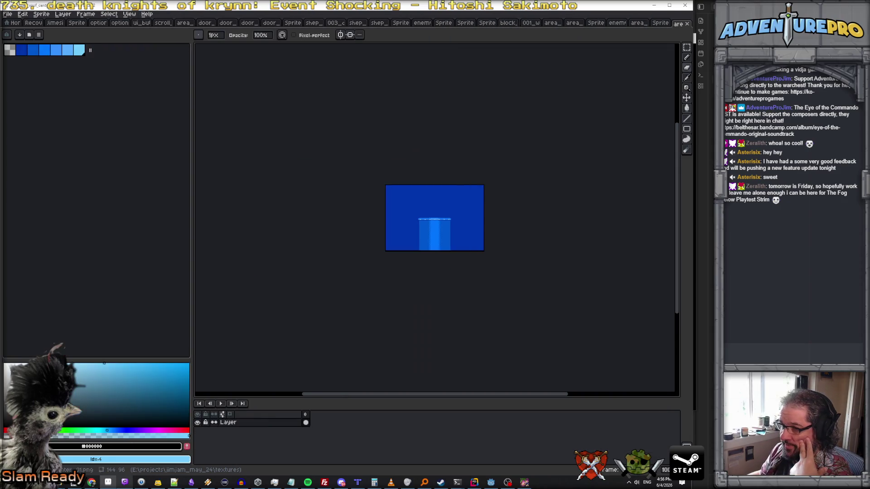
pyautogui.scroll(3, 517, 194)
pyautogui.scroll(-2, 488, 217)
pyautogui.click(129, 14)
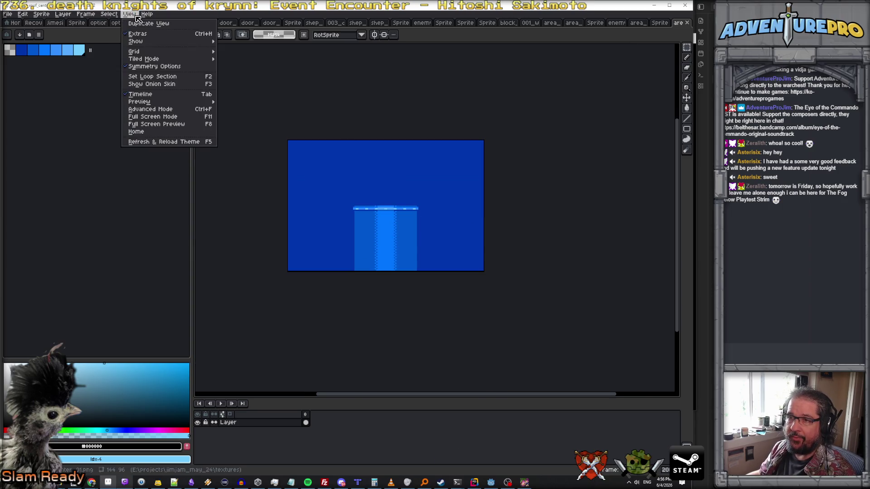
# Show the grid, copy the roof texture's lighter block, and paste it into the new sprite's lower half
pyautogui.moveTo(150, 51)
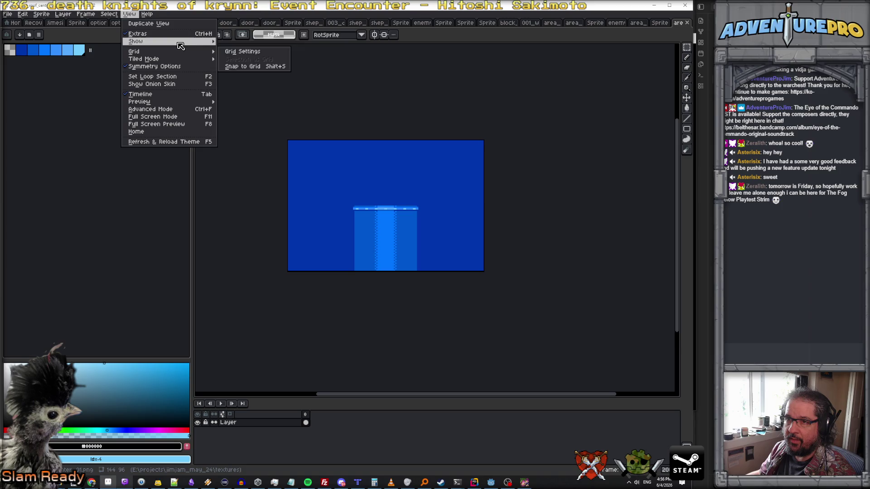
pyautogui.click(258, 58)
pyautogui.scroll(1, 350, 204)
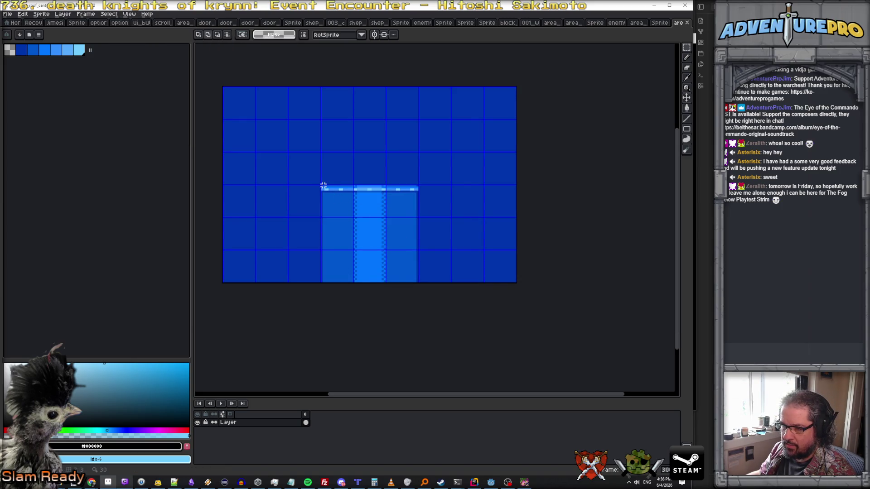
pyautogui.moveTo(321, 185); pyautogui.dragTo(416, 292)
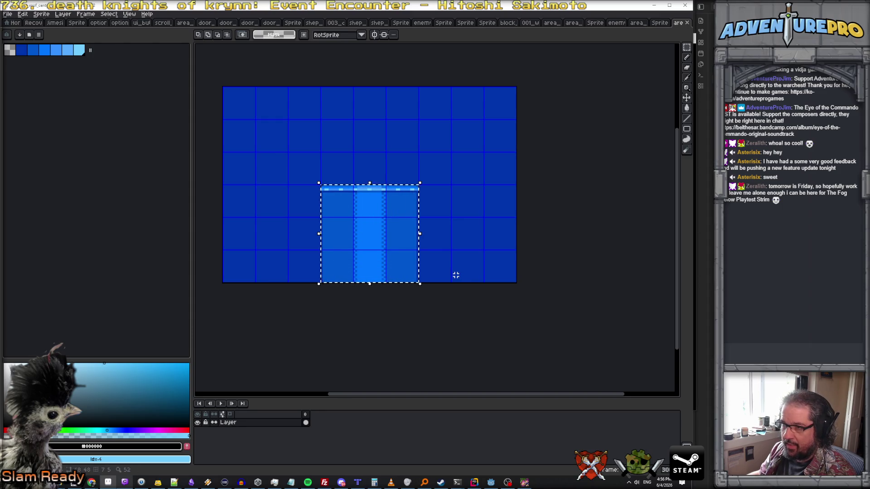
pyautogui.scroll(1, 449, 264)
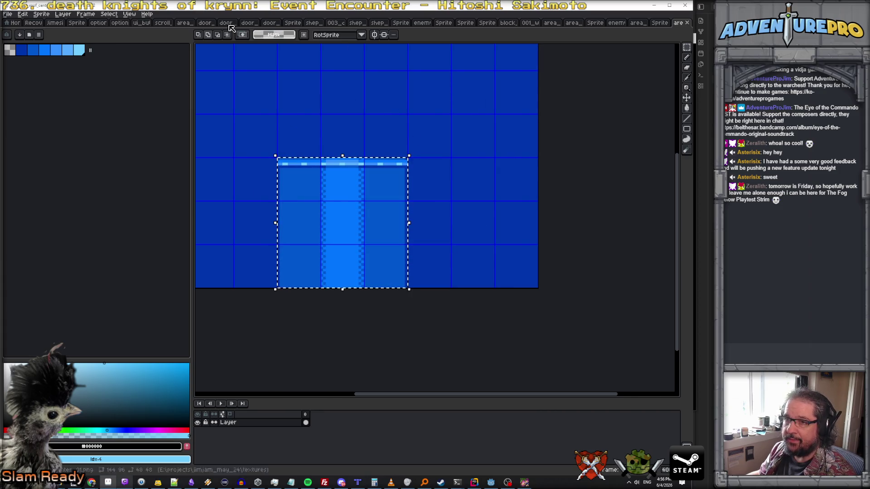
pyautogui.click(660, 24)
pyautogui.hotkey('ctrl', 'v')
pyautogui.moveTo(365, 243); pyautogui.dragTo(323, 211)
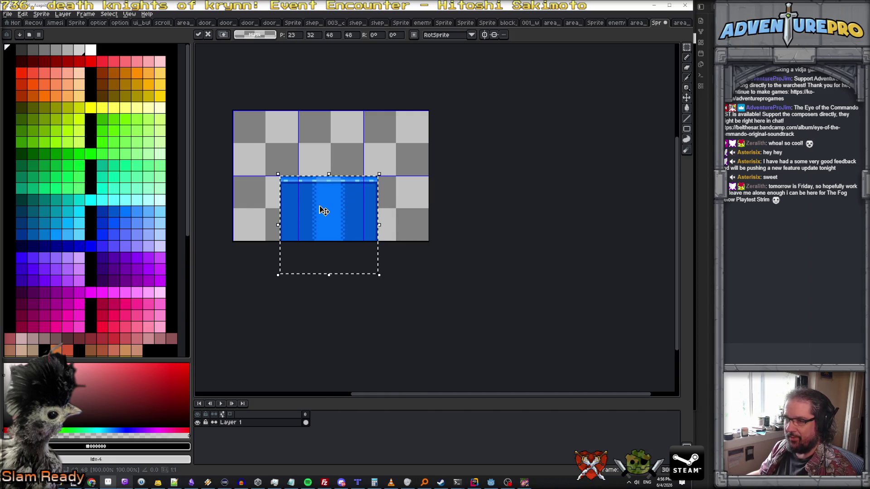
# Commit the placed roof block and paste a second copy to its right
pyautogui.scroll(1, 326, 209)
pyautogui.press('Return')
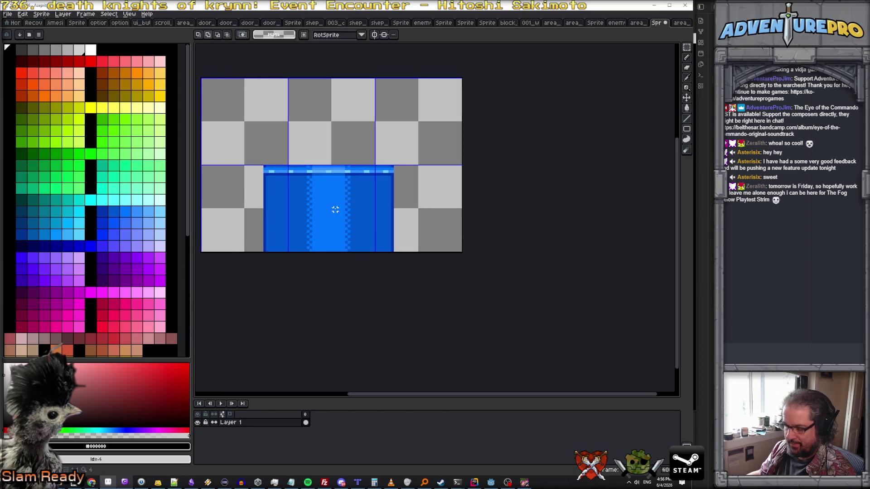
pyautogui.hotkey('ctrl', 'v')
pyautogui.moveTo(359, 223)
pyautogui.mouseDown()
pyautogui.moveTo(425, 188)
pyautogui.moveTo(403, 183)
pyautogui.moveTo(416, 178)
pyautogui.moveTo(434, 180)
pyautogui.moveTo(421, 181)
pyautogui.moveTo(453, 209)
pyautogui.moveTo(431, 225)
pyautogui.moveTo(233, 186)
pyautogui.mouseUp()
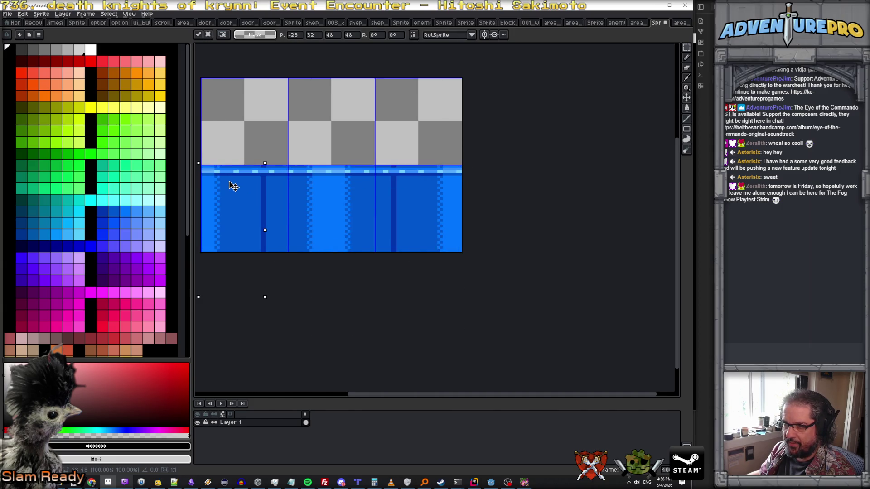
pyautogui.press('Return')
# Paint out the dark vertical seams with the base blue #0057ce using the Pencil
pyautogui.scroll(1, 288, 192)
pyautogui.press('b')
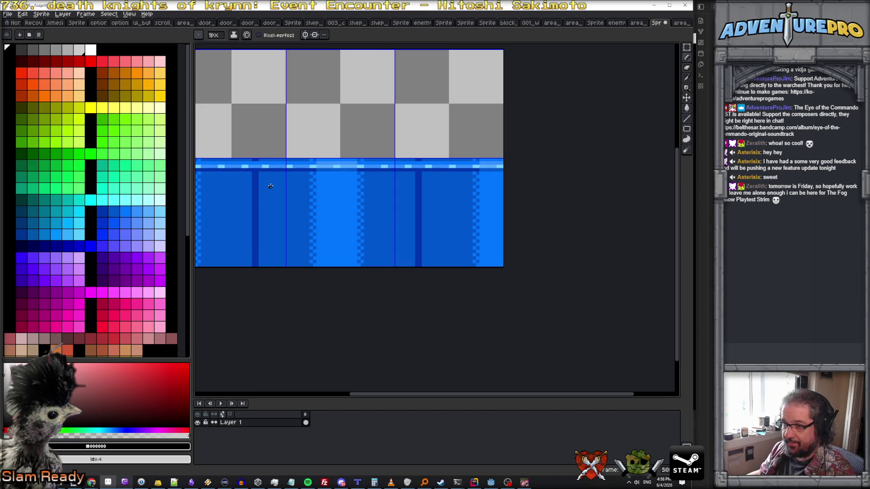
pyautogui.keyDown('alt'); pyautogui.click(252, 175); pyautogui.keyUp('alt')
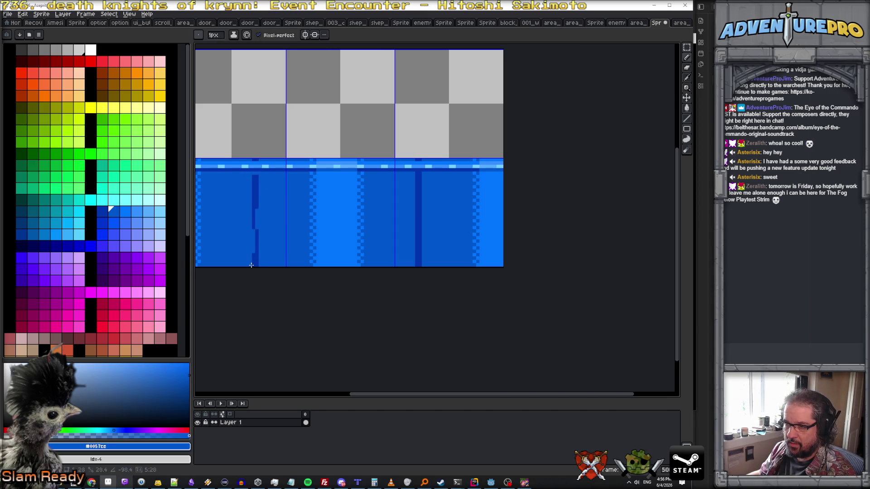
pyautogui.moveTo(255, 264); pyautogui.dragTo(255, 185)
pyautogui.moveTo(253, 226); pyautogui.dragTo(254, 175)
pyautogui.keyDown('shift'); pyautogui.click(260, 244); pyautogui.keyUp('shift')
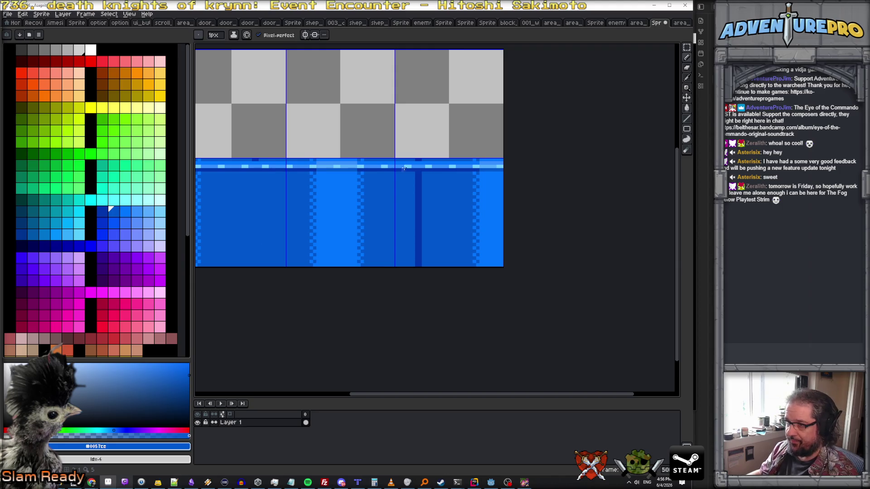
pyautogui.moveTo(415, 173); pyautogui.dragTo(415, 278)
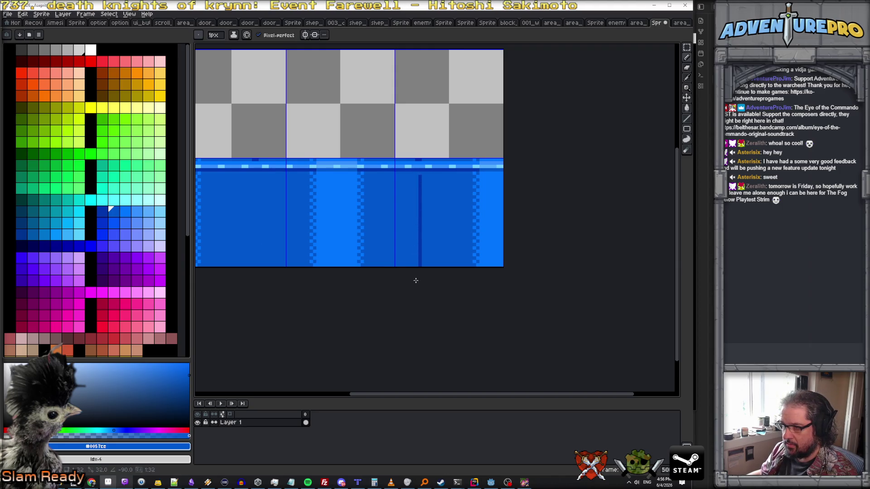
pyautogui.moveTo(422, 246); pyautogui.dragTo(418, 178)
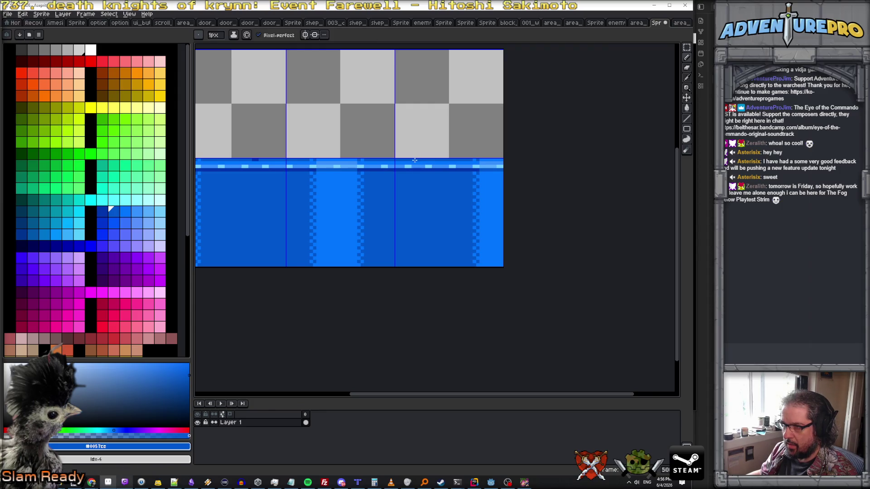
# Reposition the view and open Layer Properties for the sprite's layer
pyautogui.scroll(-2, 254, 163)
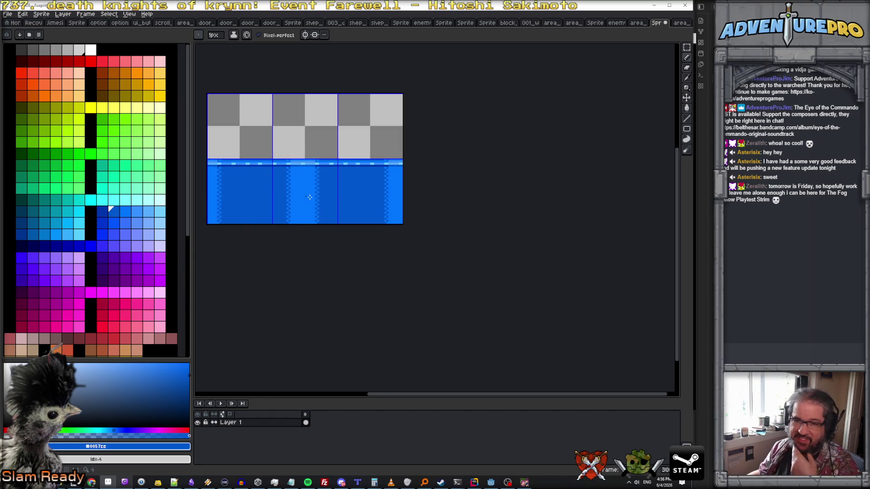
pyautogui.scroll(-1, 382, 247)
pyautogui.moveTo(375, 245); pyautogui.dragTo(415, 275)
pyautogui.scroll(1, 379, 235)
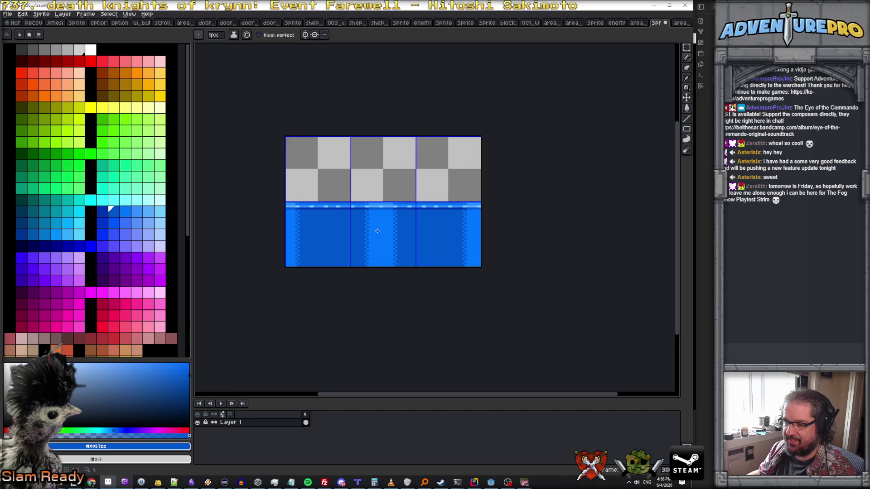
pyautogui.doubleClick(232, 423)
# Name the layer 'train ground' and confirm
pyautogui.write('train ground')
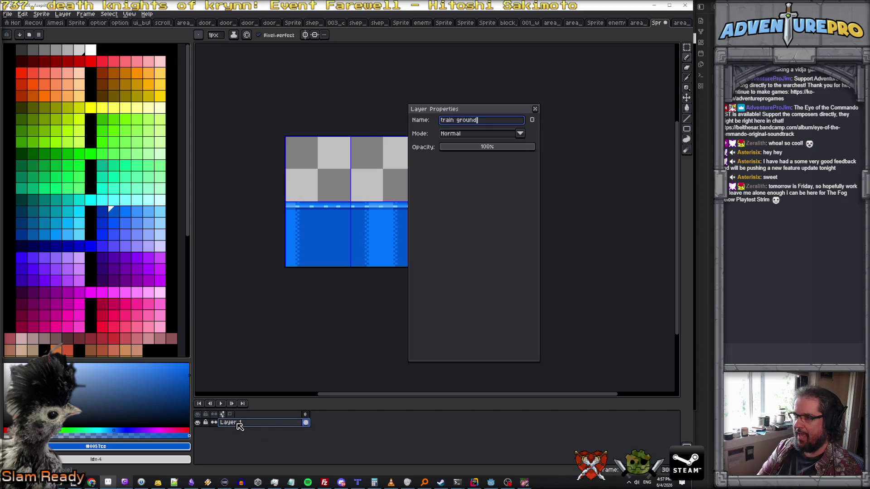
pyautogui.press('Return')
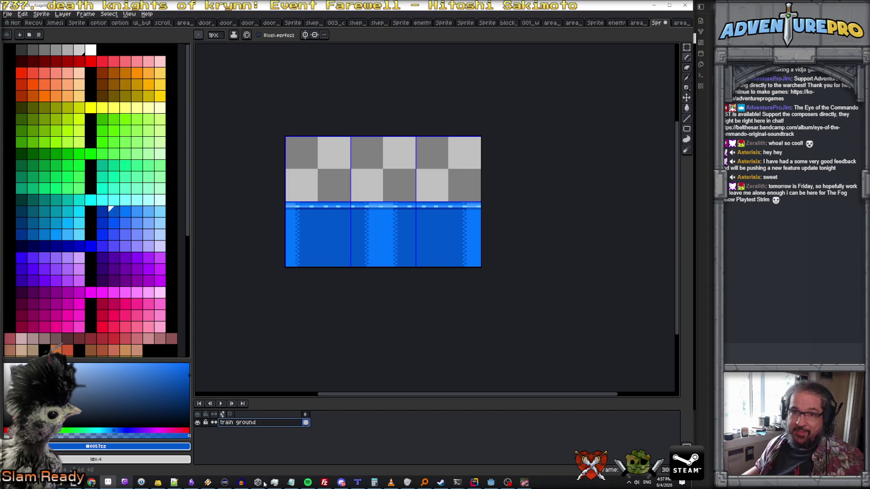
# Bring up the Mercs longplay video and paste its screenshot into Paint.NET as a new image
pyautogui.moveTo(92, 482)
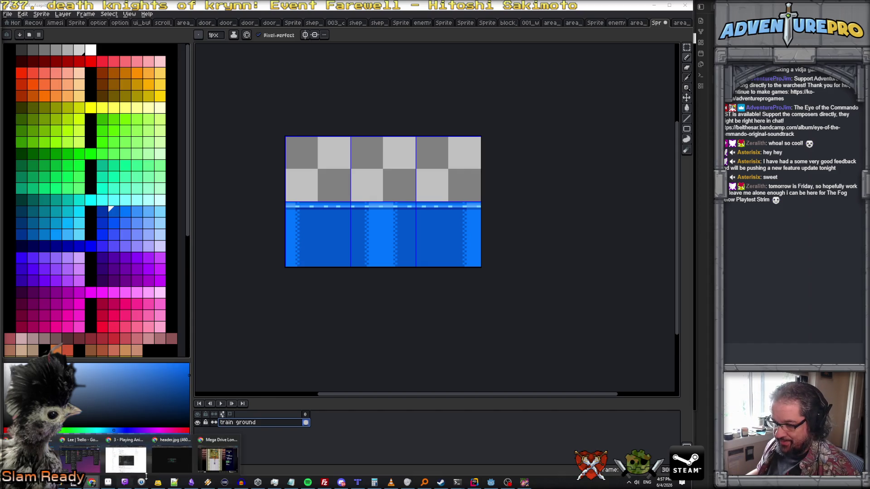
pyautogui.click(218, 460)
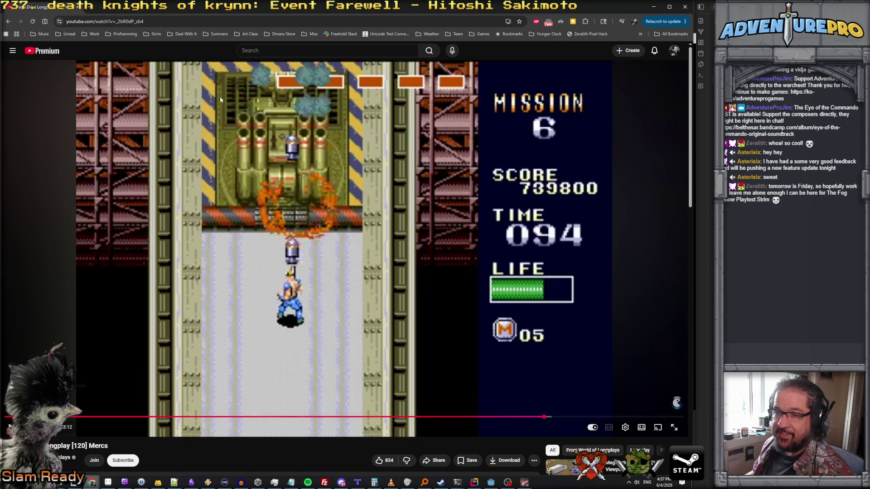
pyautogui.click(73, 482)
pyautogui.click(19, 15)
pyautogui.click(41, 77)
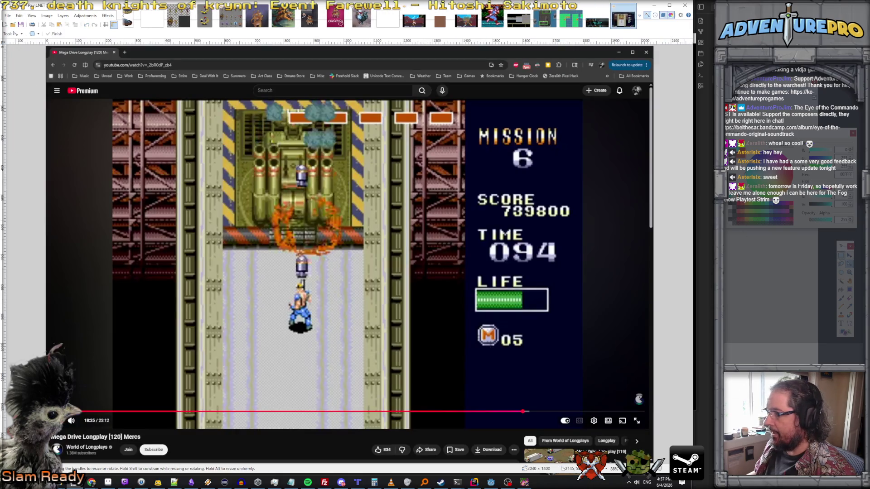
# Crop the screenshot to the 538×518 tank area and minimize back to Aseprite
pyautogui.press('s')
pyautogui.moveTo(214, 102)
pyautogui.mouseDown()
pyautogui.moveTo(362, 260)
pyautogui.moveTo(380, 258)
pyautogui.moveTo(374, 251)
pyautogui.mouseUp()
pyautogui.click(67, 25)
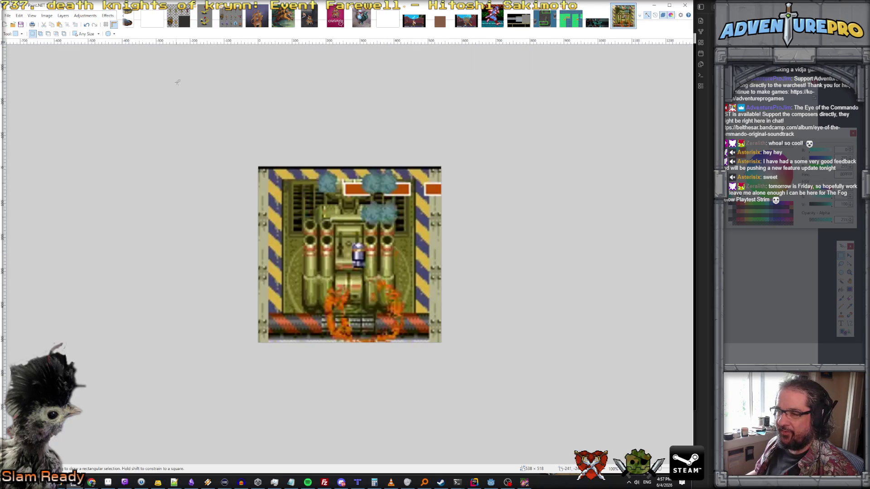
pyautogui.click(653, 4)
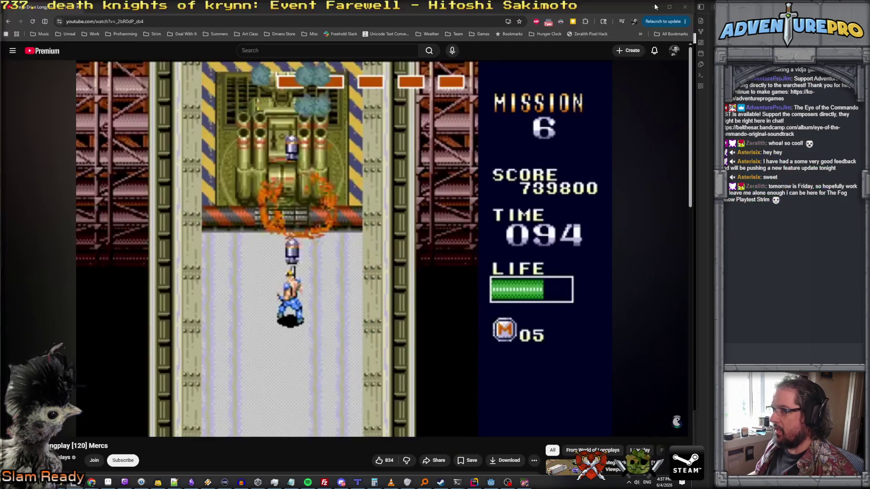
pyautogui.click(654, 5)
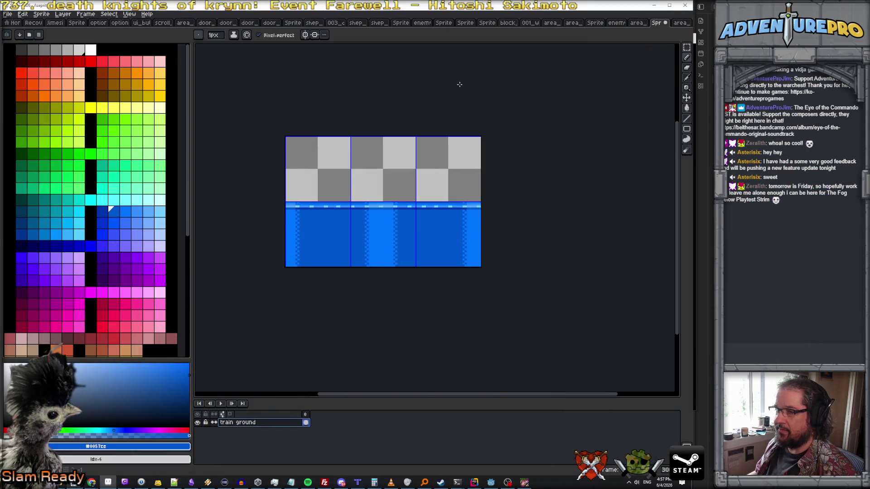
# Create a new 538×518 sprite and paste the tank reference into it
pyautogui.click(8, 13)
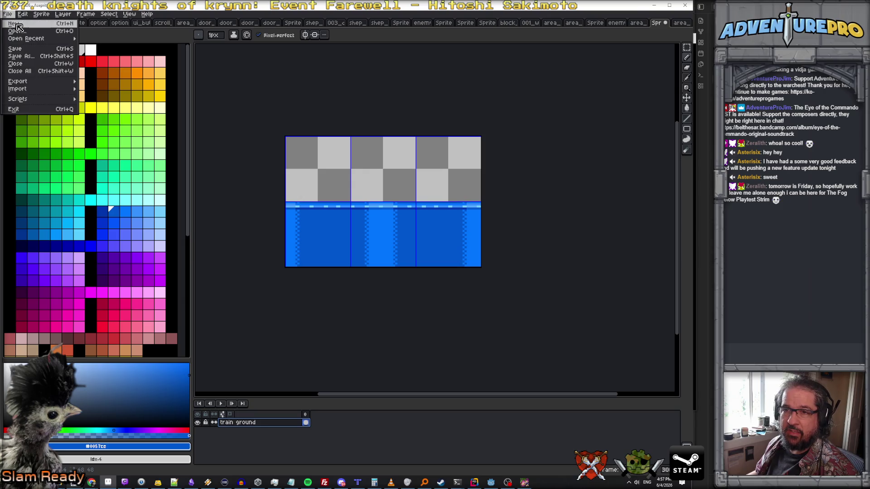
pyautogui.click(16, 24)
pyautogui.click(313, 306)
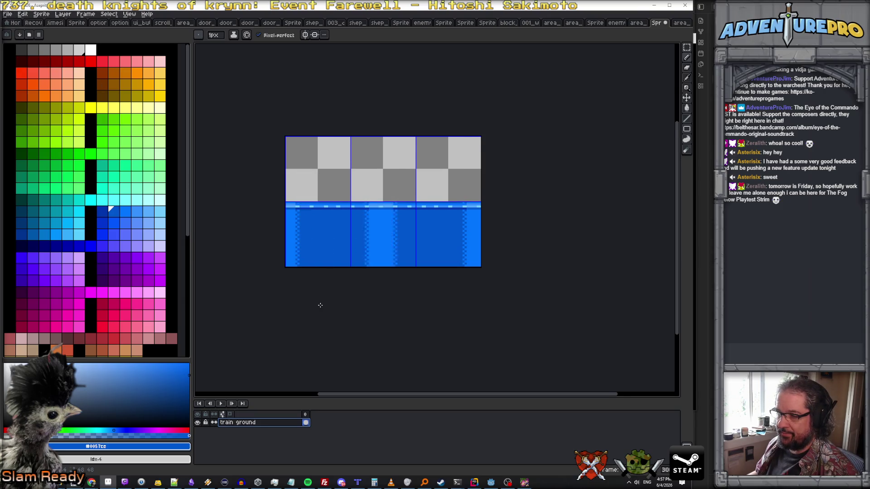
pyautogui.hotkey('ctrl', 'v')
# Show the tank reference in a wider pane beside the train sprite, with its canvas in view
pyautogui.scroll(-1, 496, 279)
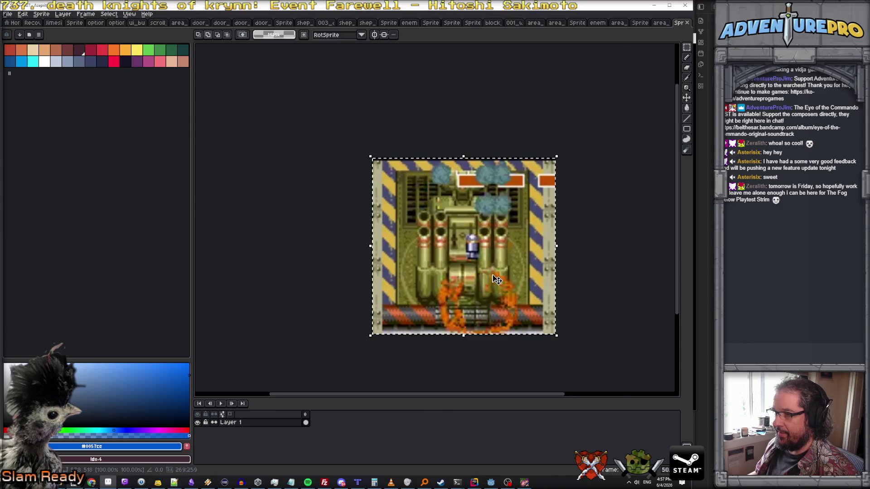
pyautogui.moveTo(697, 175); pyautogui.dragTo(662, 178)
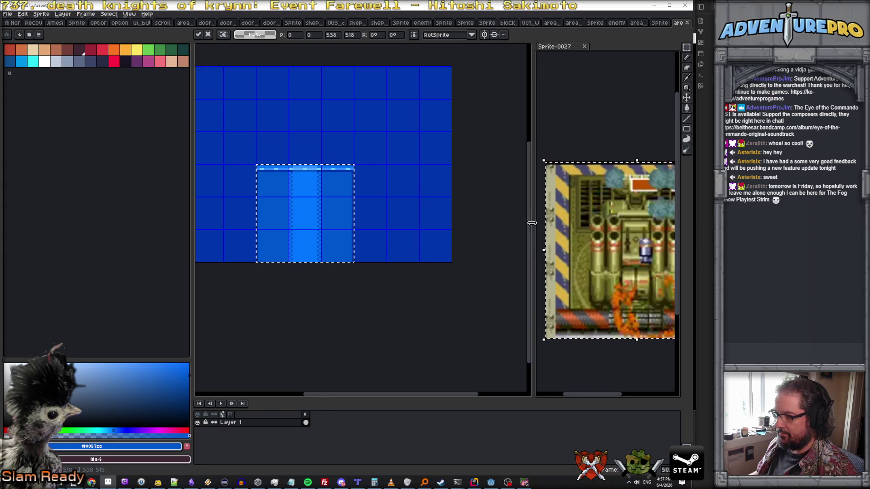
pyautogui.moveTo(531, 223); pyautogui.dragTo(484, 223)
pyautogui.moveTo(584, 249); pyautogui.dragTo(547, 230)
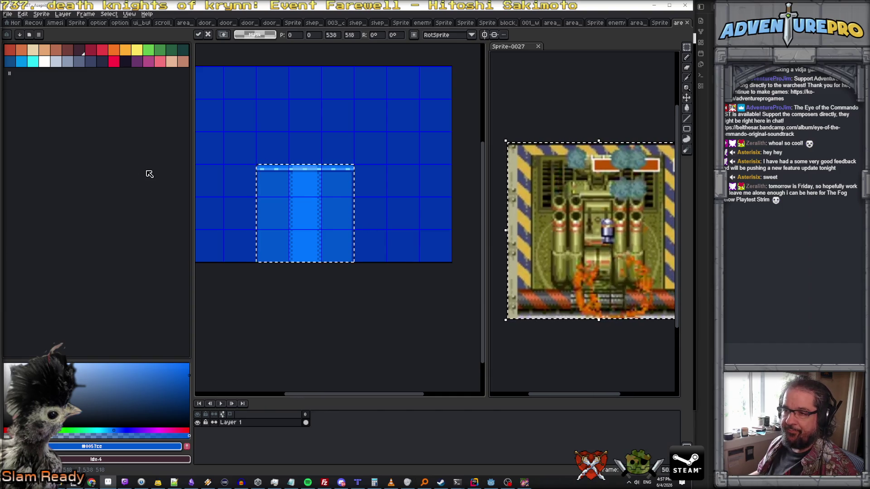
pyautogui.click(271, 310)
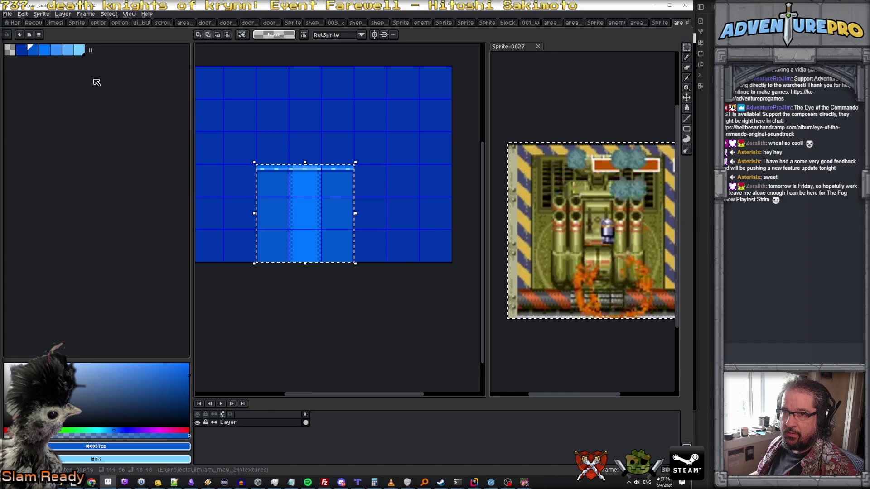
pyautogui.click(663, 23)
pyautogui.moveTo(384, 306)
pyautogui.mouseDown()
pyautogui.moveTo(352, 322)
pyautogui.moveTo(344, 339)
pyautogui.mouseUp()
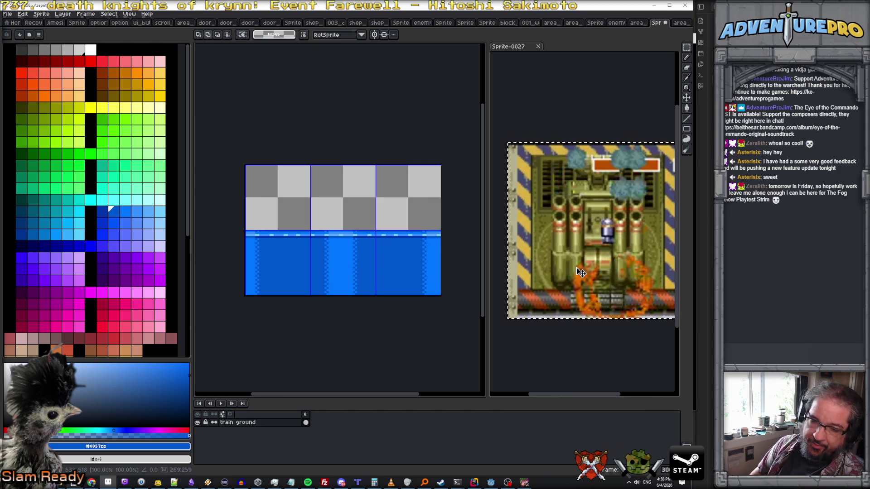
# Zoom in and center the train sprite's canvas
pyautogui.scroll(3, 315, 219)
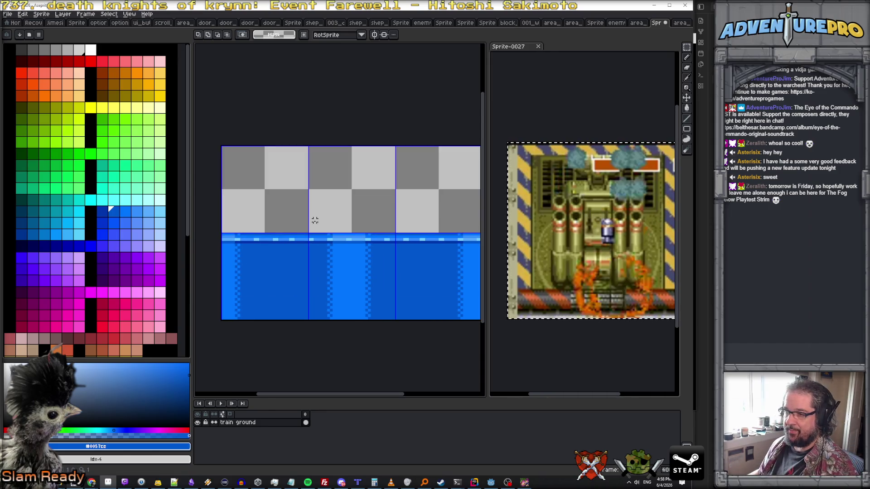
pyautogui.press('space')
pyautogui.moveTo(333, 233); pyautogui.dragTo(369, 253)
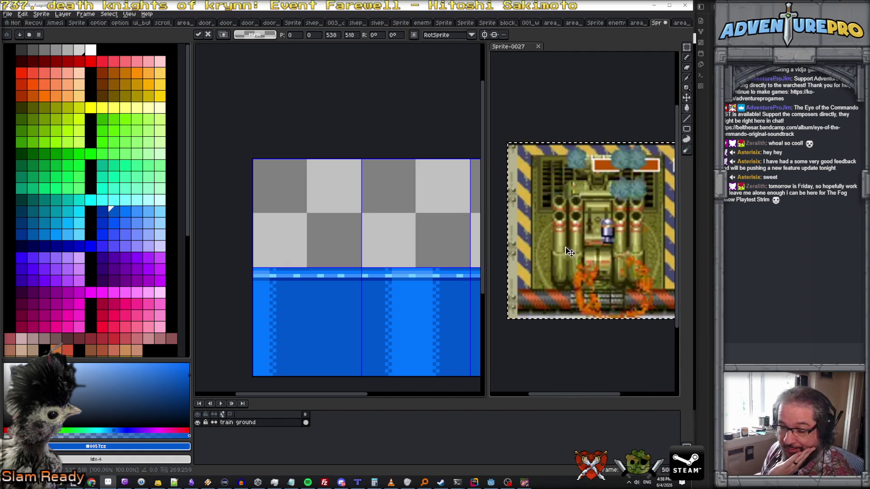
pyautogui.scroll(-5, 79, 205)
pyautogui.scroll(5, 80, 204)
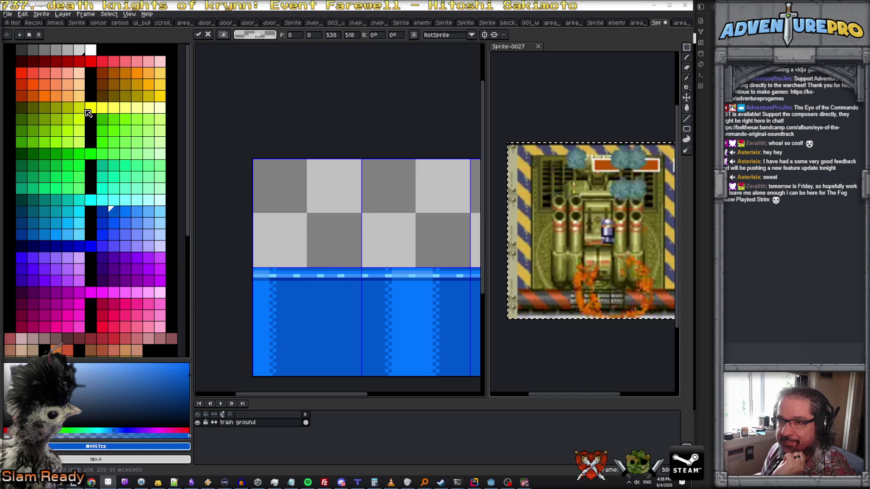
# Pick a yellow-olive drawing colour from the palette
pyautogui.click(81, 109)
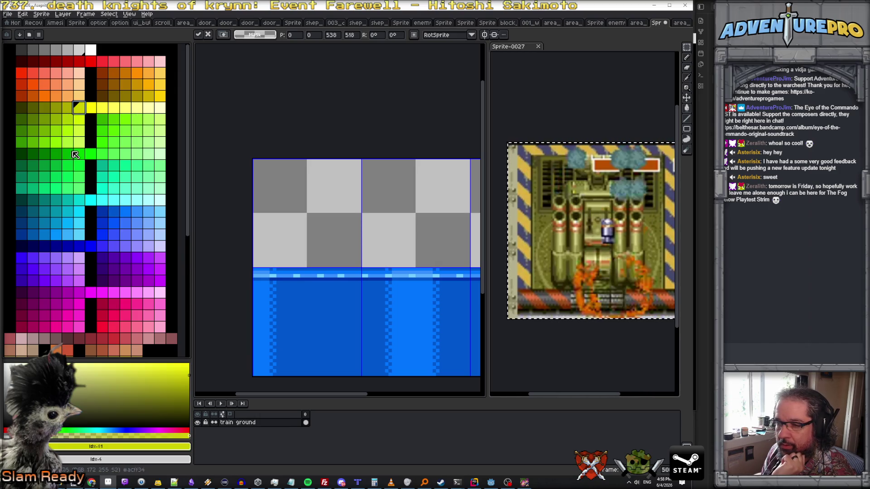
pyautogui.scroll(-5, 78, 163)
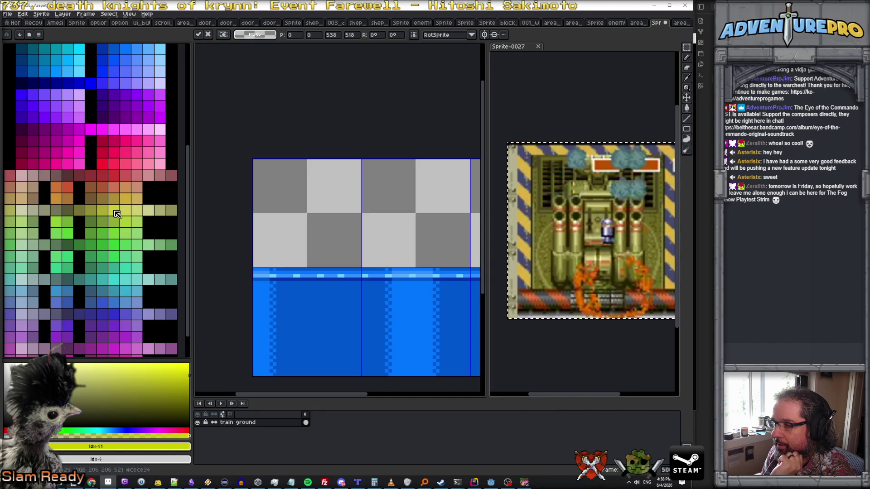
pyautogui.click(114, 212)
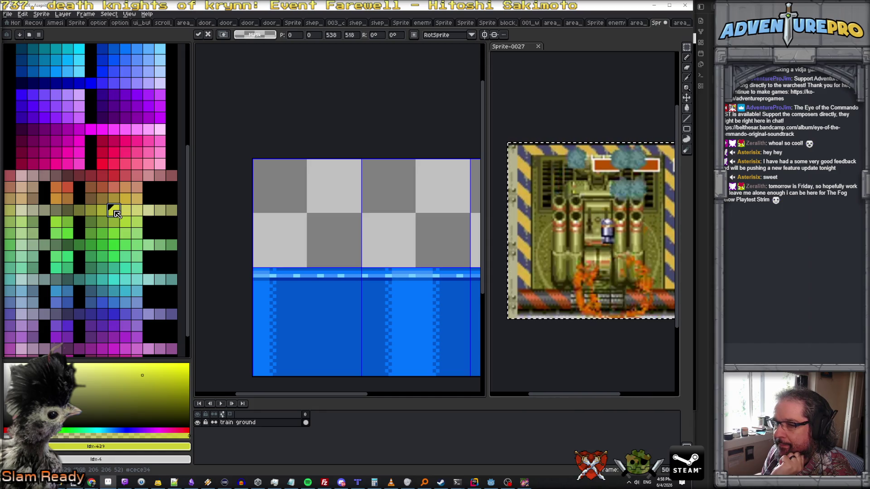
pyautogui.scroll(1, 261, 198)
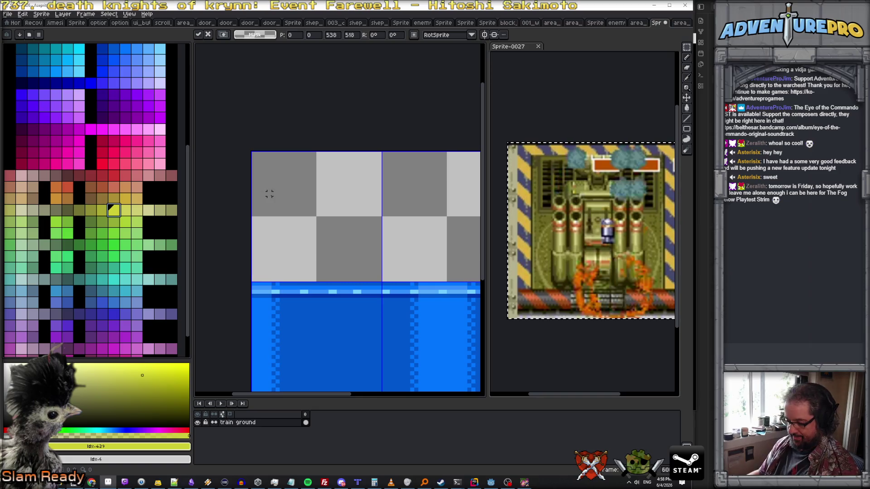
# Select the Pencil and add a new layer above 'train ground'
pyautogui.press('b')
pyautogui.scroll(1, 267, 195)
pyautogui.scroll(-1, 262, 181)
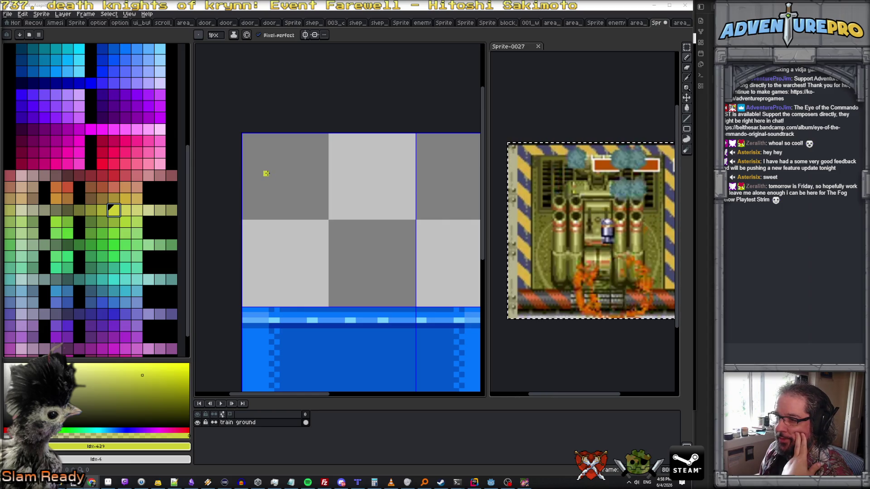
pyautogui.hotkey('shift', 'n')
pyautogui.scroll(1, 272, 173)
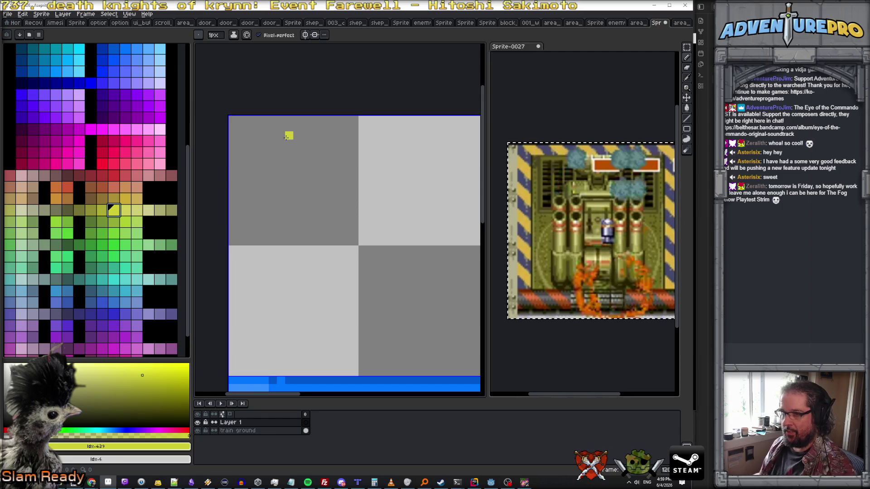
# Draw the top arc of the turret circle in yellow-olive
pyautogui.moveTo(287, 144); pyautogui.dragTo(317, 144)
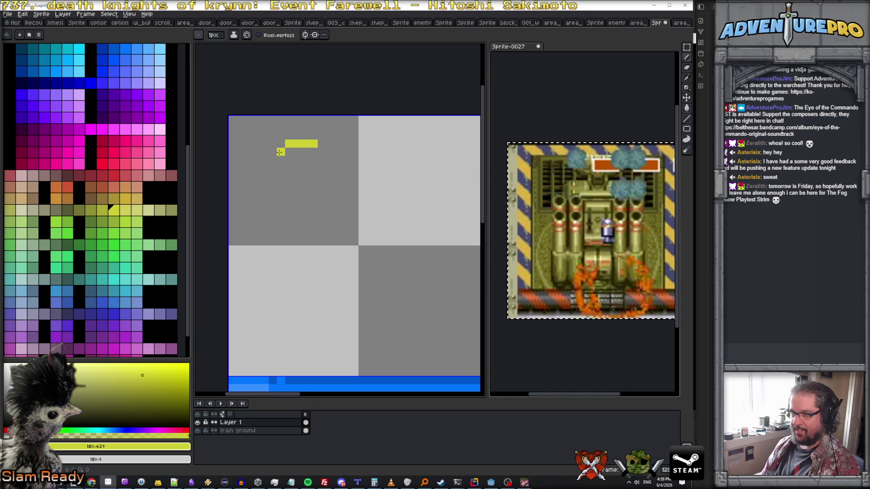
pyautogui.moveTo(270, 164); pyautogui.dragTo(256, 176)
pyautogui.click(321, 152)
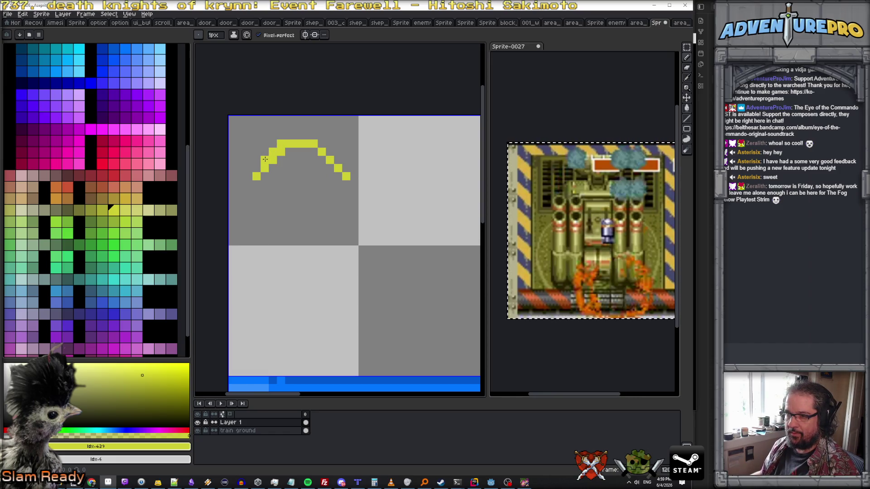
pyautogui.moveTo(322, 145); pyautogui.dragTo(345, 173)
# Erase two stray arc pixels, then draw the left and bottom sides closing the circle
pyautogui.keyDown('alt'); pyautogui.click(290, 165); pyautogui.keyUp('alt')
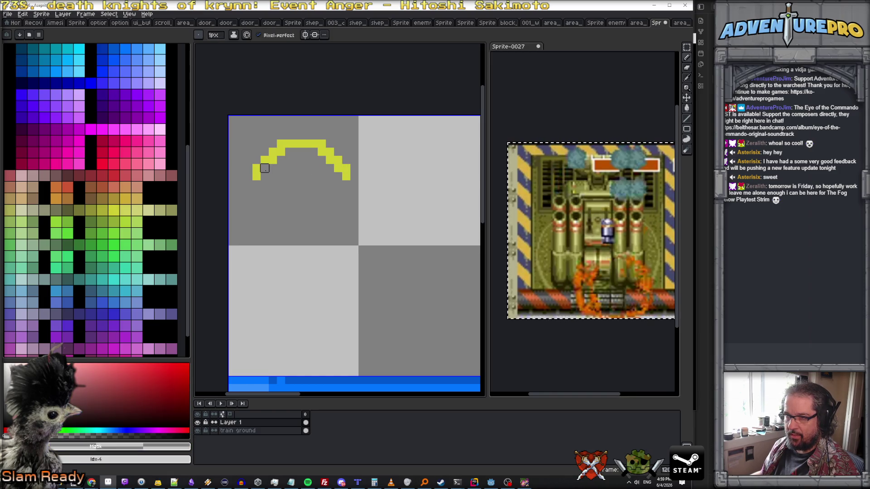
pyautogui.click(321, 153)
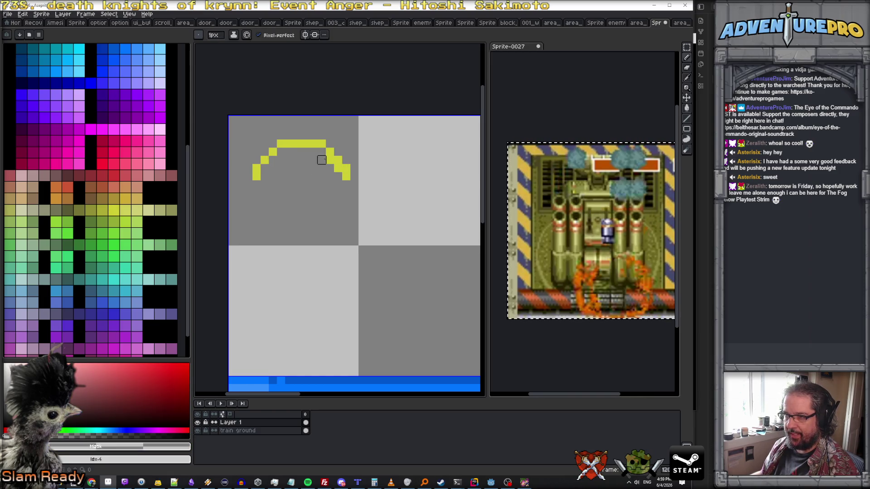
pyautogui.click(338, 168)
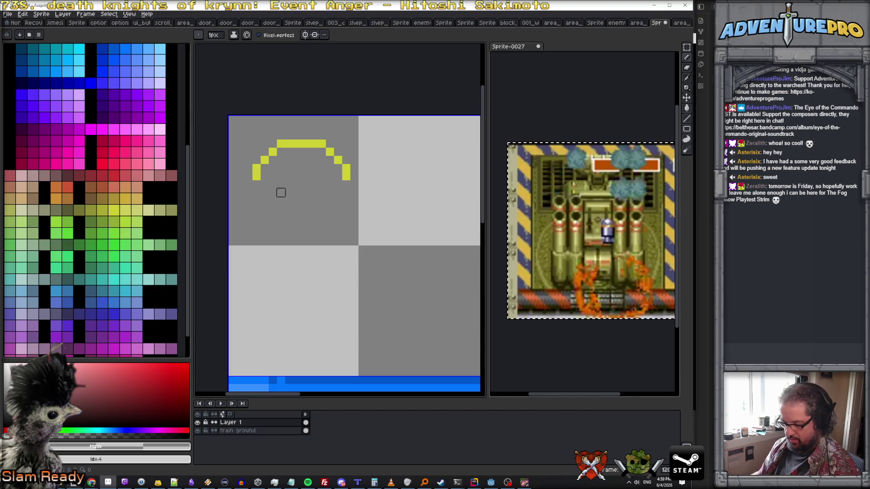
pyautogui.keyDown('alt'); pyautogui.click(257, 176); pyautogui.keyUp('alt')
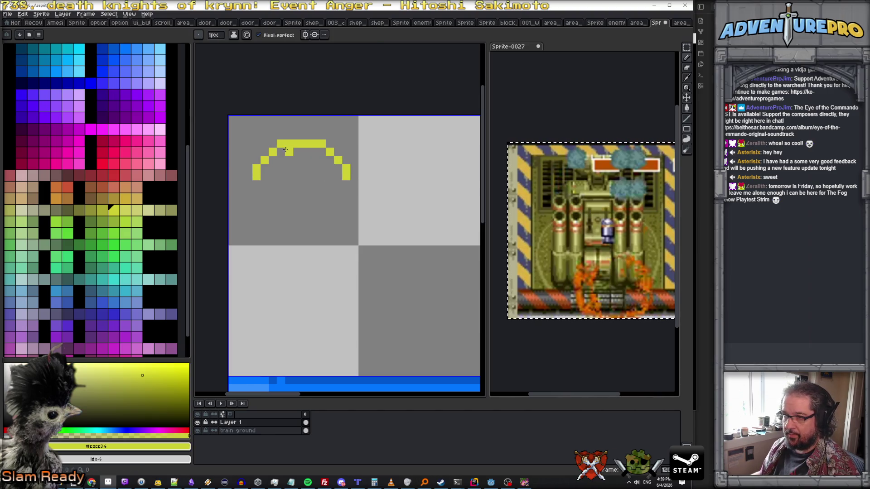
pyautogui.click(257, 185)
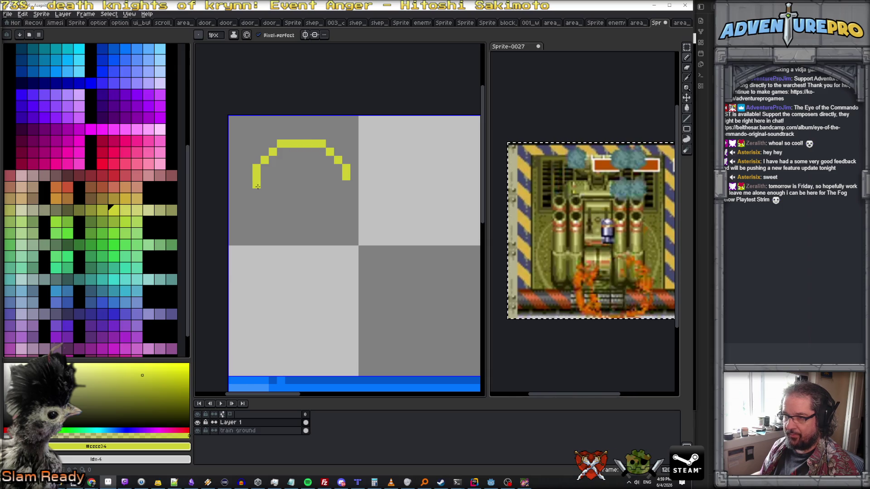
pyautogui.click(261, 217)
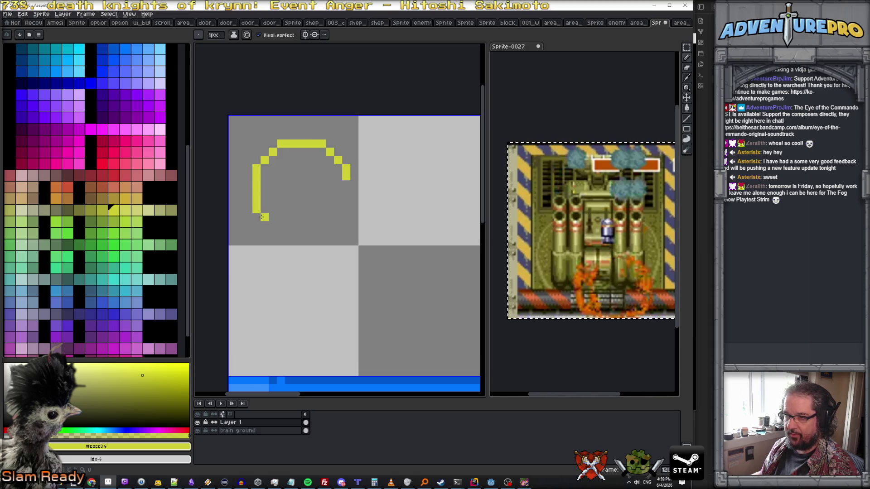
pyautogui.moveTo(281, 234)
pyautogui.mouseDown()
pyautogui.moveTo(335, 225)
pyautogui.moveTo(346, 183)
pyautogui.mouseUp()
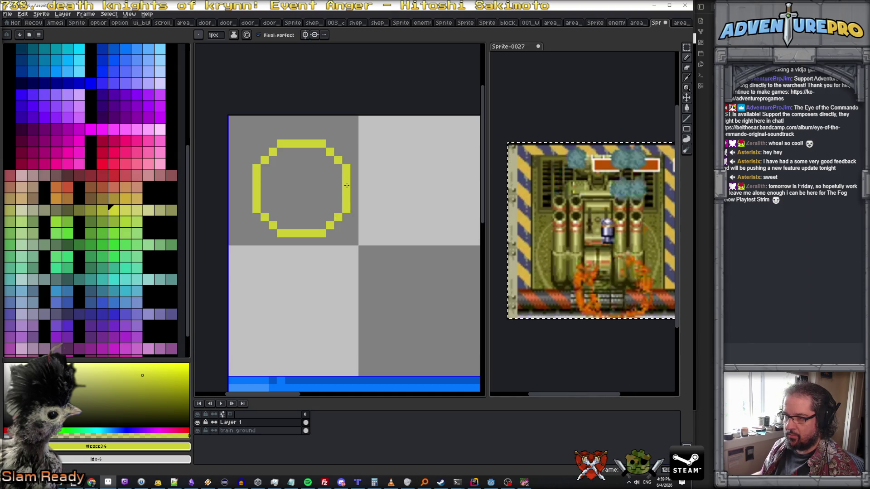
pyautogui.scroll(-3, 377, 225)
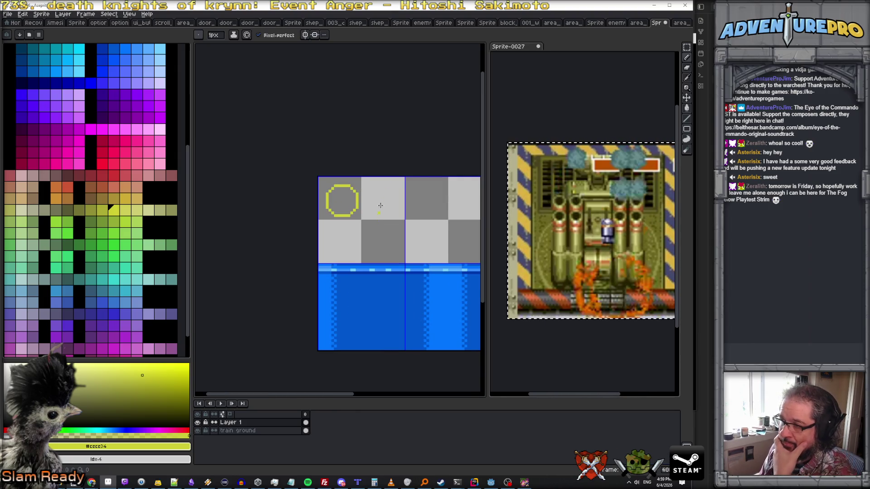
# Remove the right-side stub and smooth the circle's bottom-right curve pixel by pixel
pyautogui.scroll(4, 380, 206)
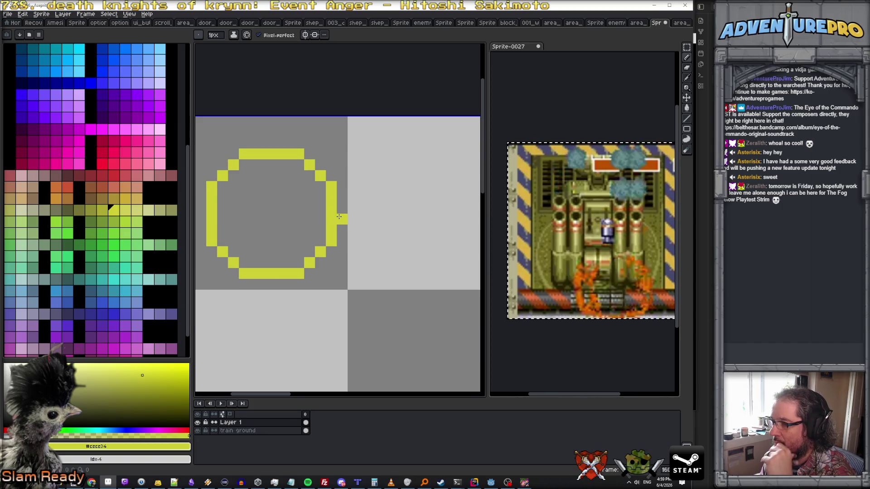
pyautogui.scroll(-1, 339, 216)
pyautogui.rightClick(341, 218)
pyautogui.scroll(1, 338, 216)
pyautogui.click(315, 245)
pyautogui.rightClick(317, 243)
pyautogui.click(297, 254)
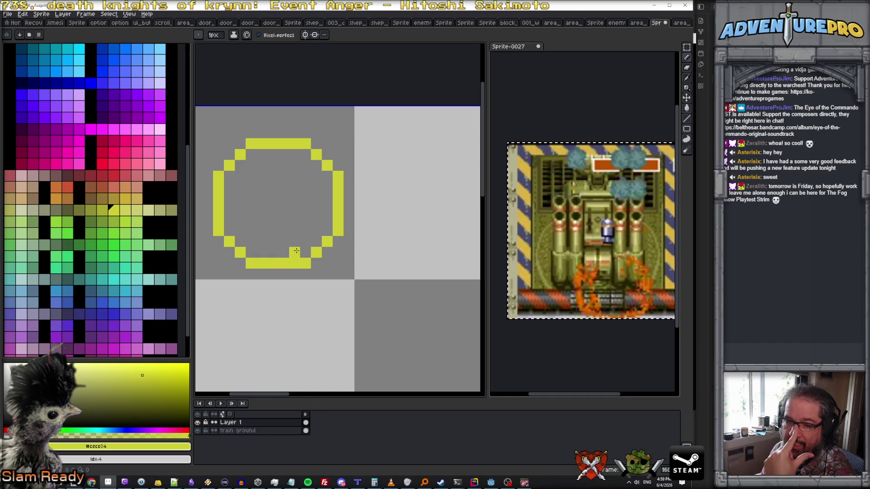
pyautogui.scroll(-1, 292, 217)
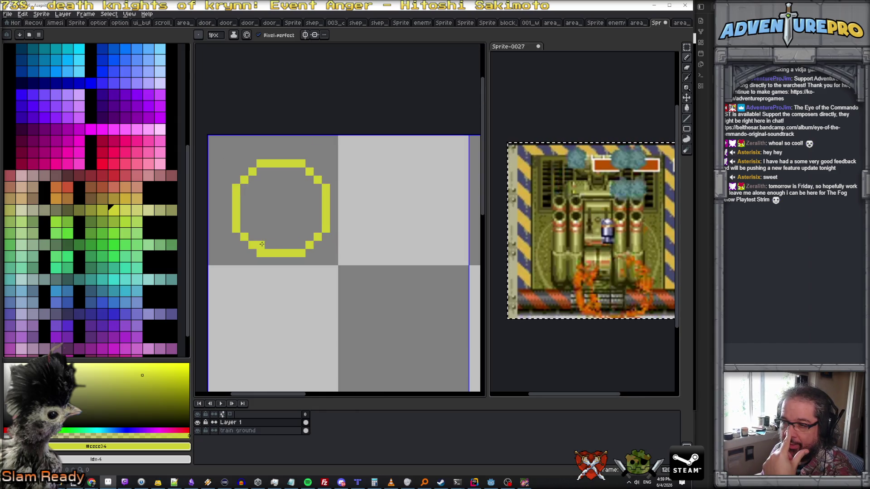
pyautogui.moveTo(261, 244)
pyautogui.mouseDown()
pyautogui.moveTo(291, 243)
pyautogui.moveTo(244, 253)
pyautogui.mouseUp()
# Erase the extra inner row along the circle's bottom and dismiss the reminder pop-up
pyautogui.press('e')
pyautogui.scroll(-2, 244, 253)
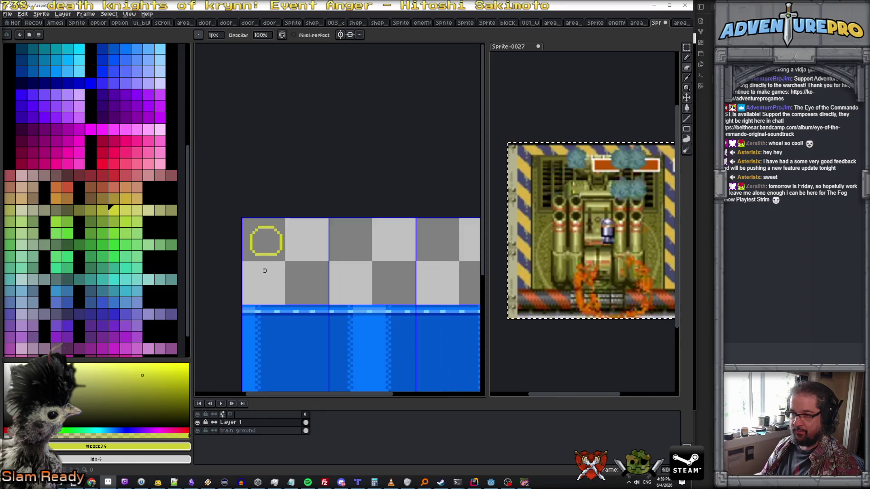
pyautogui.scroll(2, 264, 271)
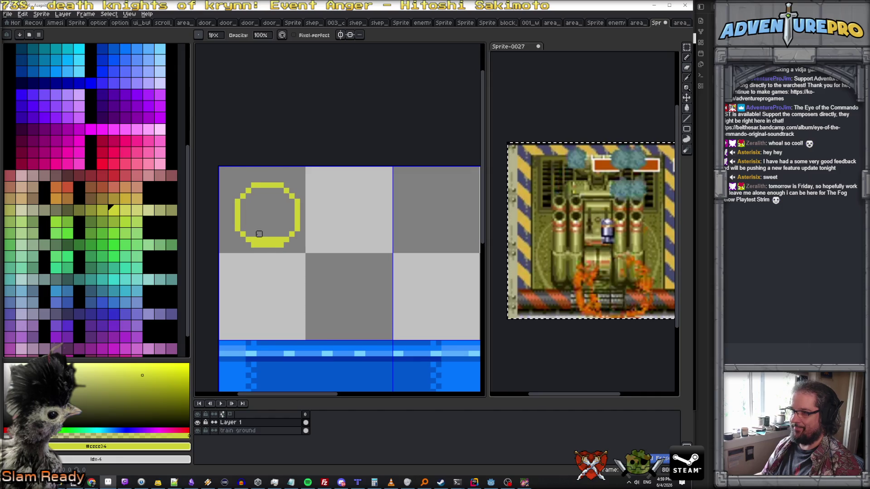
pyautogui.scroll(1, 259, 234)
pyautogui.moveTo(253, 239); pyautogui.dragTo(295, 239)
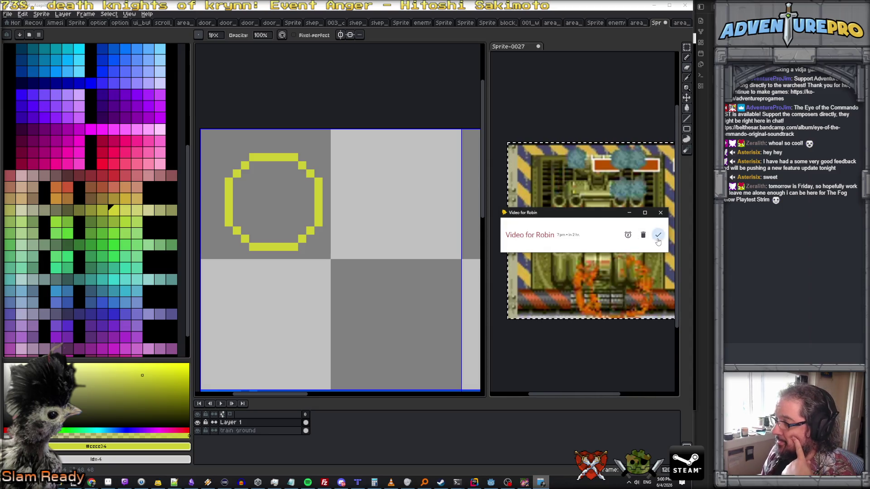
pyautogui.click(658, 234)
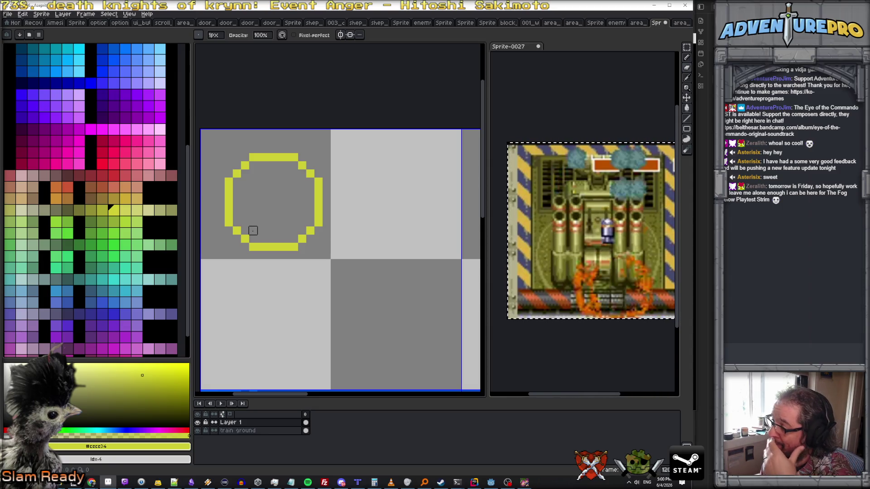
pyautogui.scroll(1, 253, 230)
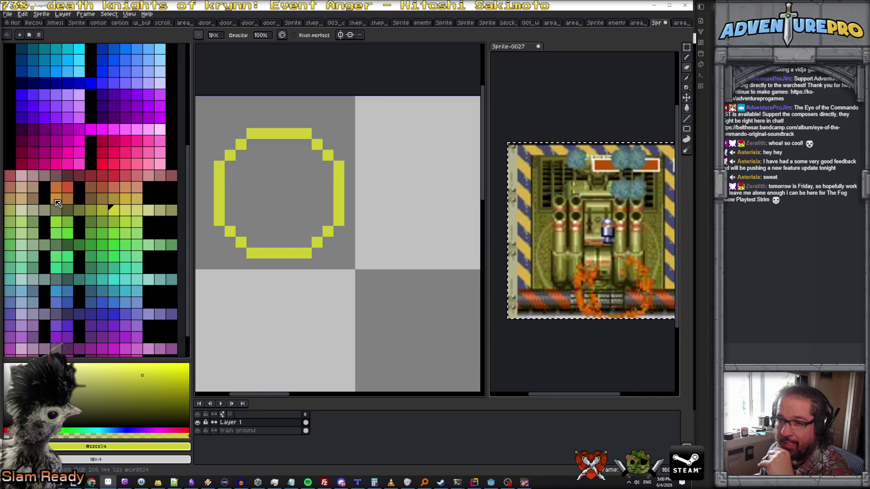
# Bucket-fill the ring's interior with black
pyautogui.click(80, 199)
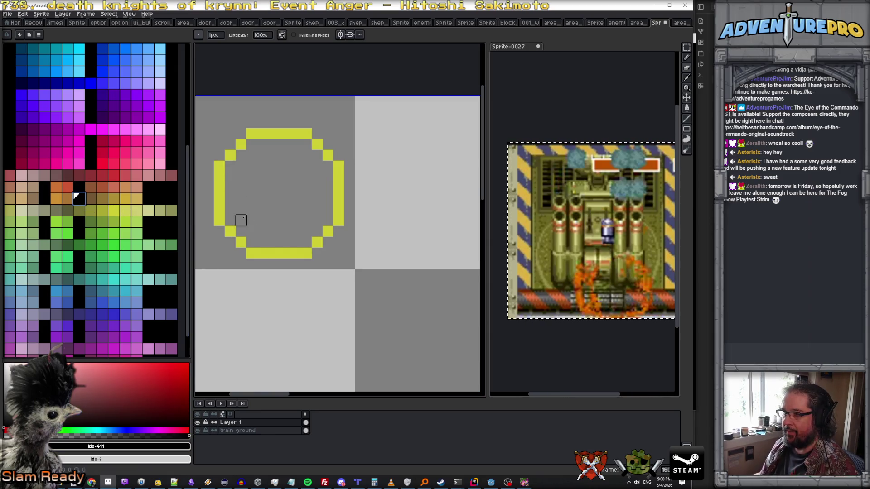
pyautogui.press('g')
pyautogui.click(294, 191)
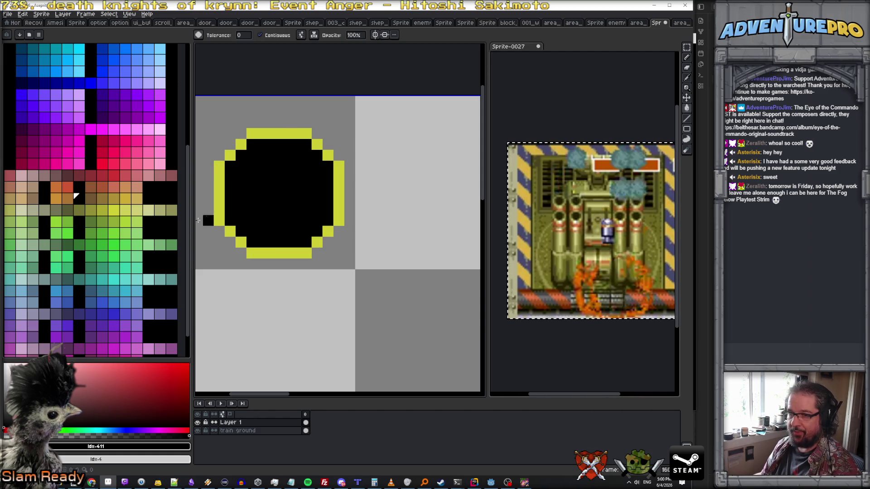
# Shade the ring's inner left, right and top with olive #575734, adding a second top row
pyautogui.click(68, 211)
pyautogui.press('b')
pyautogui.moveTo(231, 172); pyautogui.dragTo(231, 222)
pyautogui.moveTo(332, 179); pyautogui.dragTo(328, 211)
pyautogui.moveTo(254, 147); pyautogui.dragTo(307, 144)
pyautogui.click(241, 155)
pyautogui.click(306, 155)
pyautogui.click(317, 155)
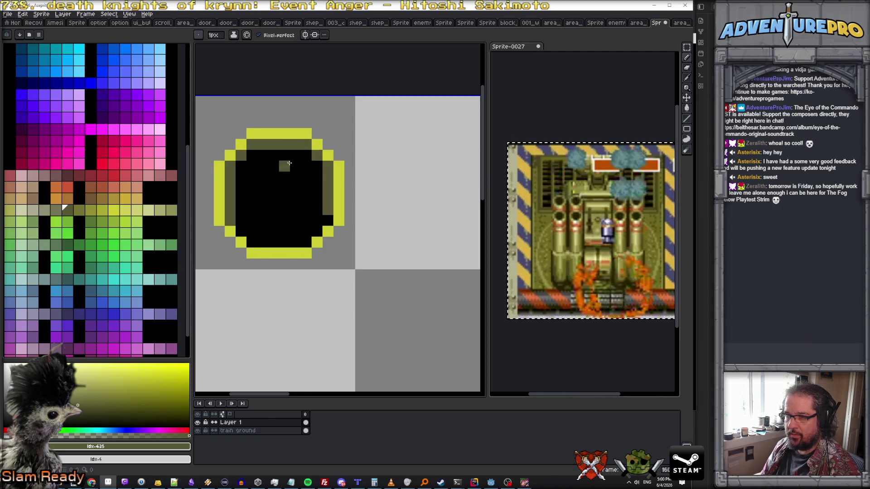
pyautogui.click(240, 166)
pyautogui.moveTo(252, 155); pyautogui.dragTo(307, 155)
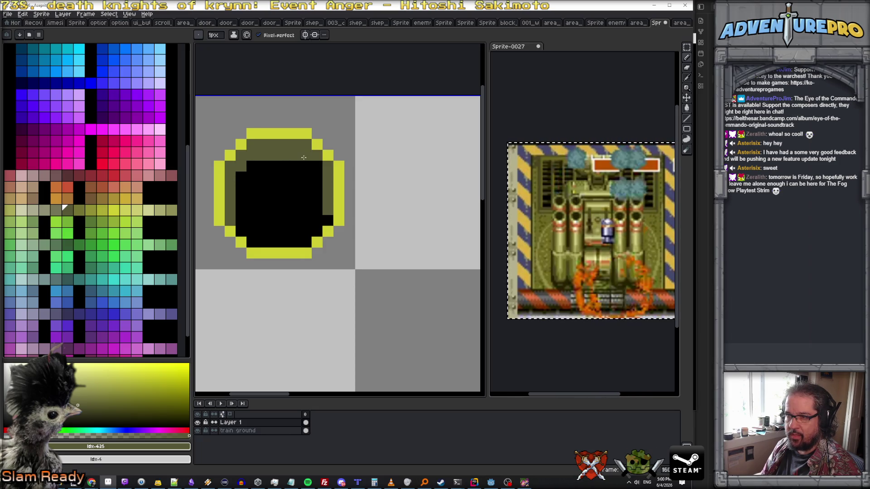
# Touch up the olive top band, swapping individual pixels between black and olive
pyautogui.scroll(-4, 326, 221)
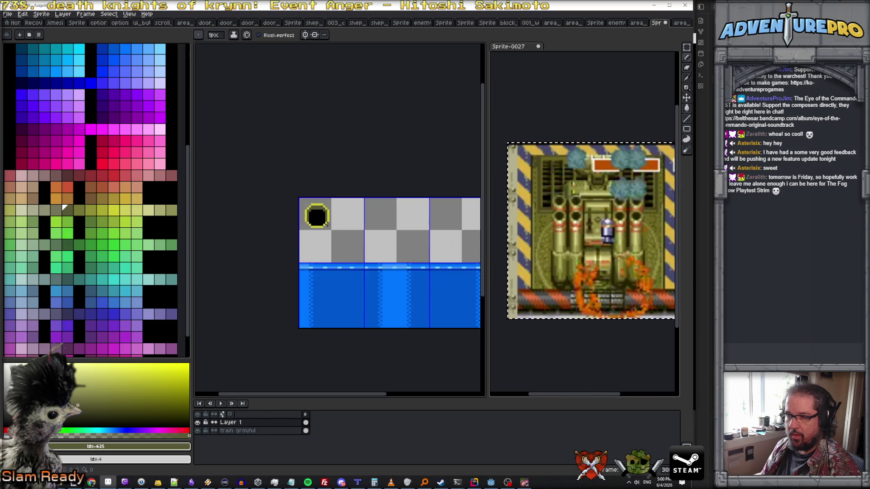
pyautogui.scroll(4, 322, 221)
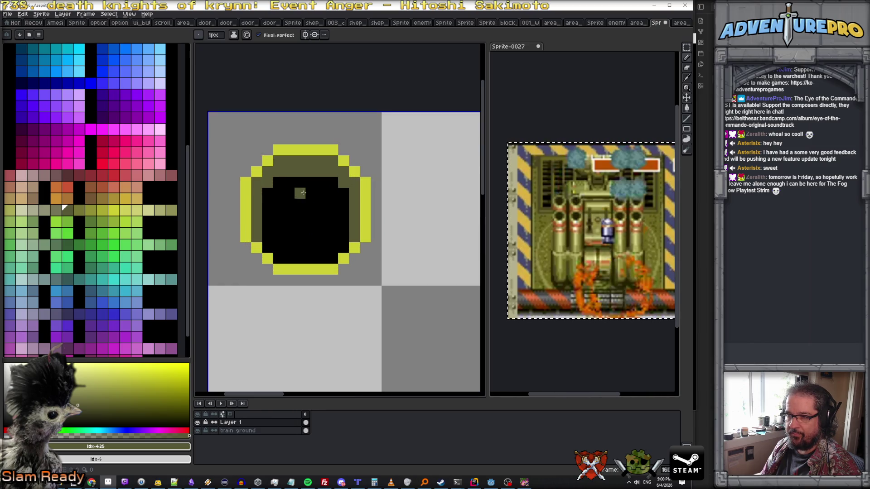
pyautogui.scroll(2, 288, 189)
pyautogui.keyDown('alt'); pyautogui.click(254, 178); pyautogui.keyUp('alt')
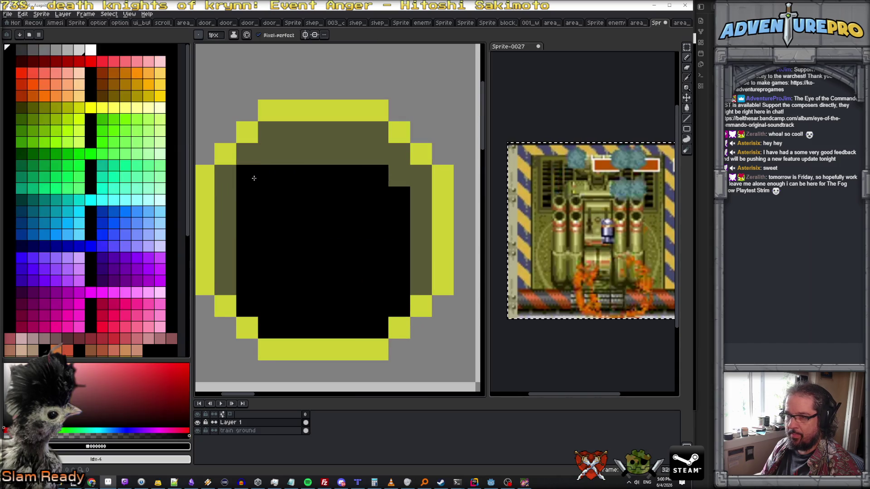
pyautogui.click(268, 154)
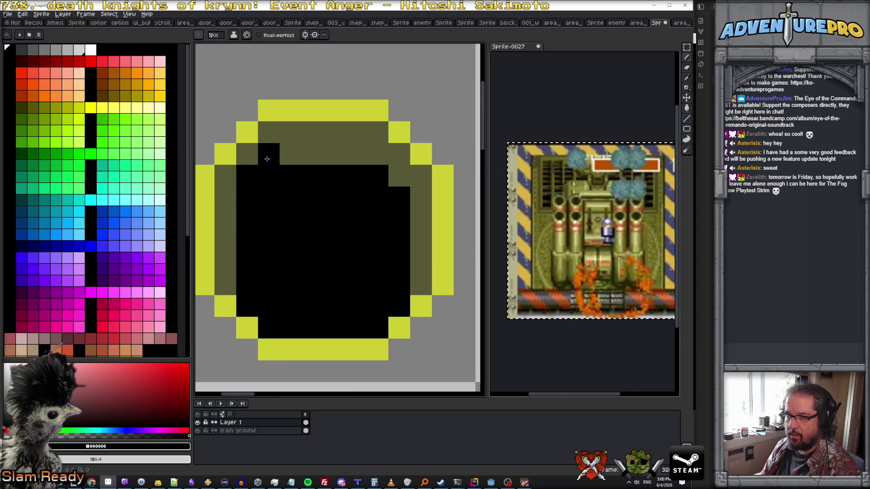
pyautogui.click(377, 154)
pyautogui.keyDown('alt'); pyautogui.click(334, 154); pyautogui.keyUp('alt')
pyautogui.click(268, 154)
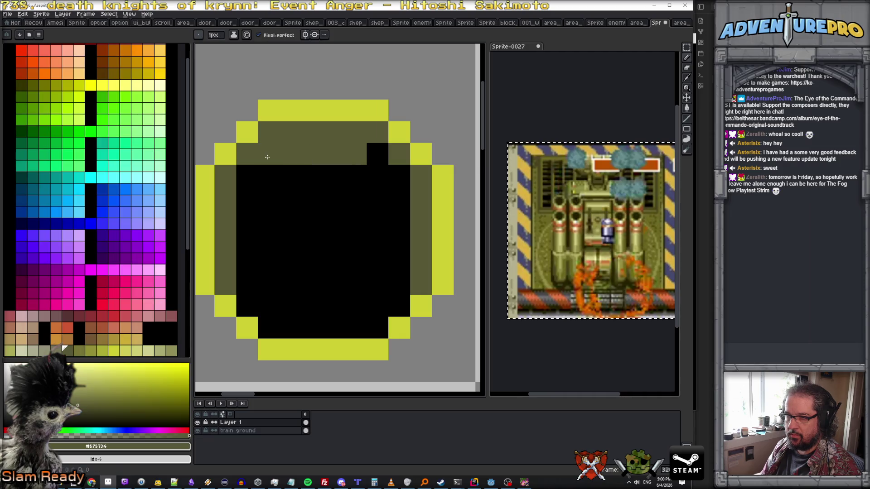
pyautogui.click(269, 175)
pyautogui.click(312, 176)
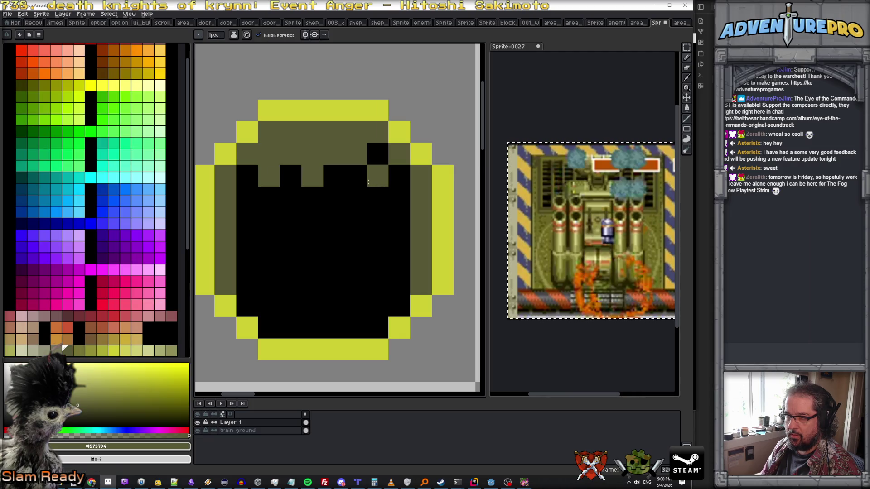
pyautogui.click(377, 154)
# Paint stray olive pixels and the second olive row back to black, thinning the band
pyautogui.keyDown('alt'); pyautogui.click(356, 197); pyautogui.keyUp('alt')
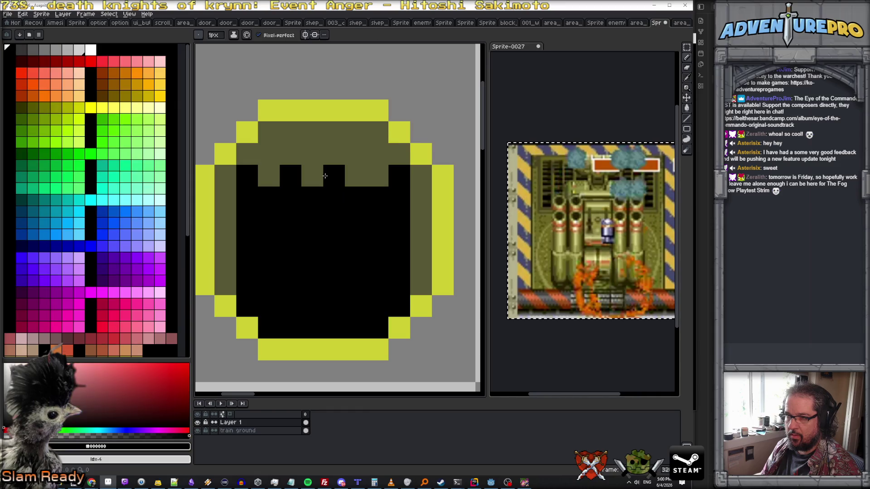
pyautogui.keyDown('alt'); pyautogui.click(320, 171); pyautogui.keyUp('alt')
pyautogui.keyDown('alt'); pyautogui.click(336, 191); pyautogui.keyUp('alt')
pyautogui.click(312, 175)
pyautogui.click(378, 176)
pyautogui.click(356, 176)
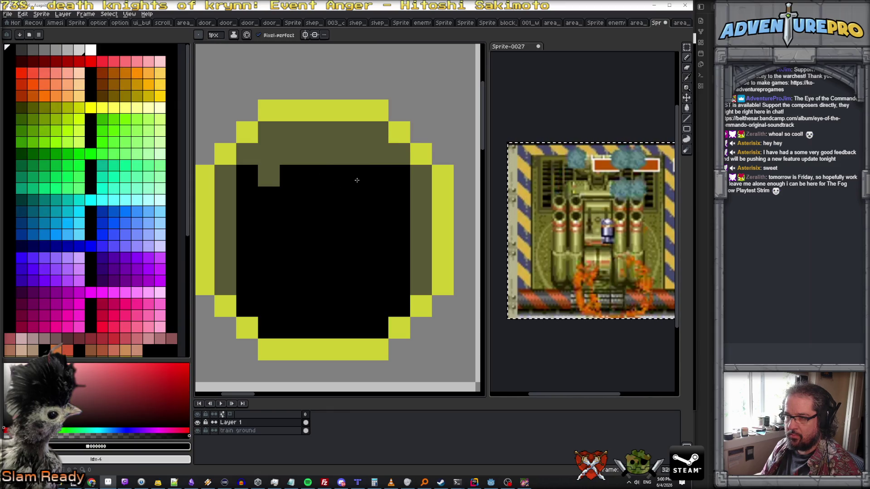
pyautogui.click(269, 176)
pyautogui.click(291, 154)
pyautogui.click(277, 157)
pyautogui.moveTo(276, 158); pyautogui.dragTo(375, 156)
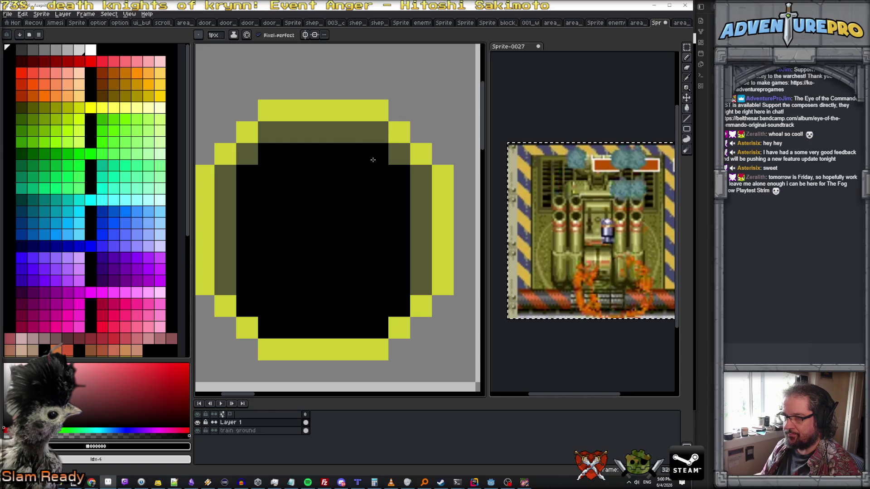
pyautogui.scroll(-1, 369, 203)
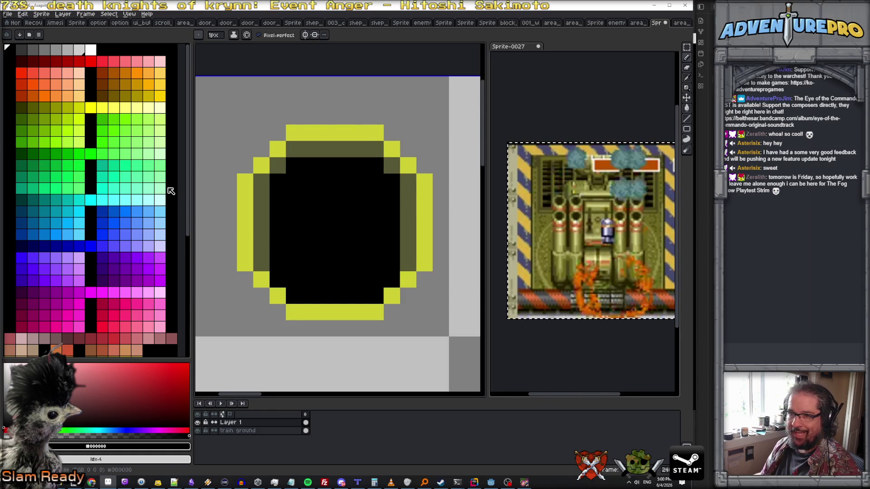
# Brighten the ring's lower-left and lower-right corner pixels with bright yellow
pyautogui.keyDown('alt'); pyautogui.click(317, 313); pyautogui.keyUp('alt')
pyautogui.scroll(-3, 132, 292)
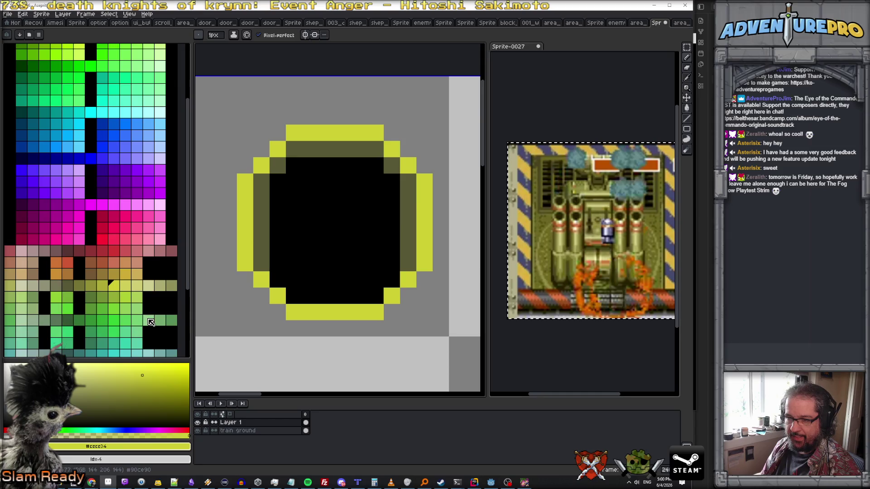
pyautogui.scroll(3, 135, 291)
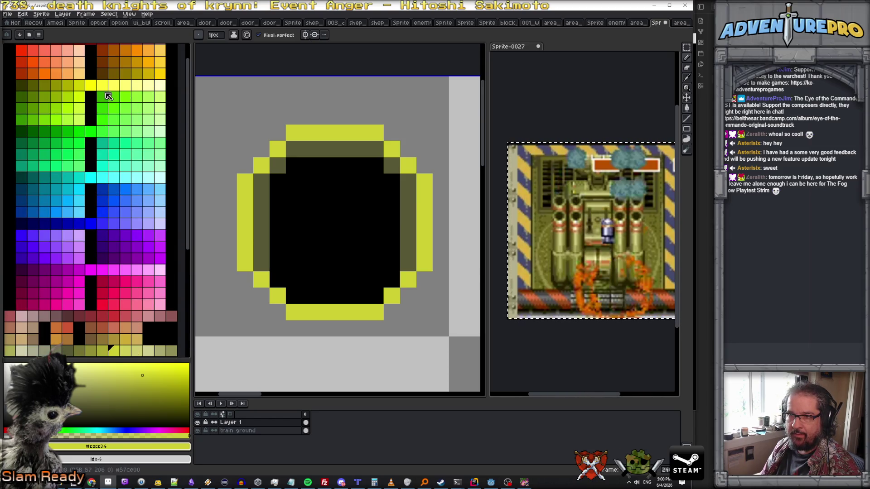
pyautogui.click(79, 85)
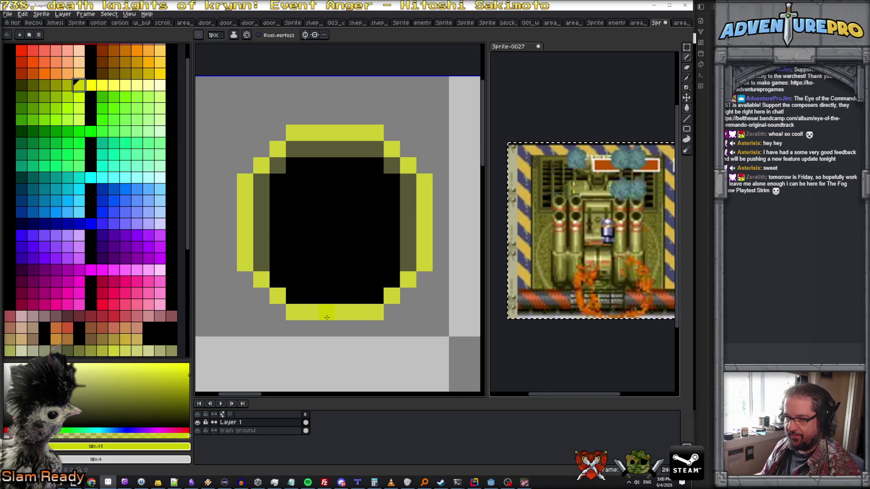
pyautogui.scroll(-2, 92, 132)
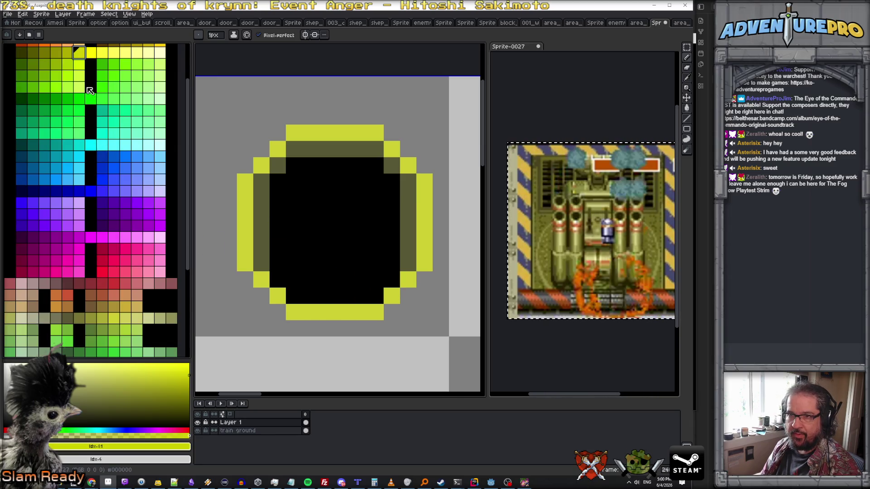
pyautogui.scroll(-4, 41, 292)
pyautogui.keyDown('alt'); pyautogui.click(313, 316); pyautogui.keyUp('alt')
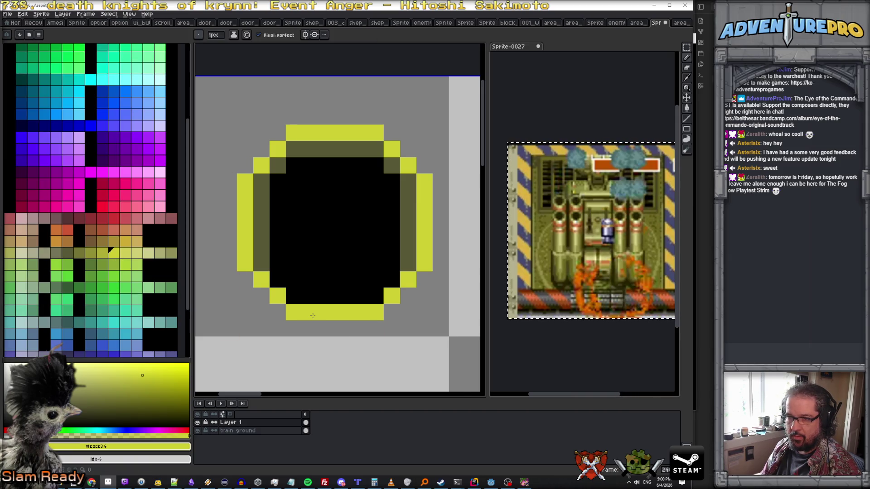
pyautogui.scroll(4, 157, 288)
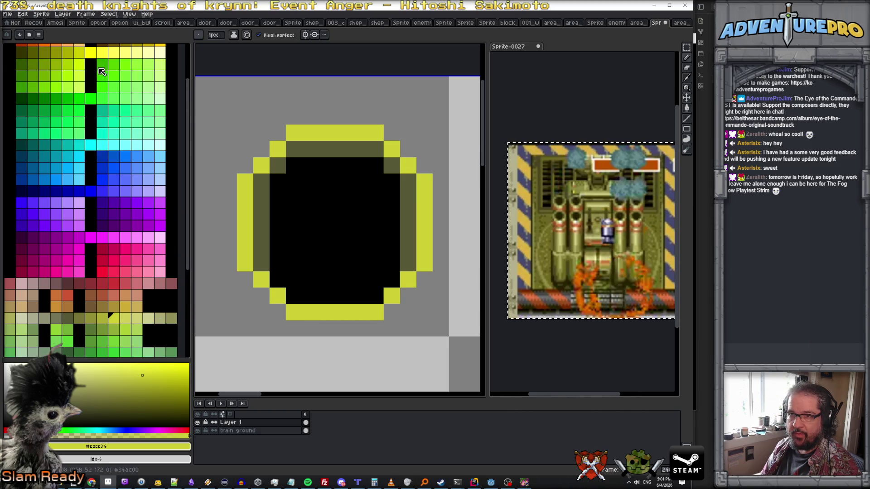
pyautogui.click(79, 53)
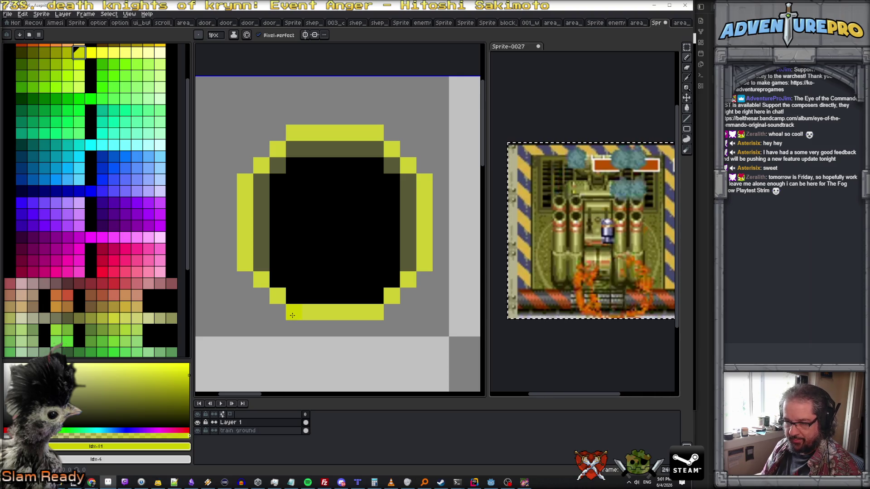
pyautogui.click(114, 319)
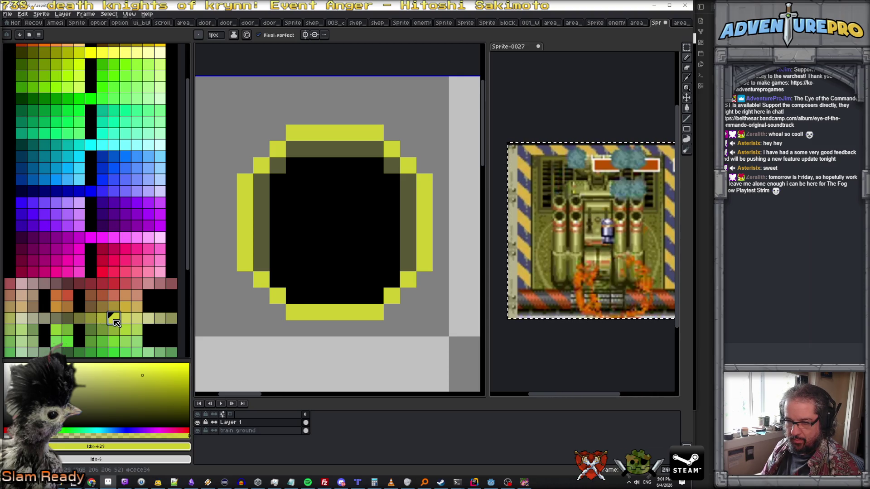
pyautogui.click(91, 52)
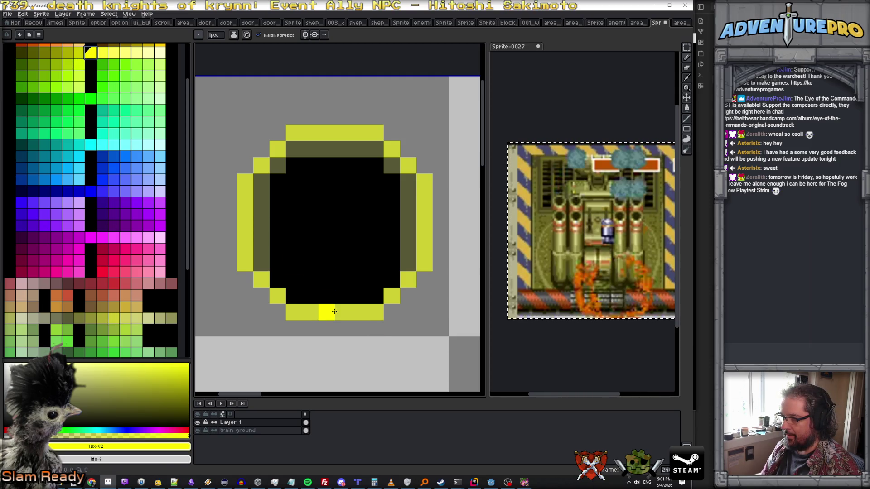
pyautogui.click(277, 295)
pyautogui.click(392, 295)
# Paint a pale yellow highlight along the ring's bottom centre, with a small pale block below
pyautogui.click(148, 52)
pyautogui.moveTo(326, 312)
pyautogui.mouseDown()
pyautogui.moveTo(343, 311)
pyautogui.moveTo(342, 210)
pyautogui.mouseUp()
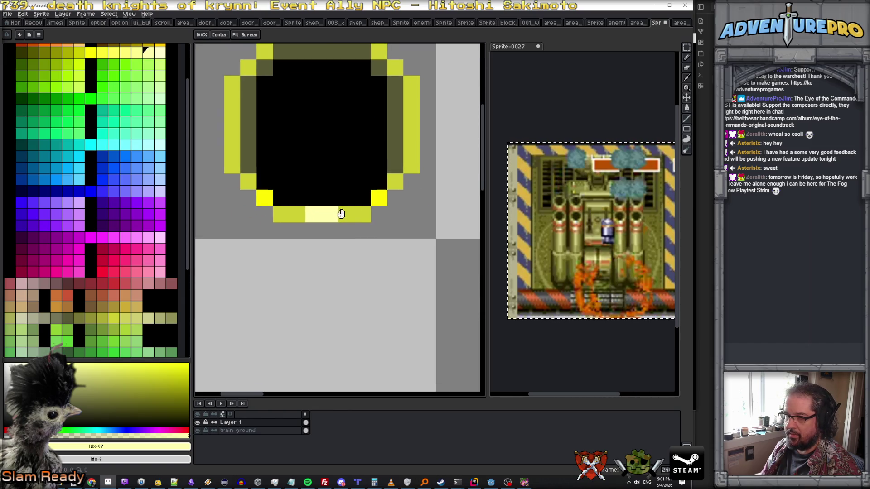
pyautogui.click(346, 247)
pyautogui.click(314, 264)
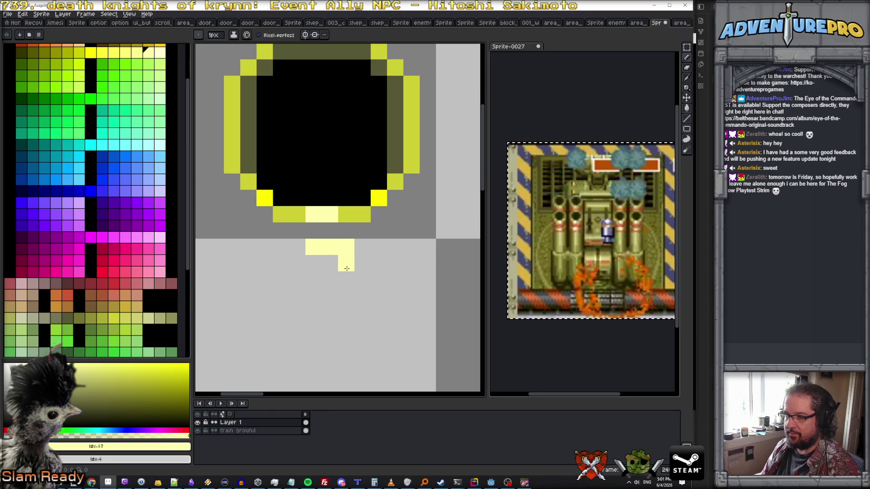
pyautogui.click(330, 247)
pyautogui.keyDown('alt'); pyautogui.click(362, 260); pyautogui.keyUp('alt')
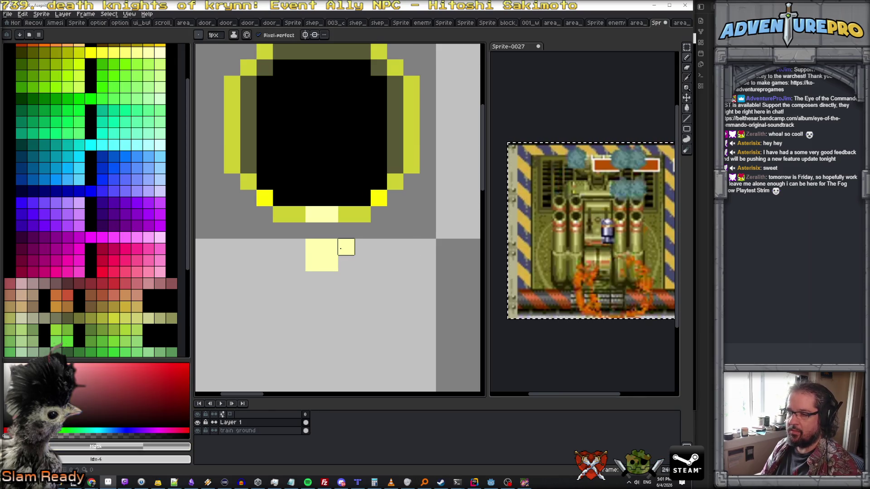
pyautogui.click(346, 247)
pyautogui.scroll(-3, 348, 248)
pyautogui.scroll(2, 337, 243)
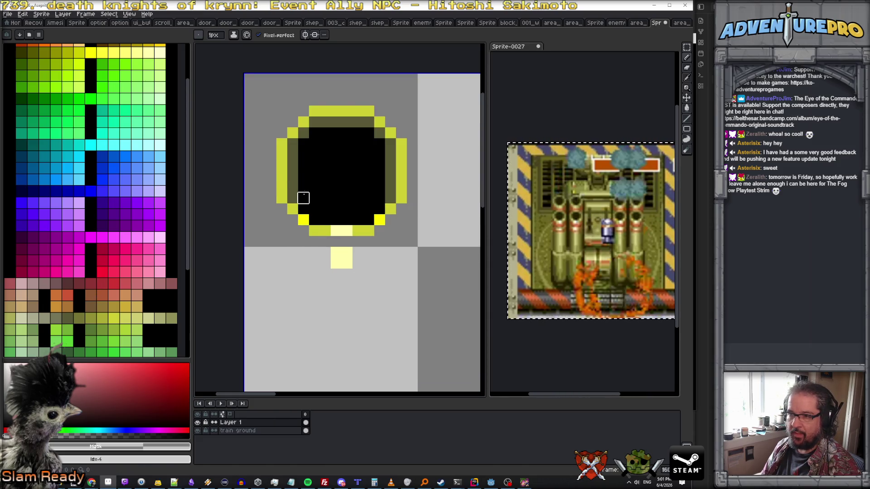
pyautogui.click(79, 318)
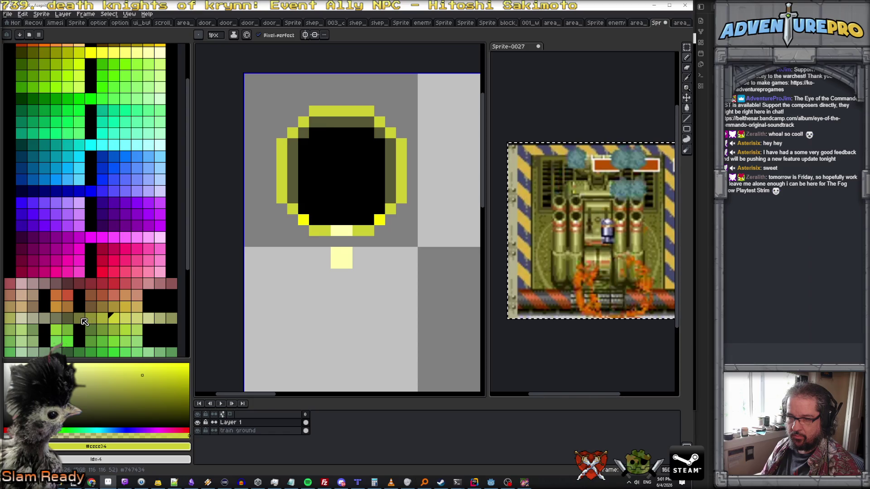
pyautogui.click(274, 205)
pyautogui.moveTo(282, 207); pyautogui.dragTo(281, 318)
pyautogui.moveTo(401, 208); pyautogui.dragTo(401, 332)
pyautogui.scroll(-3, 401, 325)
pyautogui.scroll(-2, 401, 324)
pyautogui.scroll(2, 392, 302)
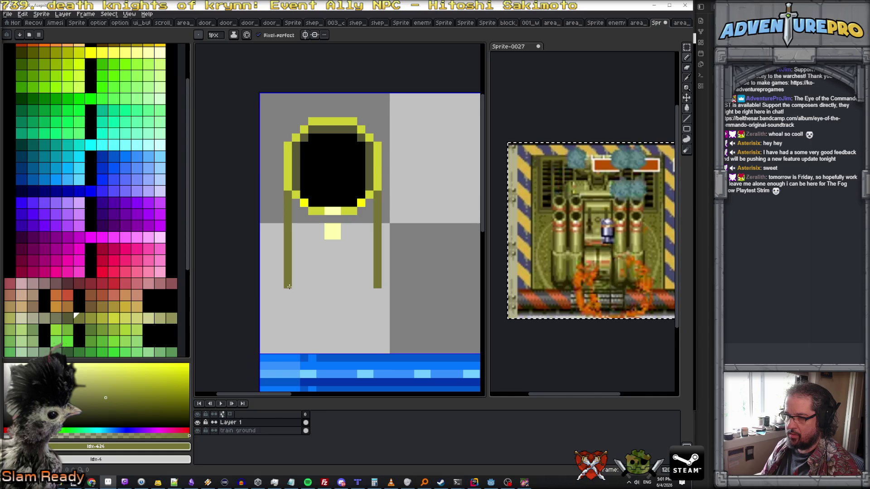
pyautogui.moveTo(302, 308); pyautogui.dragTo(351, 312)
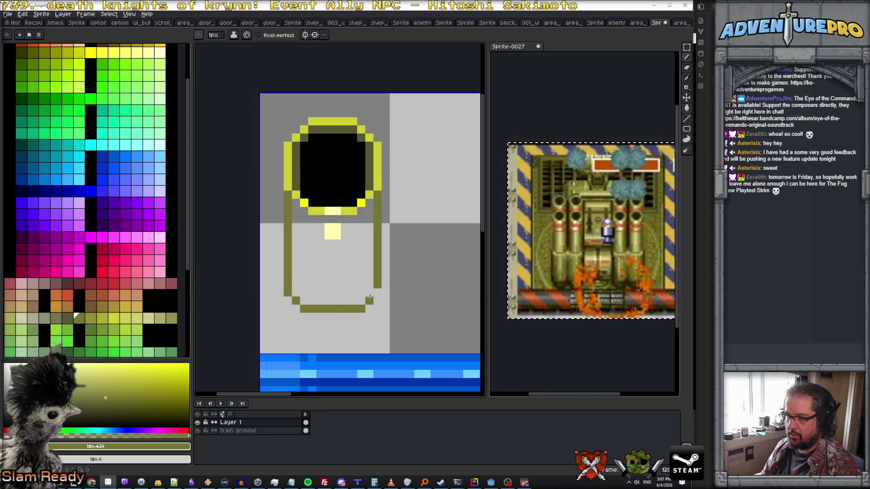
pyautogui.scroll(-2, 373, 255)
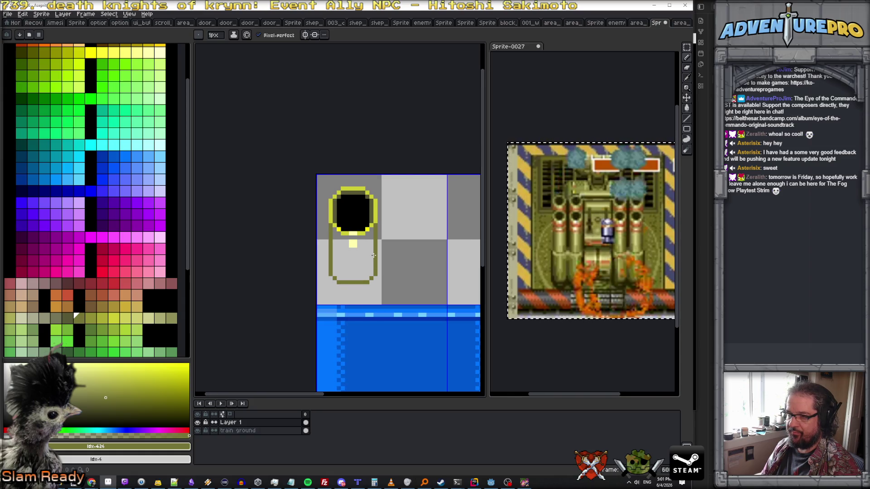
pyautogui.scroll(2, 361, 244)
pyautogui.scroll(-3, 359, 242)
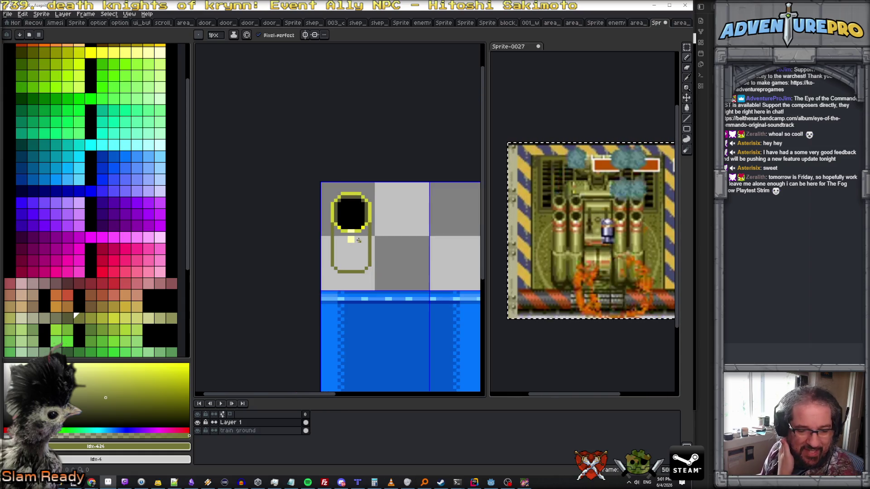
pyautogui.scroll(1, 358, 240)
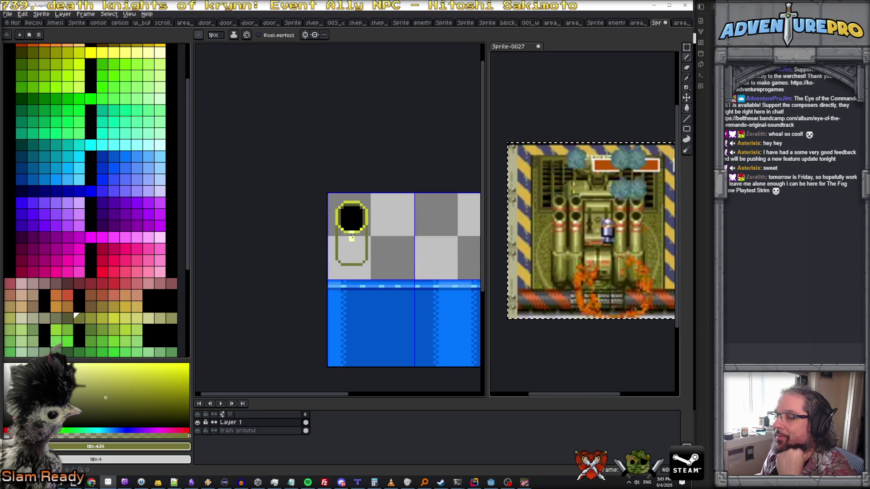
pyautogui.scroll(1, 352, 236)
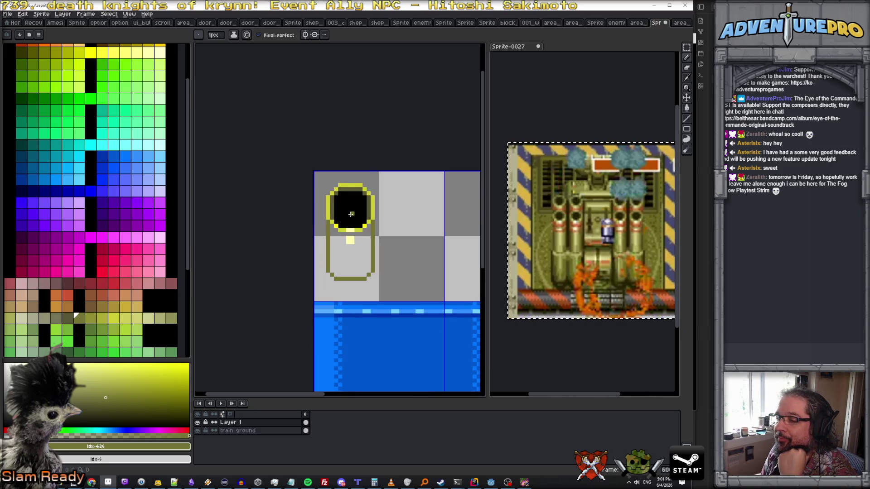
pyautogui.scroll(2, 351, 214)
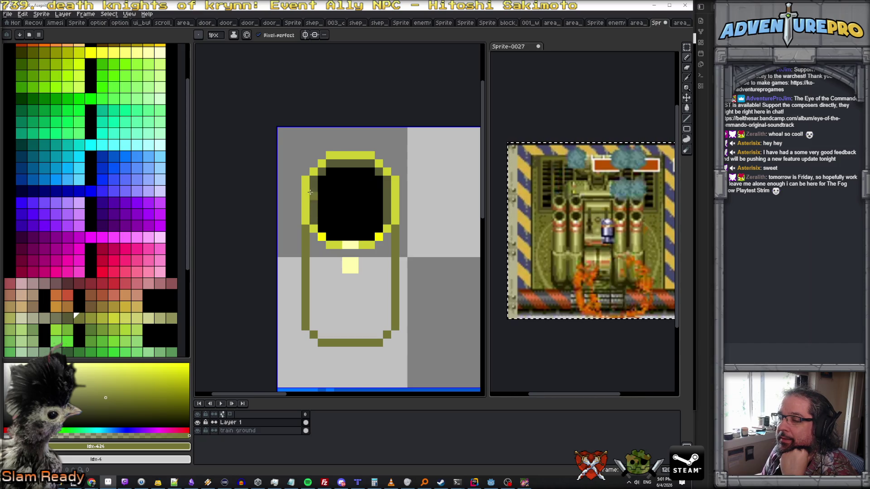
pyautogui.press('m')
pyautogui.moveTo(285, 144)
pyautogui.mouseDown()
pyautogui.moveTo(392, 191)
pyautogui.moveTo(398, 204)
pyautogui.mouseUp()
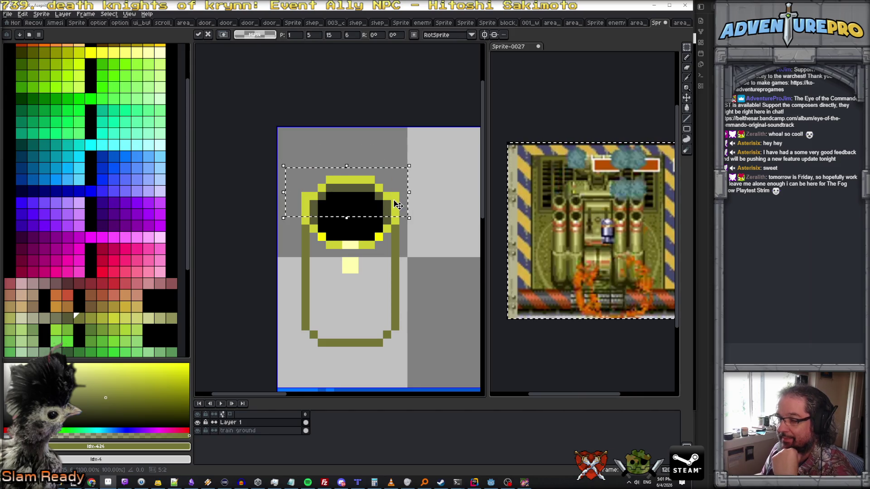
# Commit the rim's lowered top rows, leaving a flatter, wider black opening
pyautogui.click(403, 261)
pyautogui.scroll(1, 312, 197)
pyautogui.press('b')
pyautogui.scroll(-2, 346, 236)
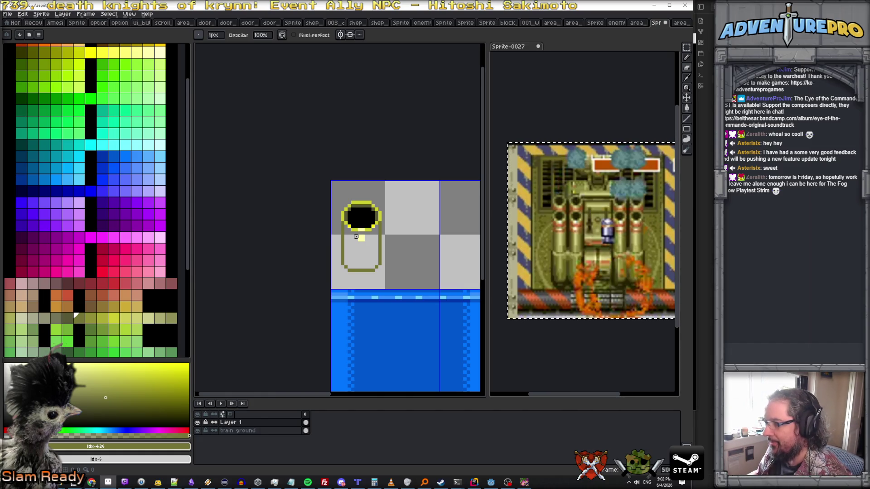
pyautogui.scroll(1, 356, 237)
# Erase the stray dark pixel below the turret outline
pyautogui.press('e')
pyautogui.click(351, 294)
pyautogui.scroll(1, 357, 274)
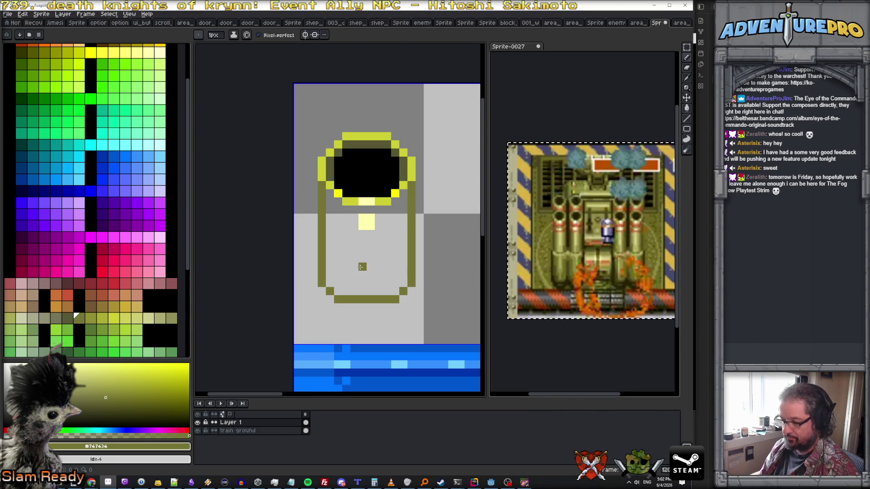
# Fill the turret body with olive and make the rim pixel right of the opening bright yellow
pyautogui.press('g')
pyautogui.click(360, 267)
pyautogui.click(90, 319)
pyautogui.click(321, 186)
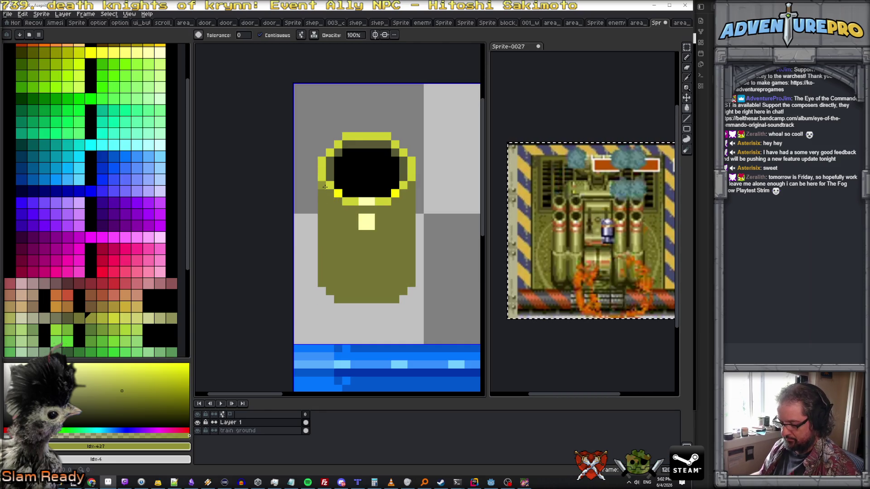
pyautogui.press('b')
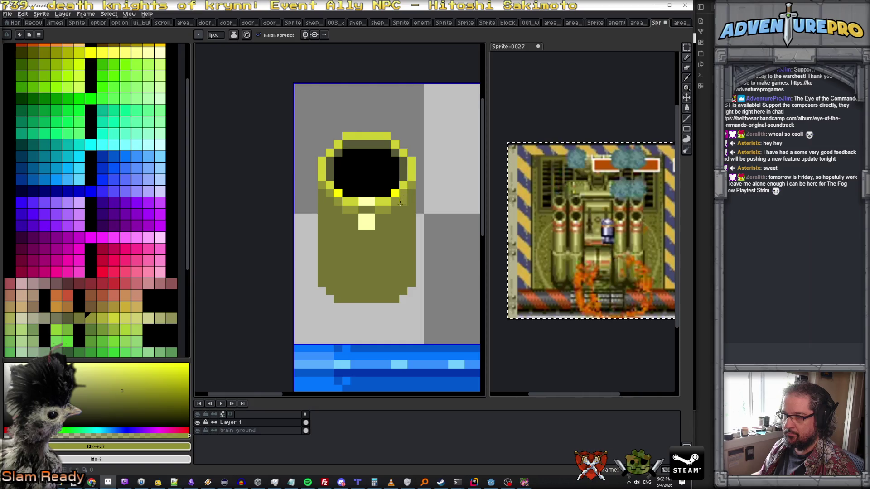
pyautogui.click(396, 193)
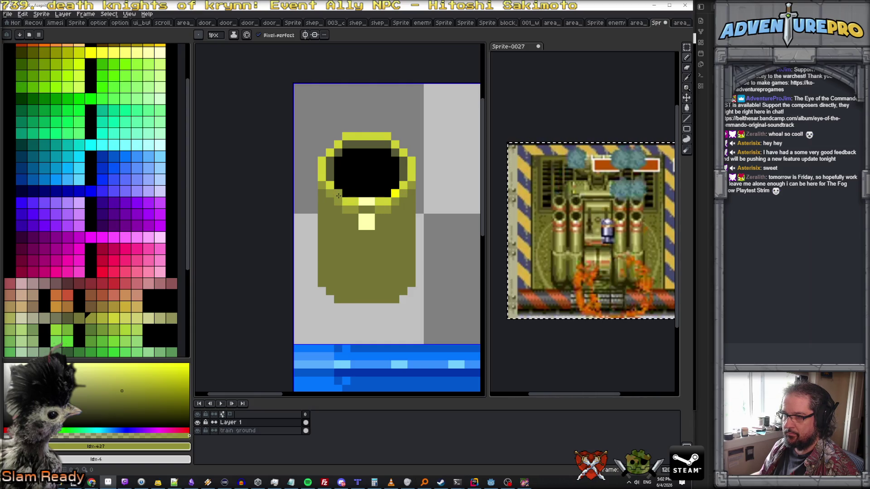
# Add pale yellow pixels below the opening's left edge
pyautogui.keyDown('alt'); pyautogui.click(339, 196); pyautogui.keyUp('alt')
pyautogui.scroll(-3, 391, 194)
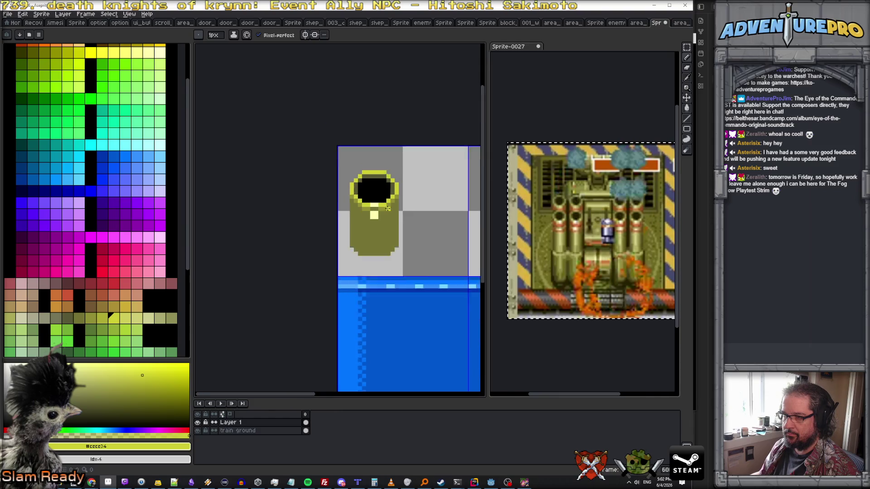
pyautogui.scroll(2, 351, 207)
pyautogui.keyDown('alt'); pyautogui.click(344, 205); pyautogui.keyUp('alt')
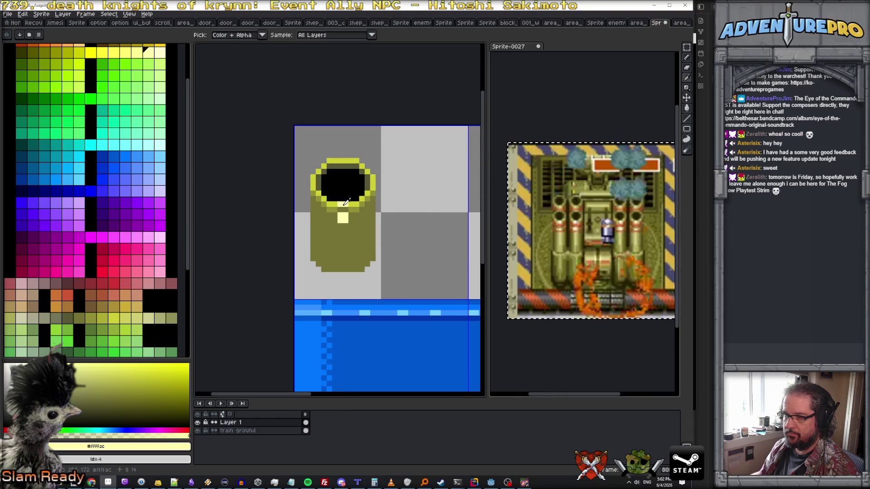
pyautogui.click(136, 52)
pyautogui.scroll(2, 330, 199)
pyautogui.moveTo(319, 198); pyautogui.dragTo(336, 210)
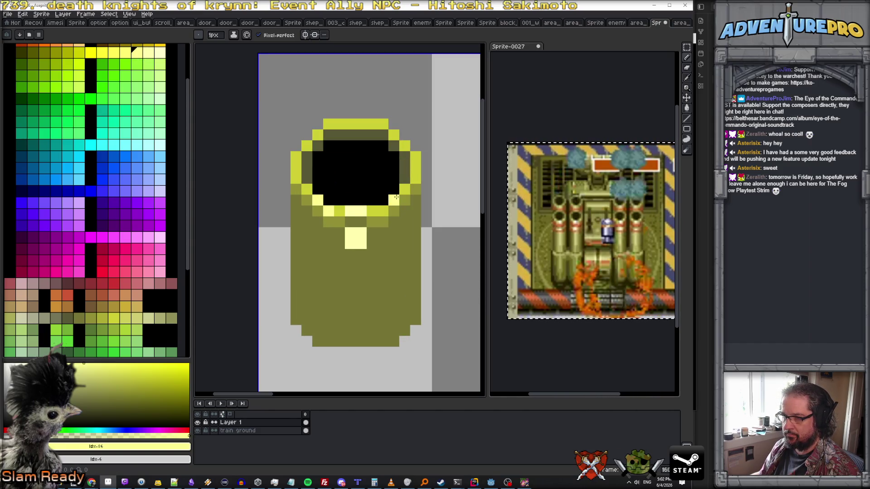
# Draw a yellow highlight stripe down the cylinder with a pale khaki line beside it
pyautogui.click(125, 52)
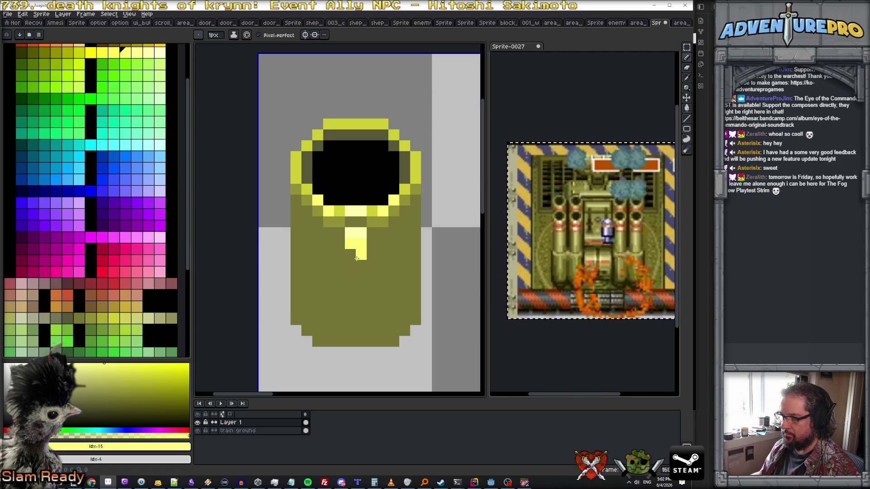
pyautogui.keyDown('alt'); pyautogui.click(331, 255); pyautogui.keyUp('alt')
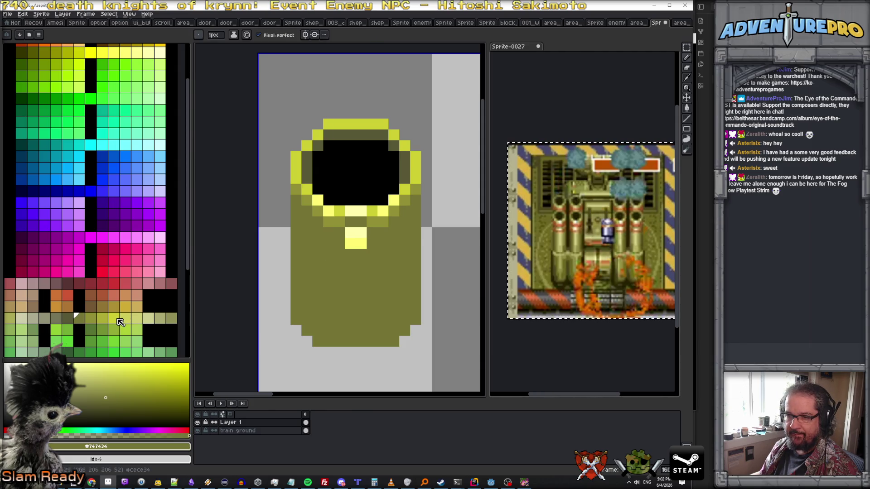
pyautogui.click(116, 319)
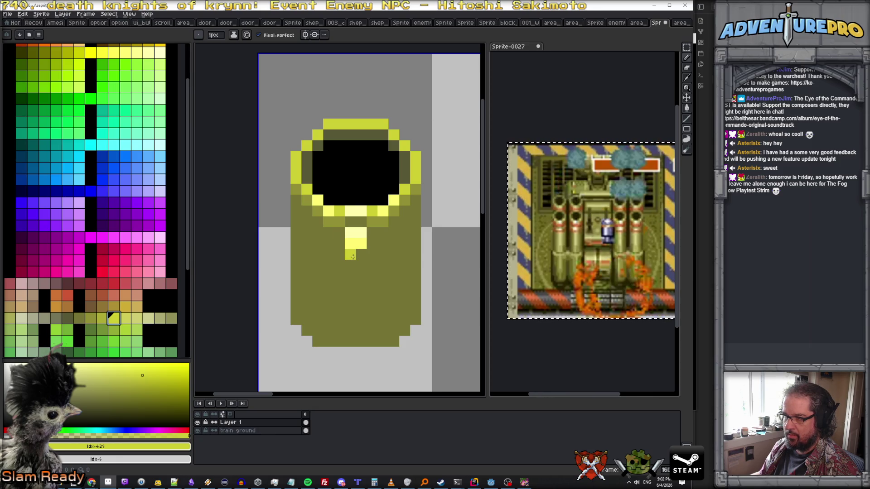
pyautogui.moveTo(352, 257); pyautogui.dragTo(351, 343)
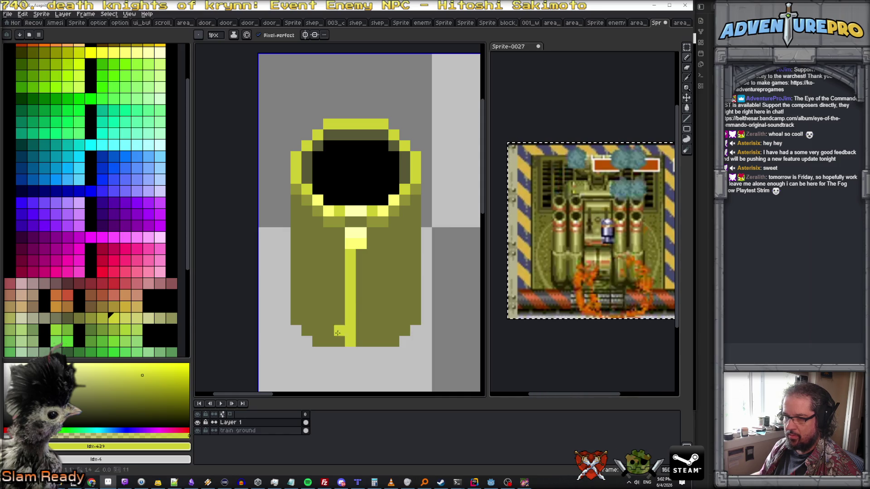
pyautogui.click(149, 318)
pyautogui.moveTo(361, 252); pyautogui.dragTo(357, 341)
# Shade the body with a lighter olive band and olive tones along the right edge
pyautogui.scroll(3, 367, 272)
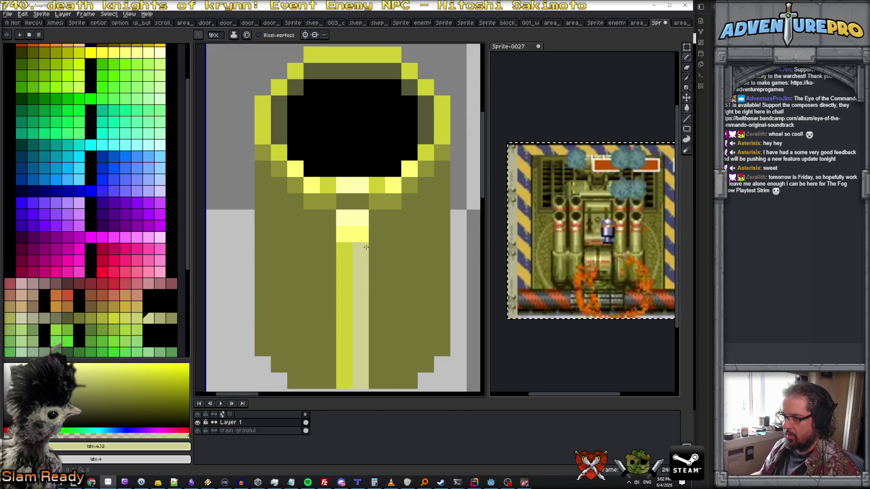
pyautogui.scroll(-1, 366, 245)
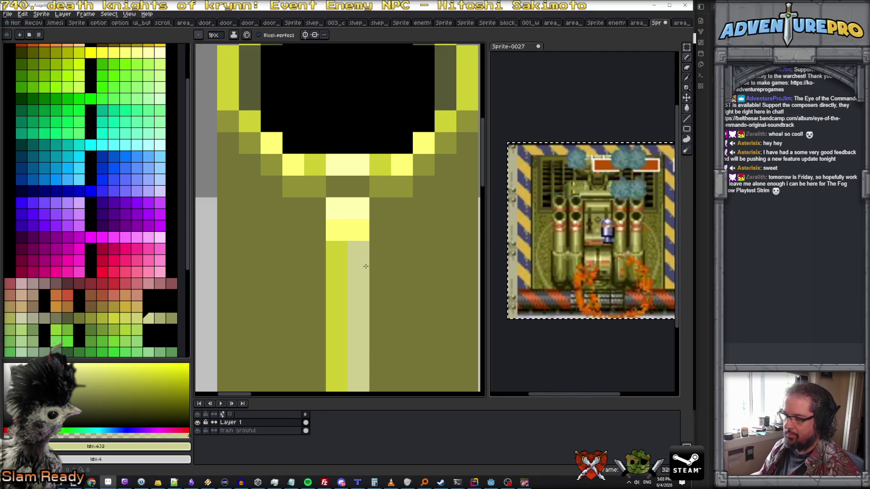
pyautogui.scroll(-3, 366, 266)
pyautogui.scroll(2, 365, 281)
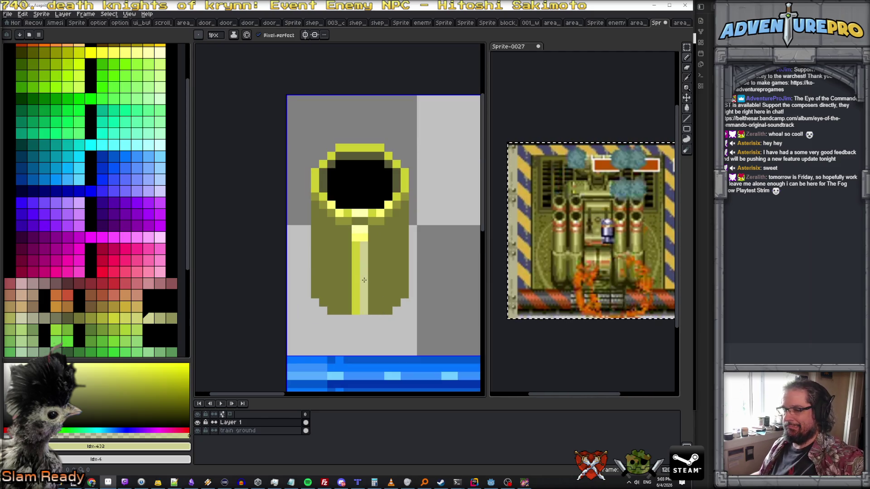
pyautogui.keyDown('alt'); pyautogui.click(313, 235); pyautogui.keyUp('alt')
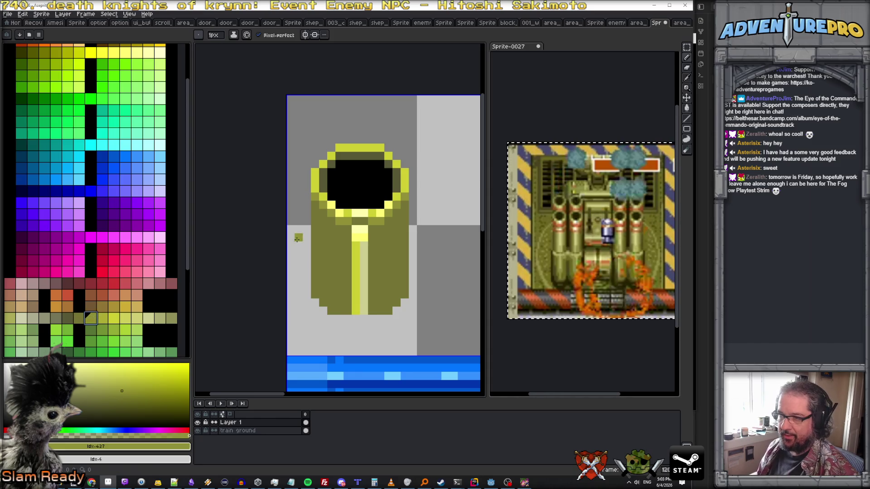
pyautogui.scroll(1, 303, 238)
pyautogui.moveTo(330, 211)
pyautogui.mouseDown()
pyautogui.moveTo(334, 309)
pyautogui.moveTo(350, 328)
pyautogui.moveTo(338, 239)
pyautogui.moveTo(352, 240)
pyautogui.moveTo(352, 299)
pyautogui.moveTo(362, 315)
pyautogui.moveTo(359, 236)
pyautogui.moveTo(395, 326)
pyautogui.mouseUp()
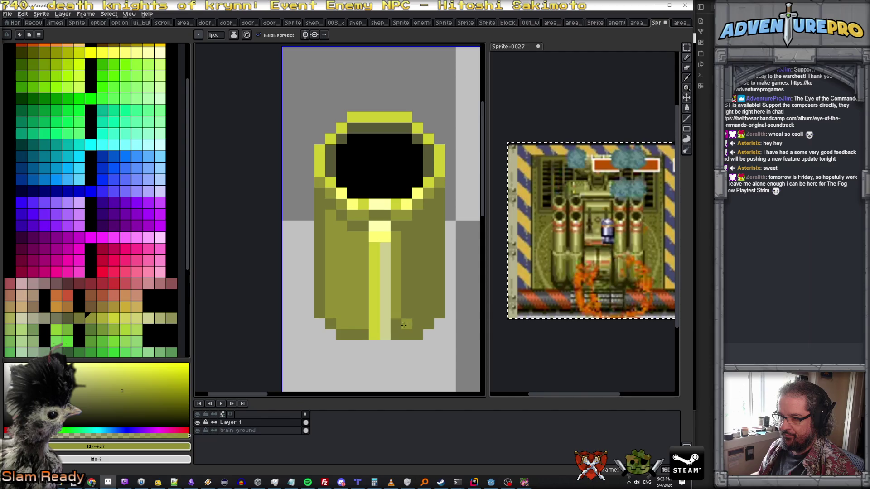
pyautogui.moveTo(427, 308)
pyautogui.mouseDown()
pyautogui.moveTo(430, 214)
pyautogui.moveTo(412, 230)
pyautogui.moveTo(417, 258)
pyautogui.moveTo(409, 262)
pyautogui.mouseUp()
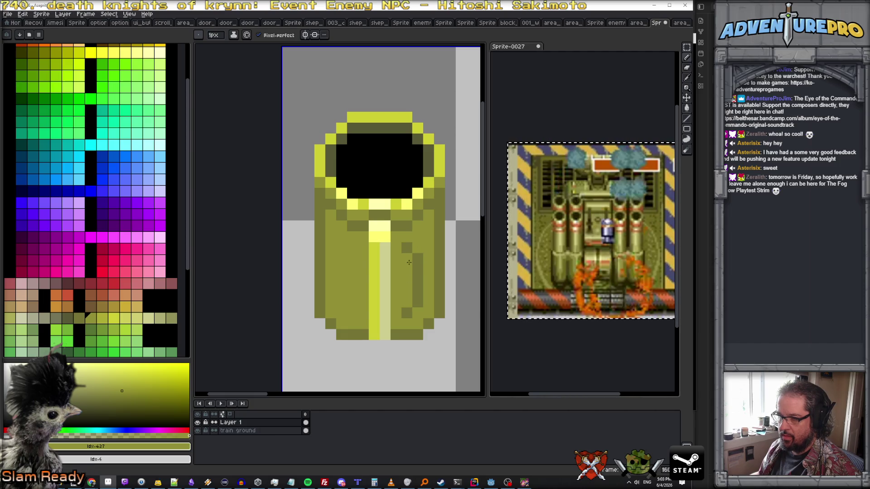
pyautogui.moveTo(411, 303); pyautogui.dragTo(407, 250)
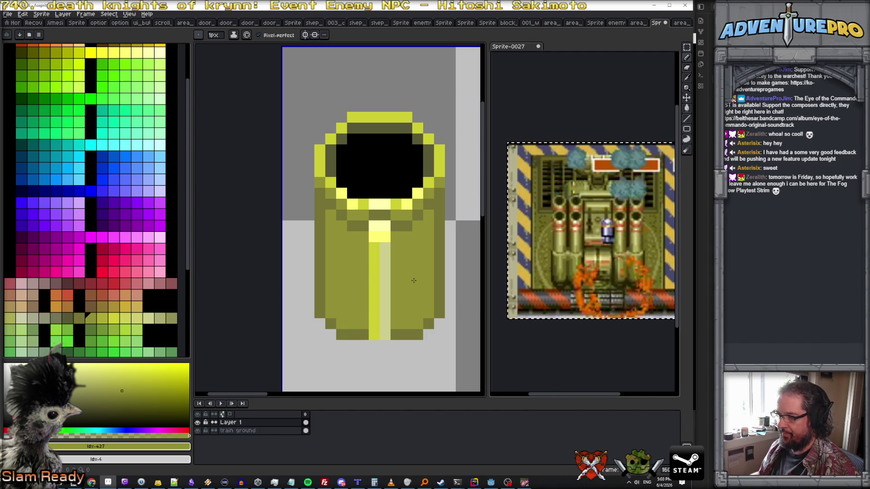
pyautogui.scroll(-4, 401, 302)
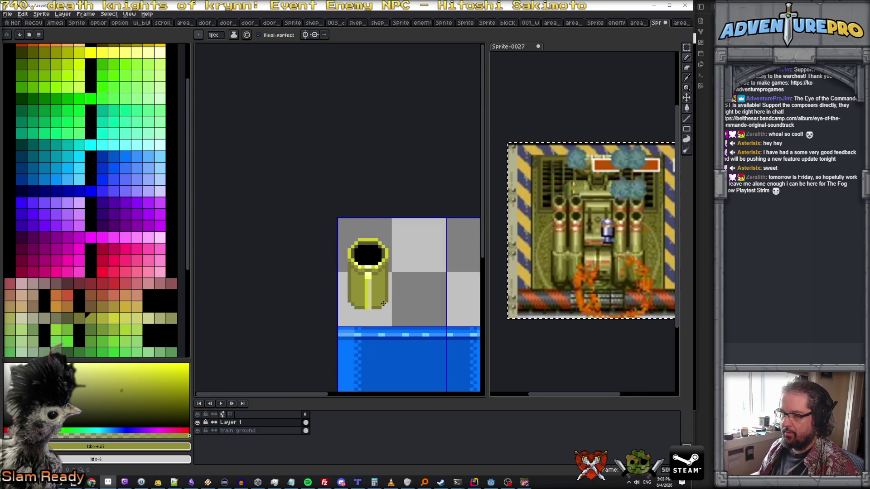
# Paint a dark olive shadow row just below the black opening
pyautogui.scroll(2, 366, 267)
pyautogui.scroll(1, 366, 267)
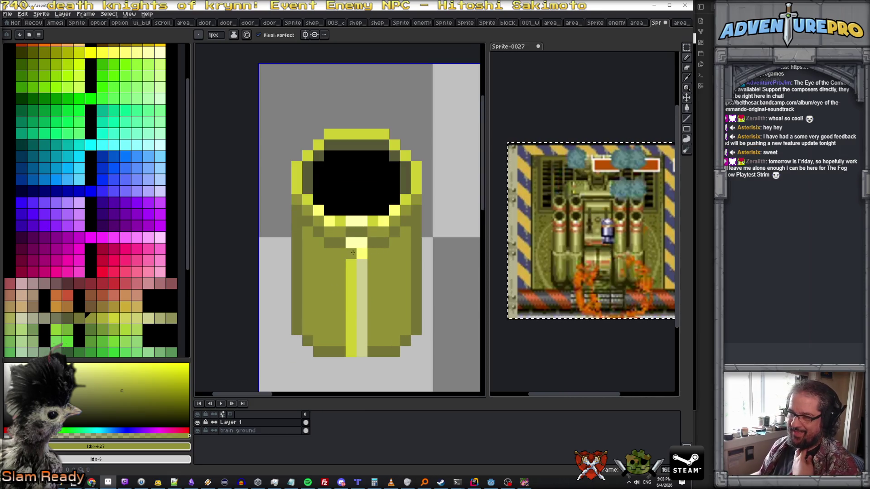
pyautogui.click(371, 240)
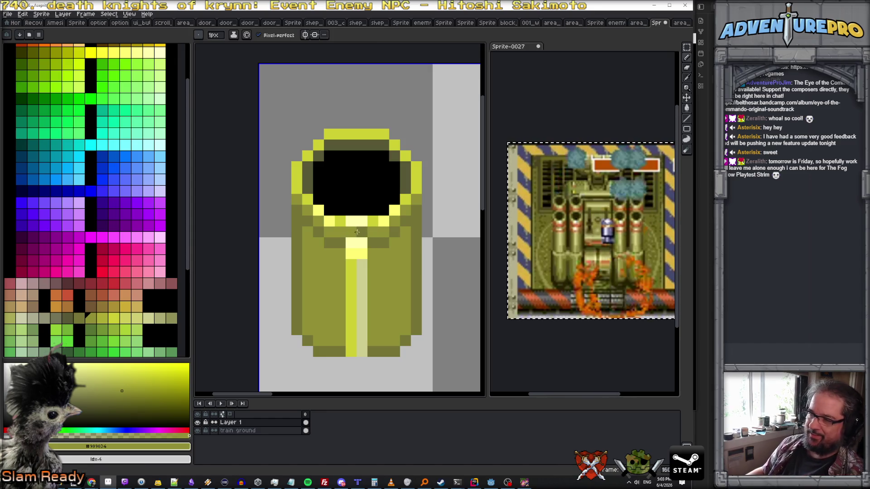
pyautogui.scroll(1, 370, 231)
pyautogui.keyDown('alt'); pyautogui.click(308, 249); pyautogui.keyUp('alt')
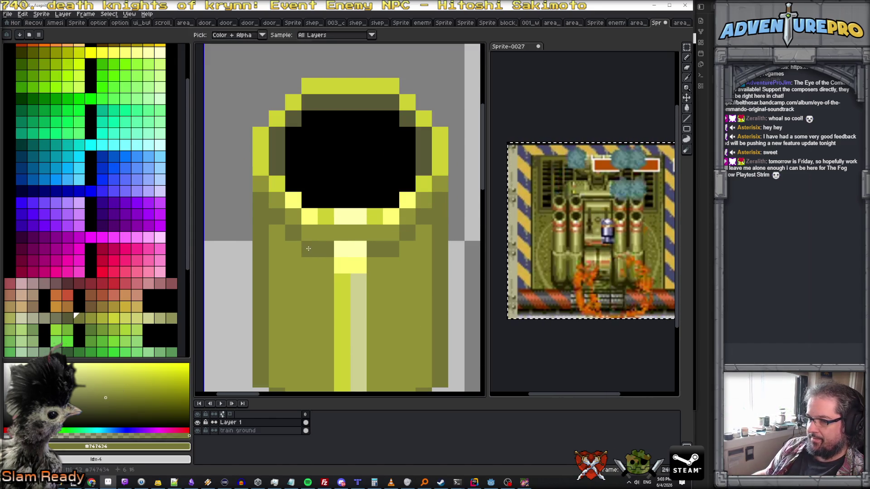
pyautogui.click(327, 232)
pyautogui.moveTo(392, 232); pyautogui.dragTo(338, 232)
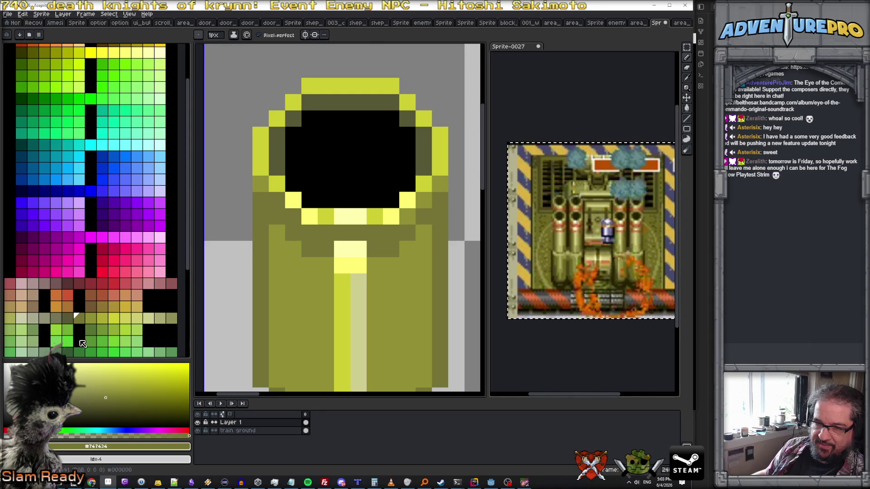
pyautogui.click(67, 318)
pyautogui.click(270, 205)
pyautogui.click(294, 216)
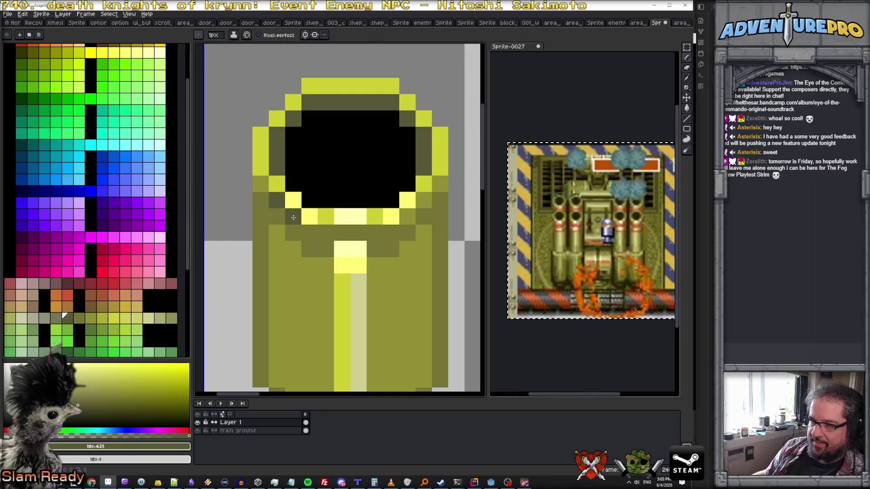
pyautogui.moveTo(310, 233)
pyautogui.mouseDown()
pyautogui.moveTo(406, 226)
pyautogui.moveTo(422, 202)
pyautogui.moveTo(435, 211)
pyautogui.mouseUp()
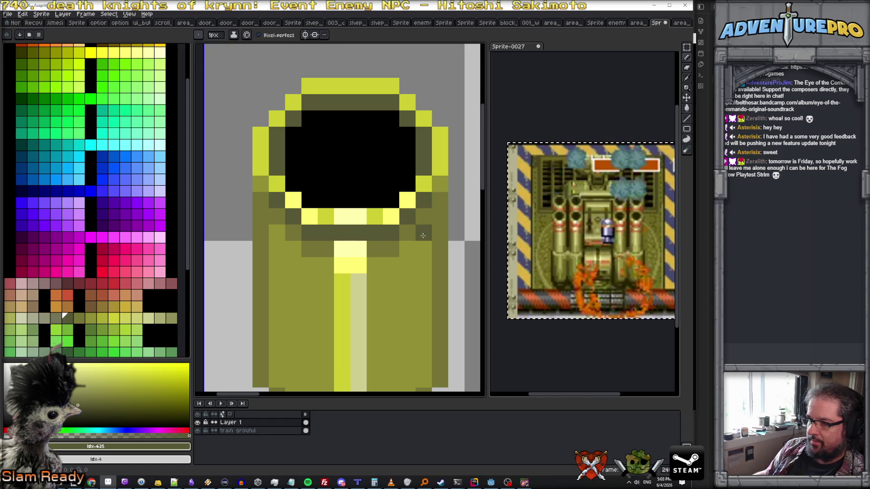
# Darken the stripe pixel under the opening with the dark olive shade
pyautogui.keyDown('alt'); pyautogui.click(310, 266); pyautogui.keyUp('alt')
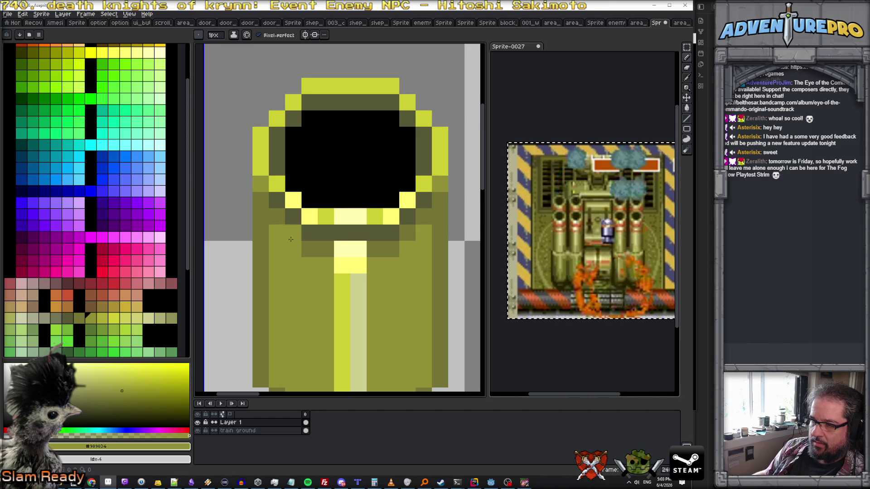
pyautogui.scroll(-1, 294, 264)
pyautogui.keyDown('alt'); pyautogui.click(275, 225); pyautogui.keyUp('alt')
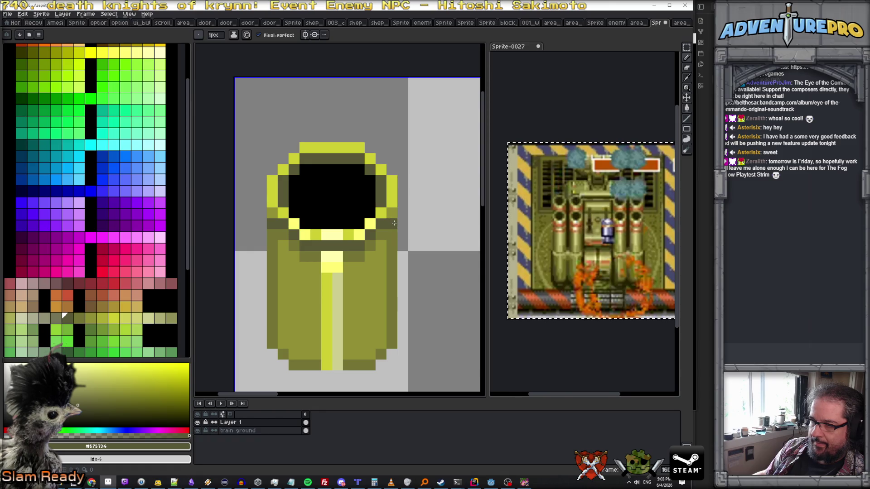
pyautogui.keyDown('alt'); pyautogui.click(270, 224); pyautogui.keyUp('alt')
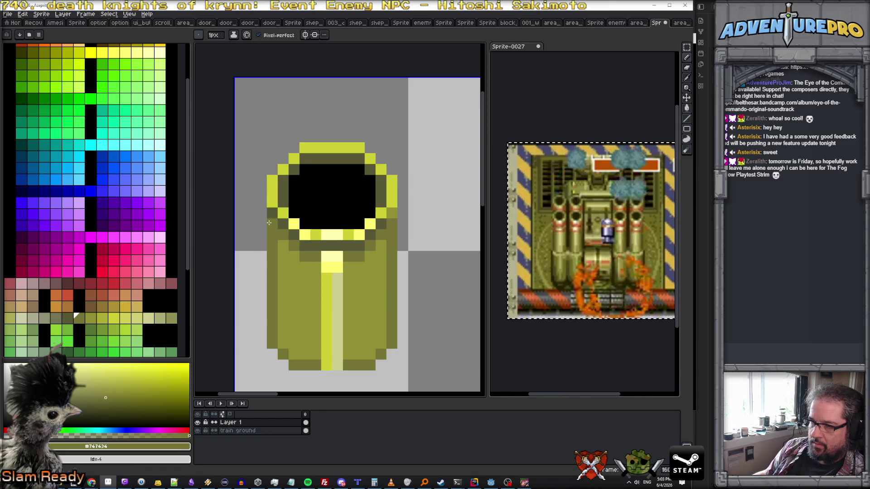
pyautogui.keyDown('alt'); pyautogui.click(395, 213); pyautogui.keyUp('alt')
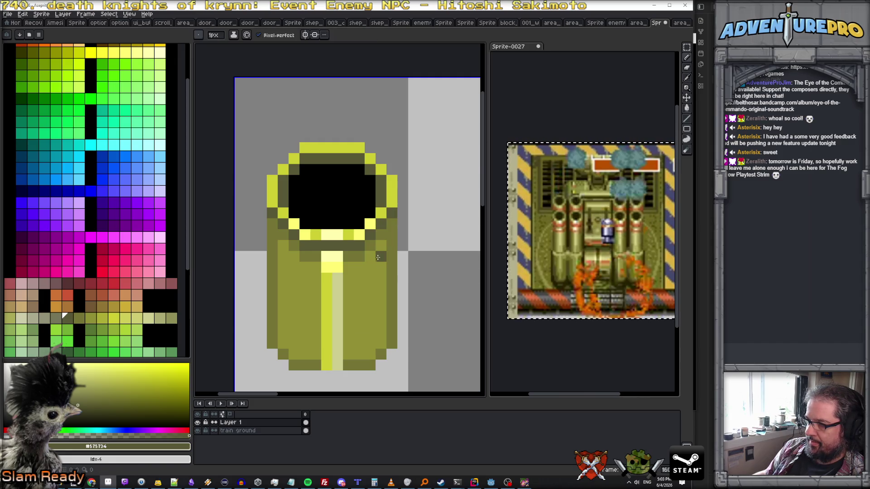
pyautogui.scroll(-3, 363, 261)
pyautogui.scroll(1, 361, 263)
pyautogui.scroll(2, 361, 263)
pyautogui.click(361, 250)
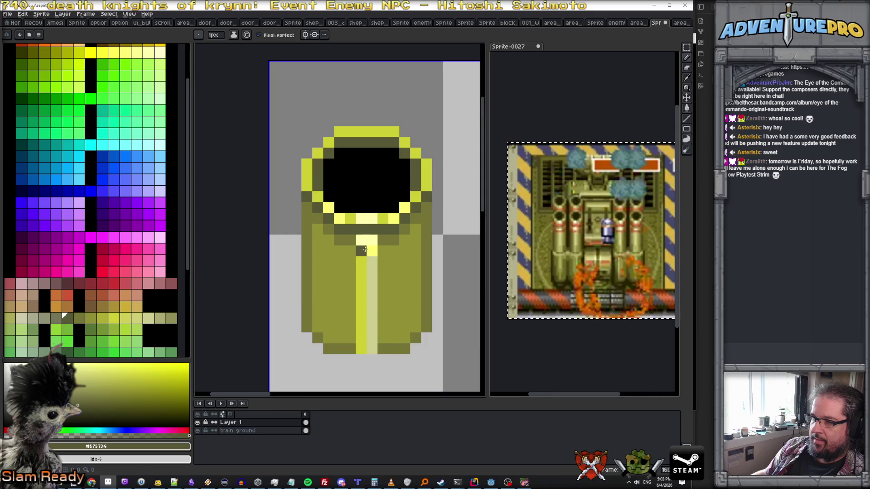
# Add yellow and bright yellow highlight pixels where the stripe meets the rim
pyautogui.keyDown('alt'); pyautogui.click(377, 219); pyautogui.keyUp('alt')
pyautogui.click(366, 230)
pyautogui.click(383, 262)
pyautogui.hotkey('ctrl', 'z')
pyautogui.keyDown('alt'); pyautogui.click(361, 241); pyautogui.keyUp('alt')
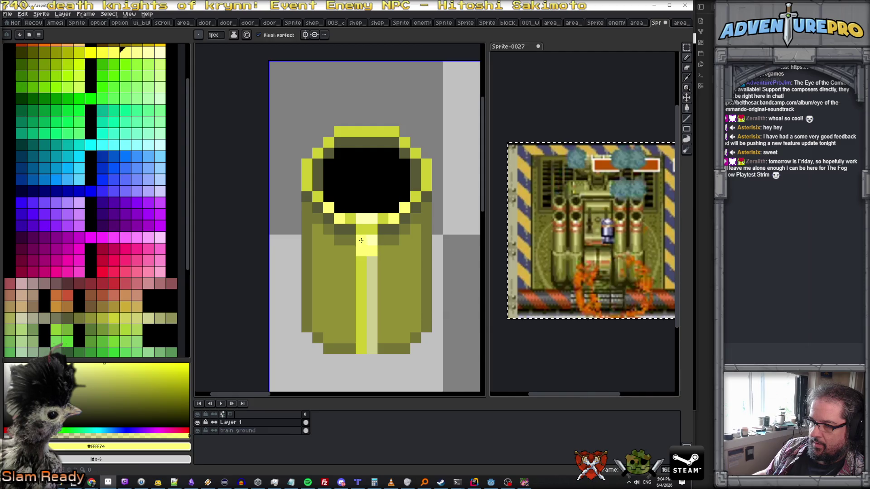
pyautogui.click(385, 263)
pyautogui.keyDown('alt'); pyautogui.click(361, 261); pyautogui.keyUp('alt')
pyautogui.click(368, 252)
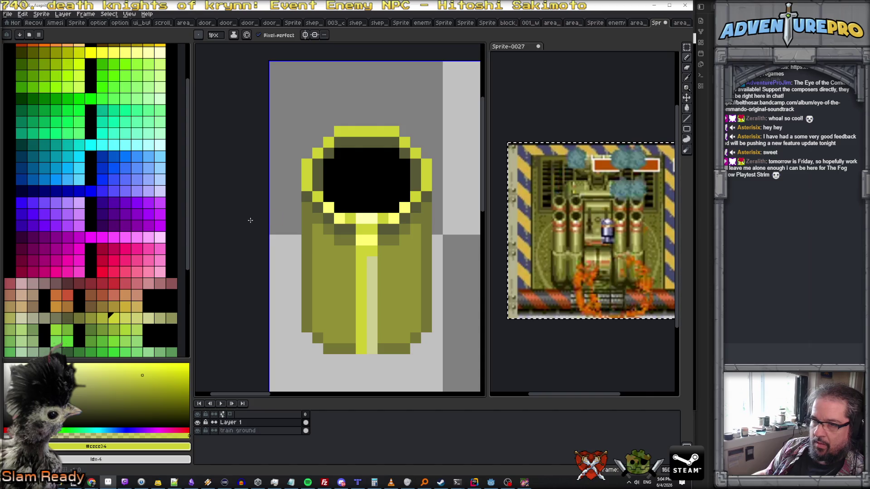
pyautogui.click(160, 52)
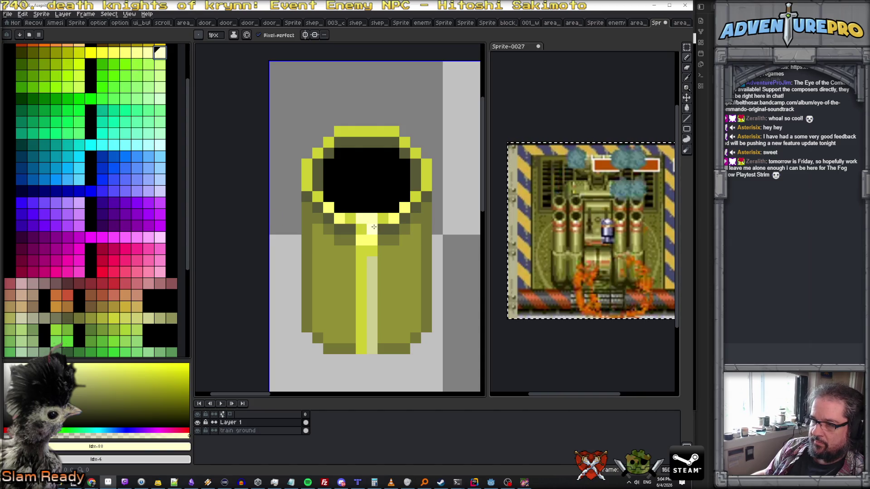
pyautogui.scroll(-4, 371, 233)
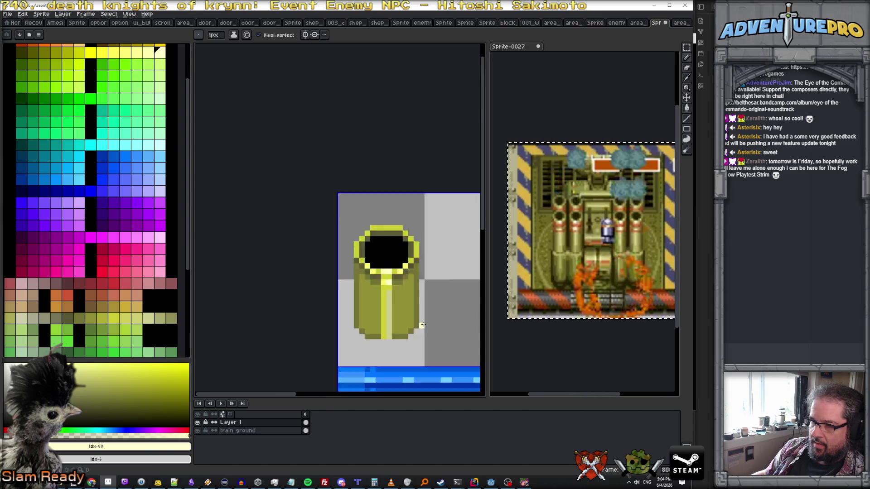
# Paint the centre stripe bright yellow from its base up to the rim
pyautogui.scroll(1, 363, 290)
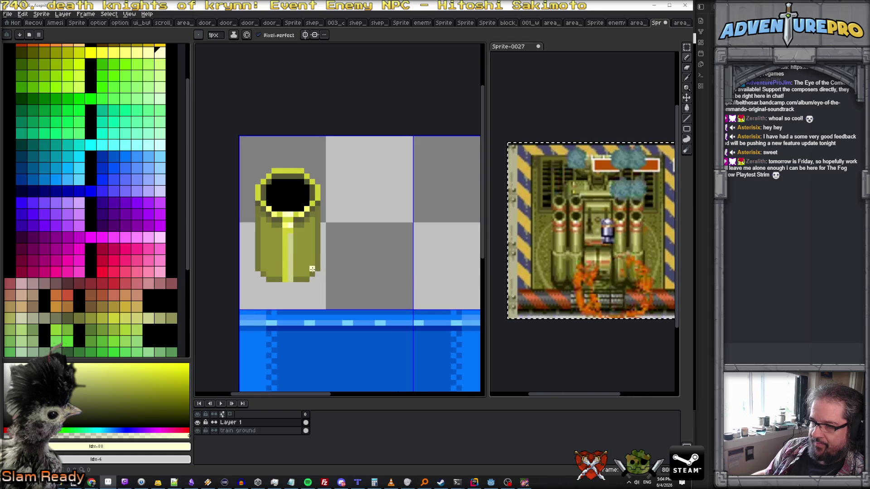
pyautogui.keyDown('alt'); pyautogui.click(290, 256); pyautogui.keyUp('alt')
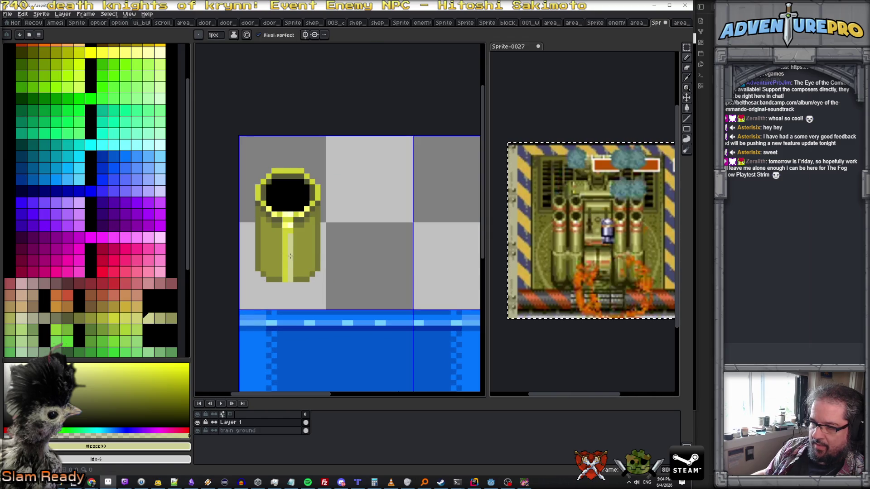
pyautogui.click(114, 53)
pyautogui.scroll(2, 281, 262)
pyautogui.moveTo(304, 295)
pyautogui.mouseDown()
pyautogui.moveTo(304, 306)
pyautogui.moveTo(303, 181)
pyautogui.mouseUp()
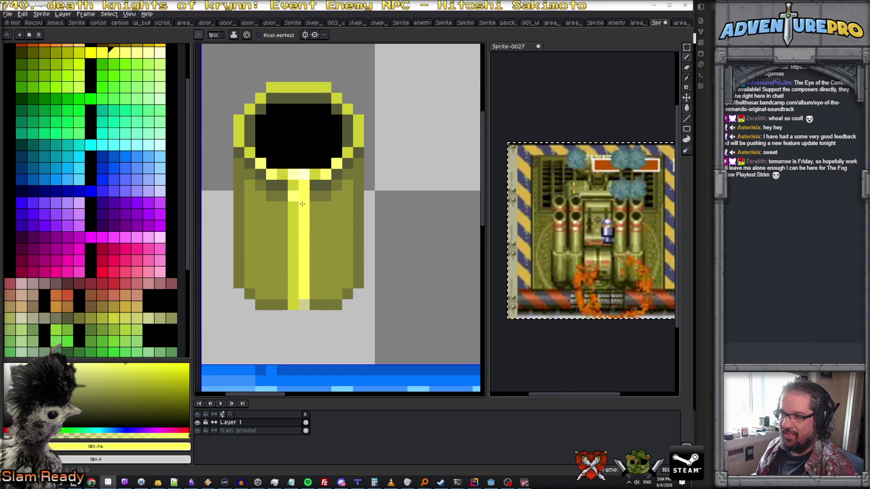
pyautogui.scroll(-4, 304, 313)
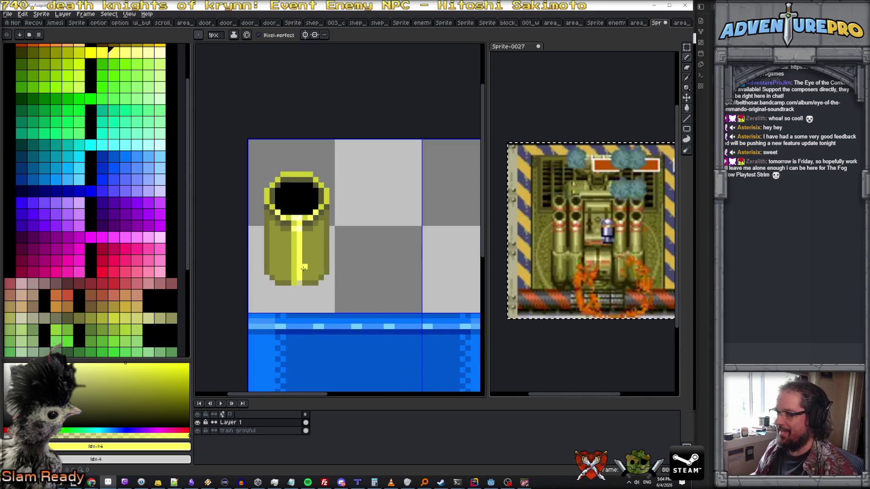
pyautogui.scroll(2, 303, 268)
pyautogui.scroll(-1, 283, 247)
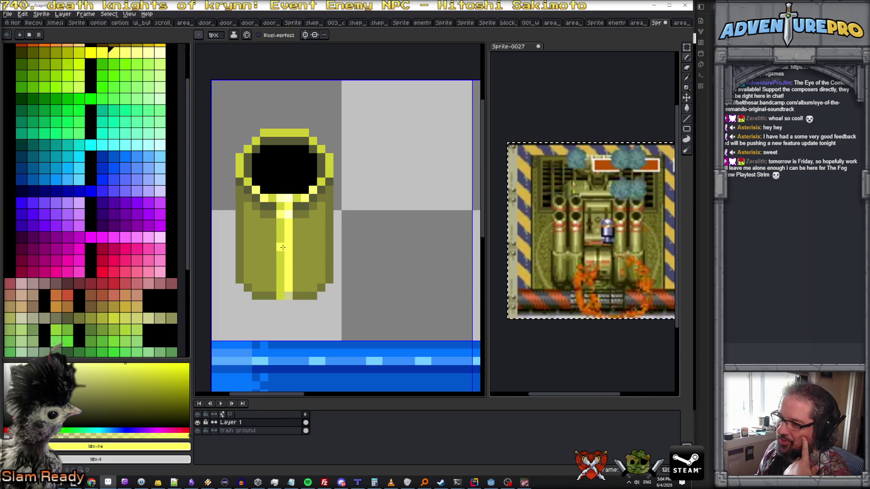
pyautogui.scroll(2, 283, 247)
# Tone down the stripe's topmost pixels with darker yellow and darker olive
pyautogui.keyDown('alt'); pyautogui.click(275, 172); pyautogui.keyUp('alt')
pyautogui.click(292, 172)
pyautogui.click(292, 188)
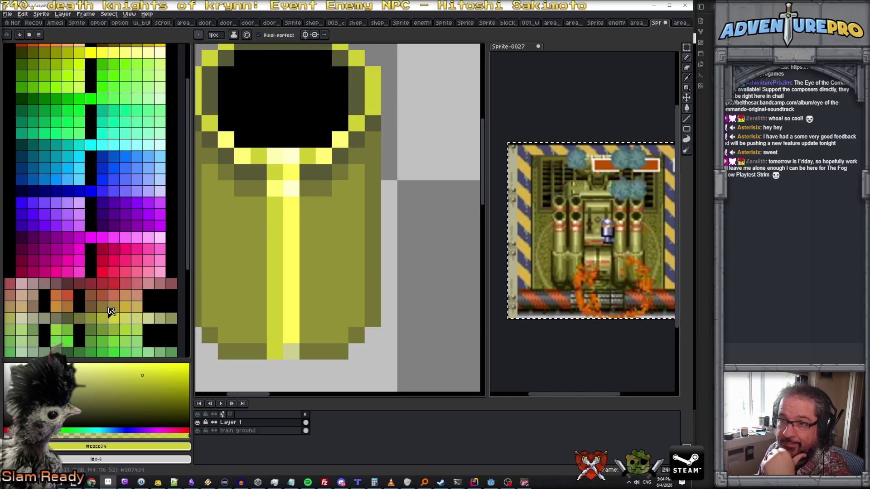
pyautogui.click(102, 317)
pyautogui.click(89, 317)
pyautogui.click(286, 173)
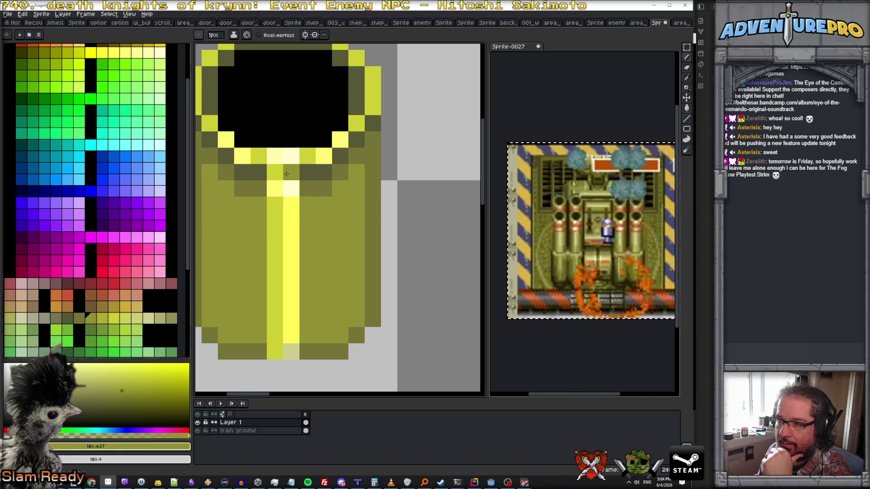
pyautogui.click(274, 172)
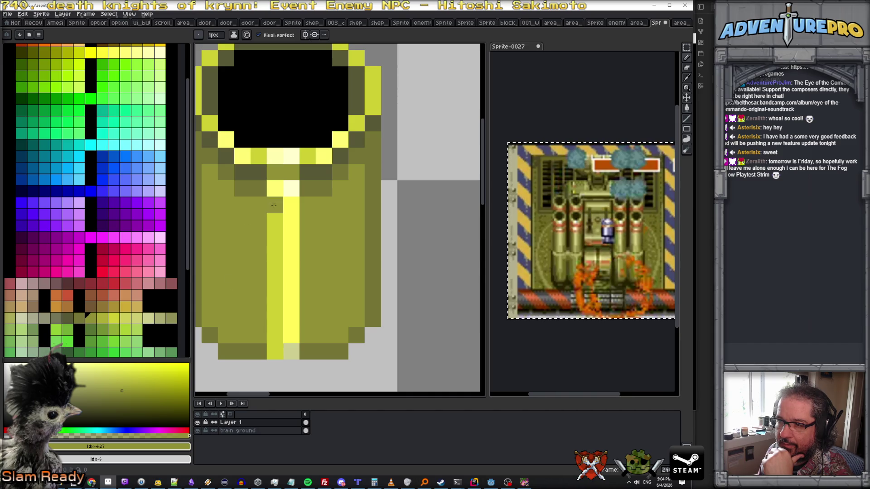
pyautogui.hotkey('ctrl', 'z')
pyautogui.scroll(-5, 317, 226)
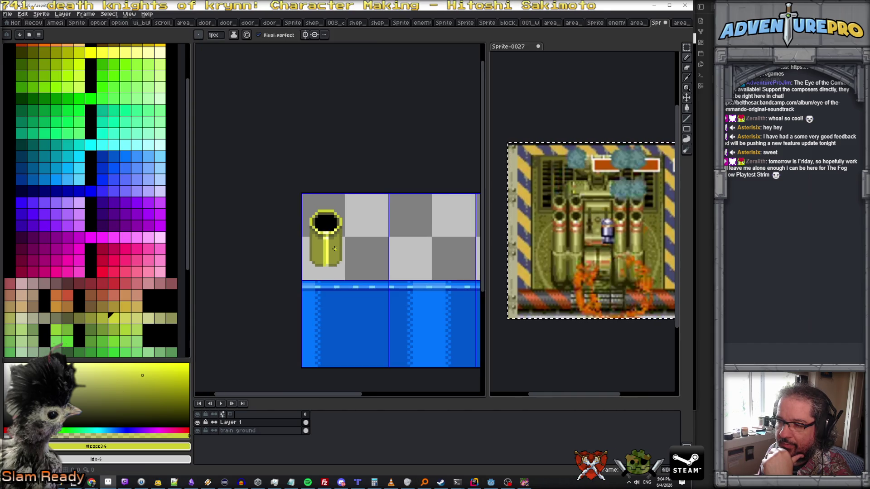
pyautogui.scroll(2, 334, 248)
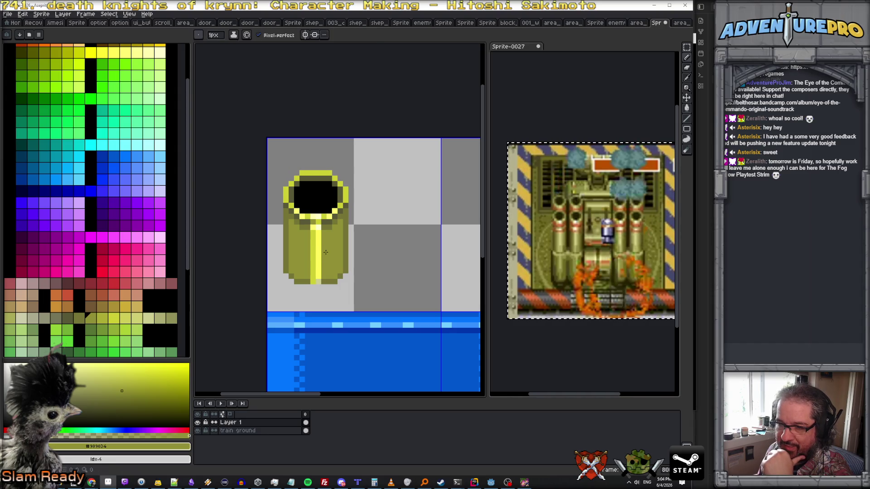
pyautogui.scroll(2, 354, 208)
# Paint bright and lighter yellow columns on both sides of the centre stripe
pyautogui.moveTo(357, 210); pyautogui.dragTo(357, 294)
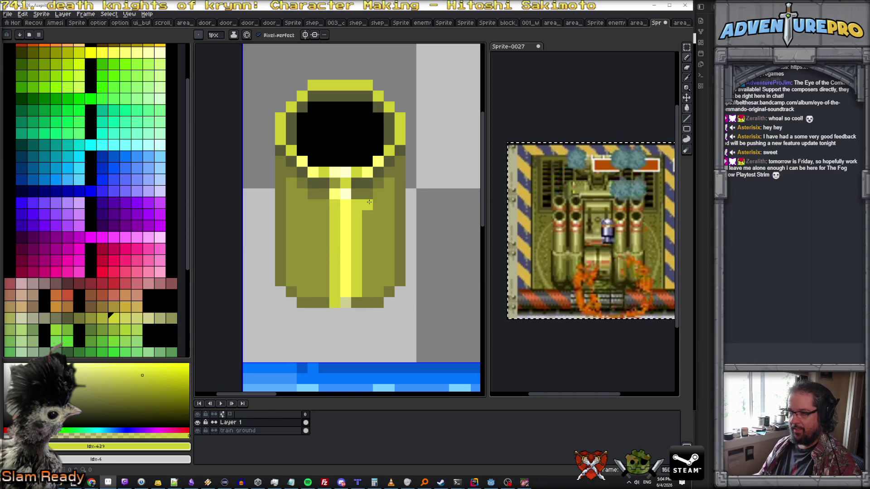
pyautogui.moveTo(367, 205); pyautogui.dragTo(367, 303)
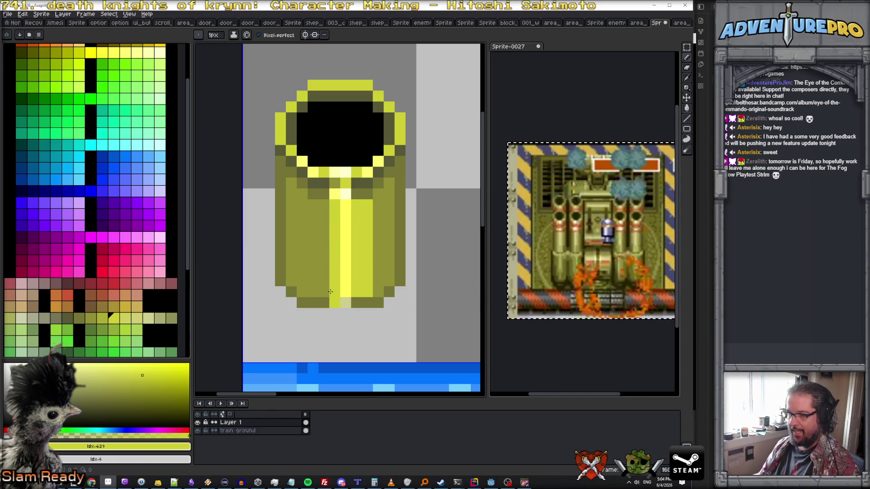
pyautogui.press(']')
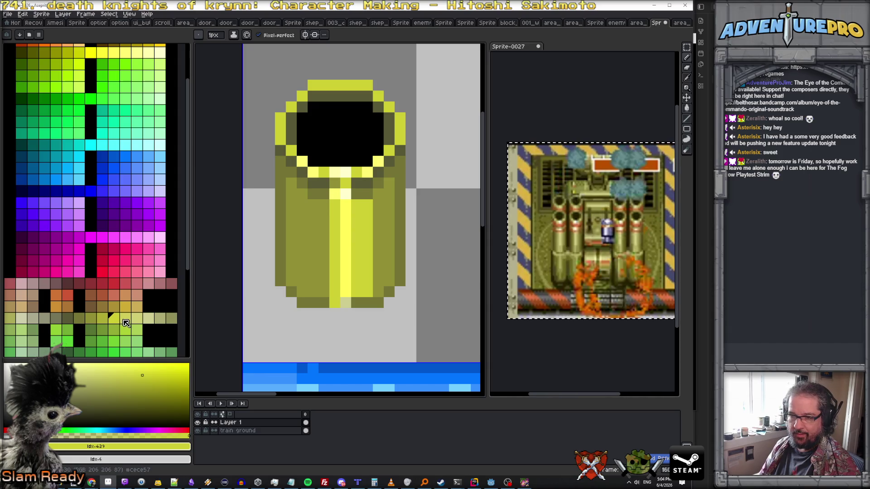
pyautogui.moveTo(324, 294); pyautogui.dragTo(325, 205)
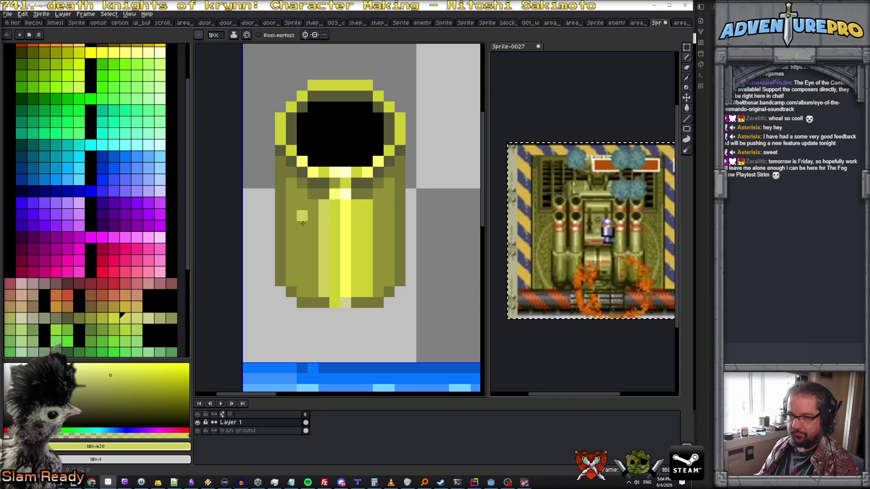
# Reshade the columns beside the stripe and the lower-left body, removing the left notch
pyautogui.keyDown('alt'); pyautogui.click(311, 249); pyautogui.keyUp('alt')
pyautogui.click(279, 281)
pyautogui.hotkey('ctrl', 'z')
pyautogui.keyDown('alt'); pyautogui.click(322, 298); pyautogui.keyUp('alt')
pyautogui.moveTo(326, 289); pyautogui.dragTo(327, 203)
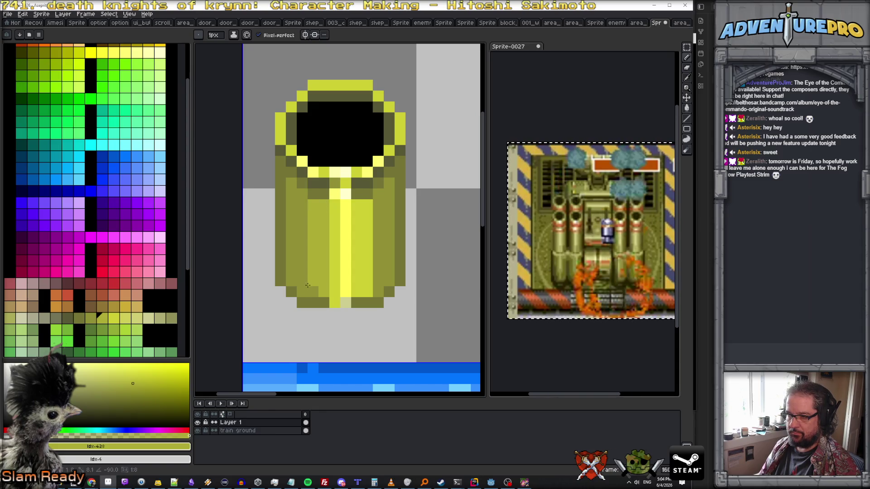
pyautogui.moveTo(307, 253); pyautogui.dragTo(314, 253)
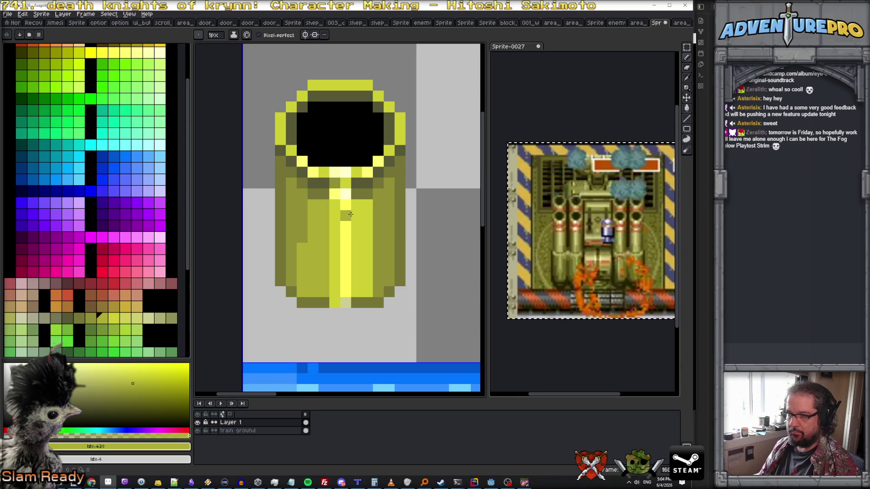
pyautogui.moveTo(357, 205); pyautogui.dragTo(357, 293)
pyautogui.moveTo(367, 204); pyautogui.dragTo(366, 295)
pyautogui.moveTo(377, 208); pyautogui.dragTo(377, 283)
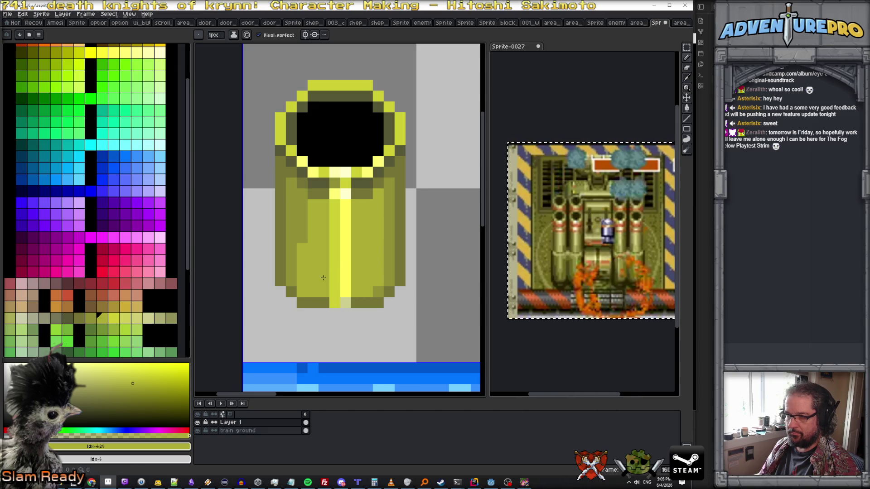
pyautogui.moveTo(302, 194); pyautogui.dragTo(302, 242)
# Sample the olive body colour and zoom in and out to inspect the finished turret
pyautogui.keyDown('alt'); pyautogui.click(302, 276); pyautogui.keyUp('alt')
pyautogui.scroll(-4, 302, 285)
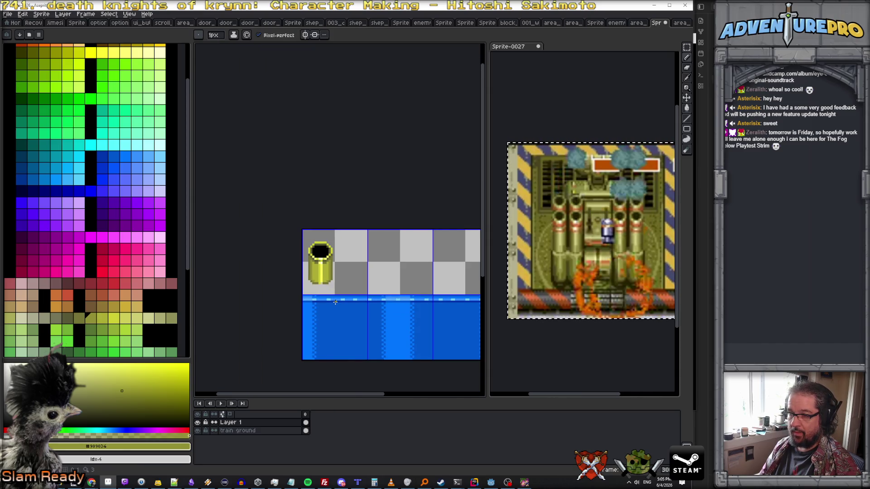
pyautogui.scroll(4, 335, 302)
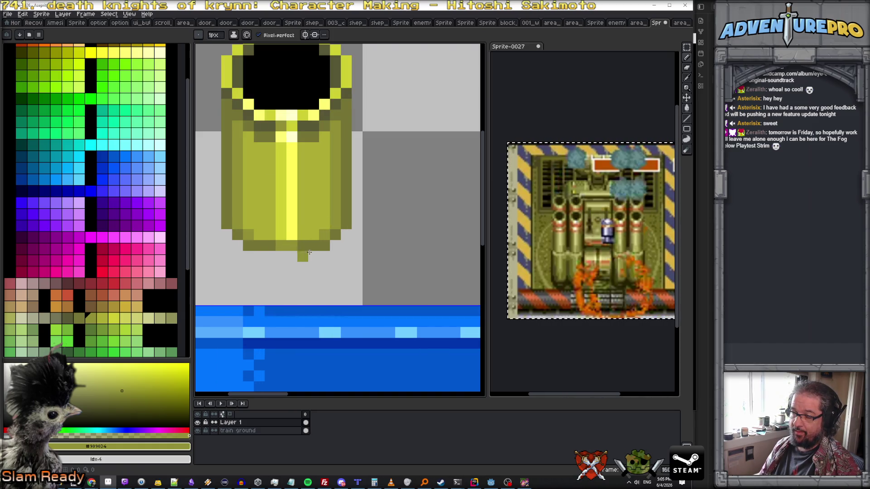
pyautogui.scroll(-4, 317, 258)
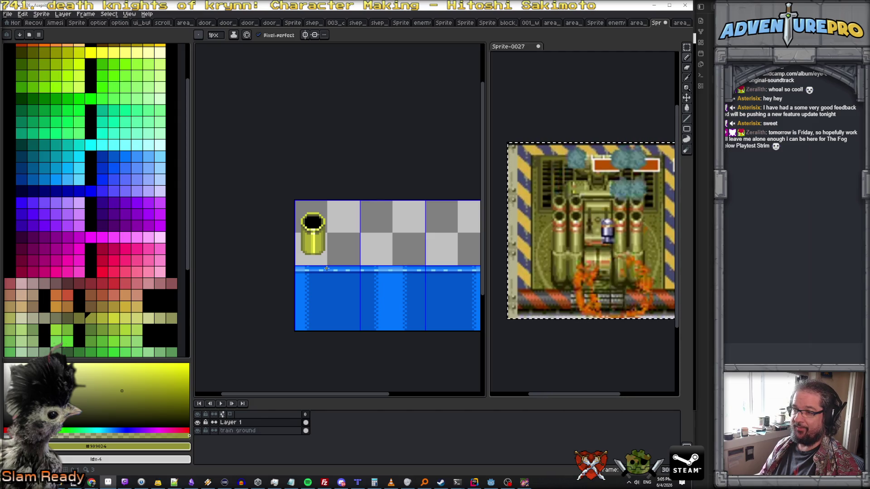
pyautogui.scroll(2, 326, 268)
pyautogui.scroll(3, 284, 239)
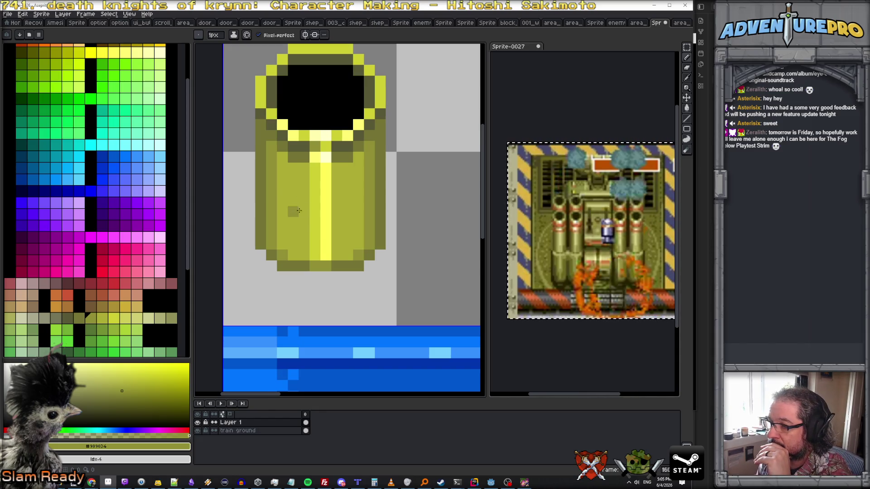
pyautogui.scroll(-4, 347, 213)
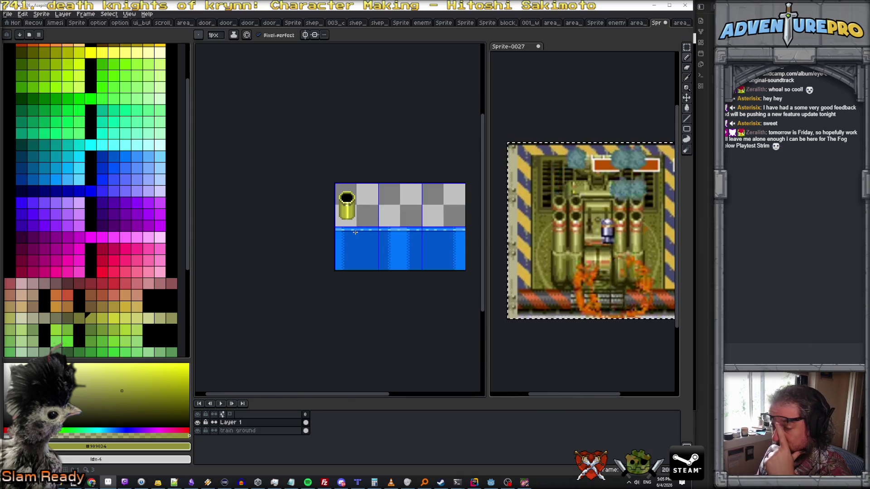
pyautogui.scroll(1, 355, 229)
pyautogui.scroll(1, 354, 225)
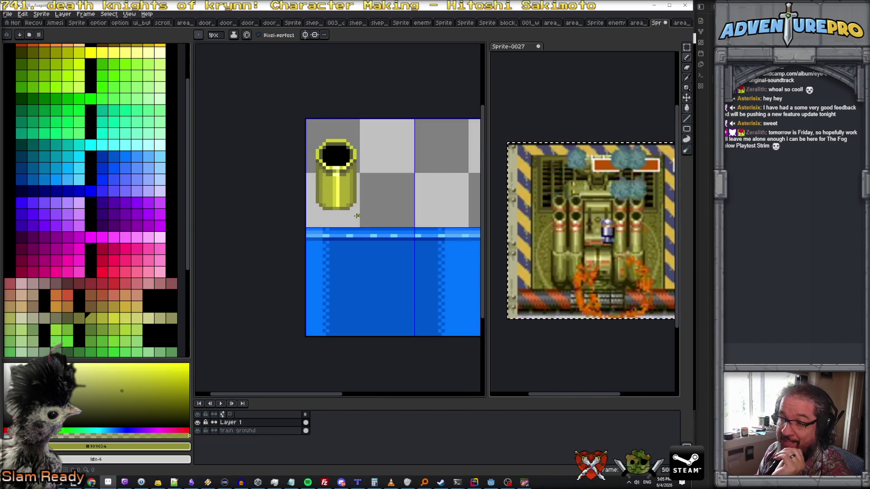
pyautogui.scroll(3, 355, 203)
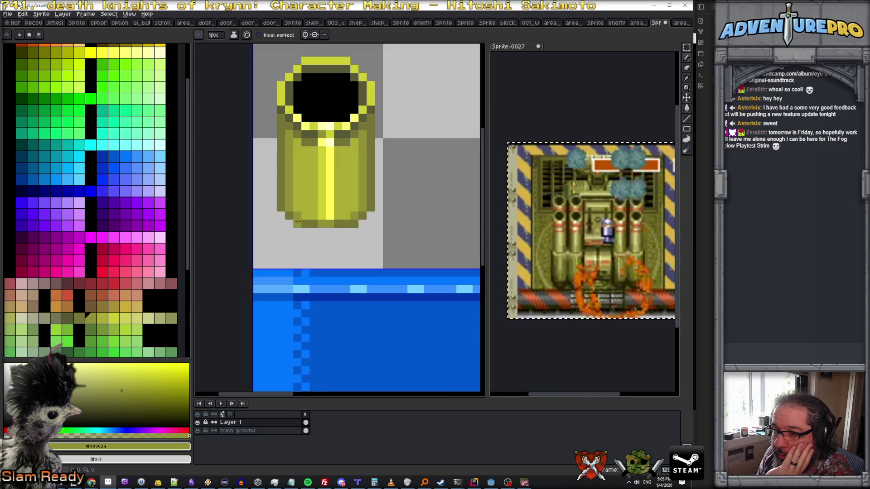
# Draw a dark olive row under the cylinder and a lighter #acac34 pixel at its lower right
pyautogui.keyDown('alt'); pyautogui.click(302, 226); pyautogui.keyUp('alt')
pyautogui.moveTo(305, 231); pyautogui.dragTo(346, 232)
pyautogui.keyDown('alt'); pyautogui.click(326, 224); pyautogui.keyUp('alt')
pyautogui.keyDown('alt'); pyautogui.click(302, 210); pyautogui.keyUp('alt')
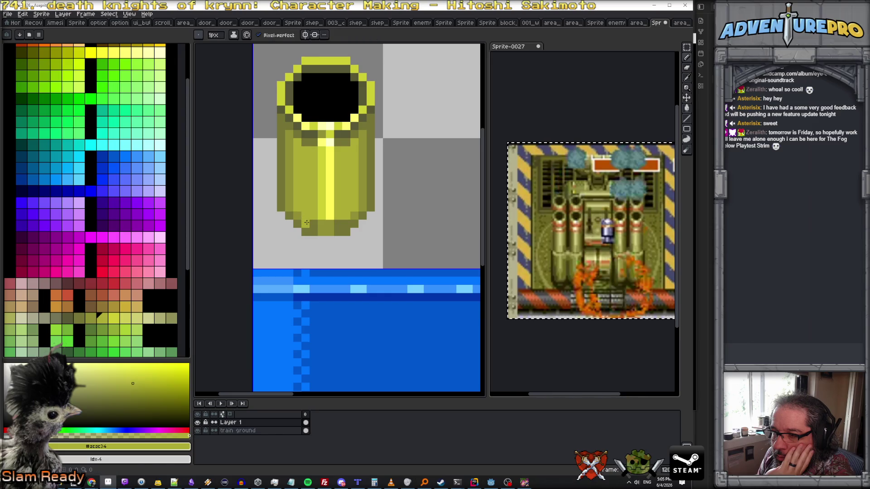
pyautogui.click(341, 224)
# Switch between the #acac34 olive and #cccc34 yellow, sampling the centre stripe's bright yellow
pyautogui.keyDown('alt'); pyautogui.click(329, 217); pyautogui.keyUp('alt')
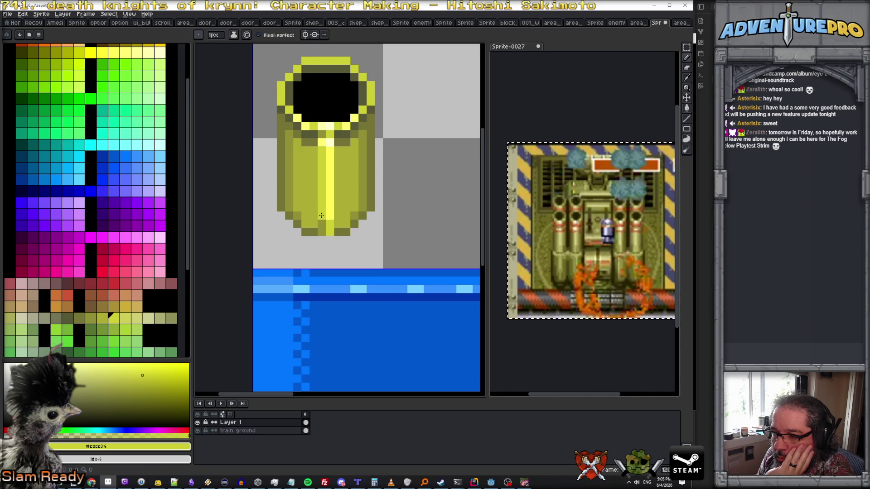
pyautogui.click(105, 317)
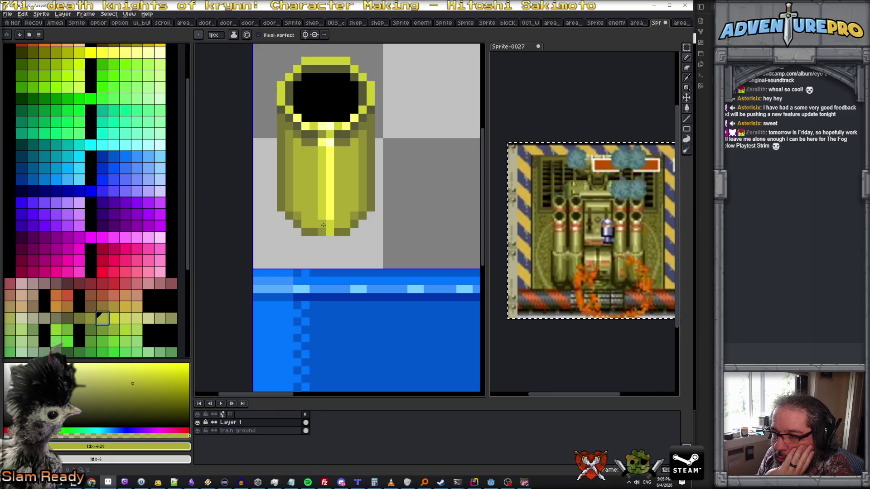
pyautogui.keyDown('alt'); pyautogui.click(322, 226); pyautogui.keyUp('alt')
pyautogui.scroll(-3, 330, 224)
pyautogui.scroll(3, 331, 213)
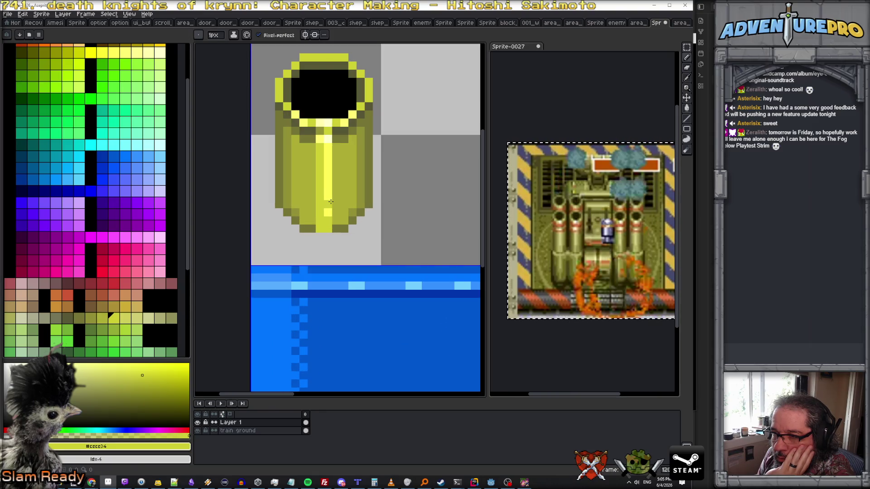
pyautogui.scroll(-4, 330, 173)
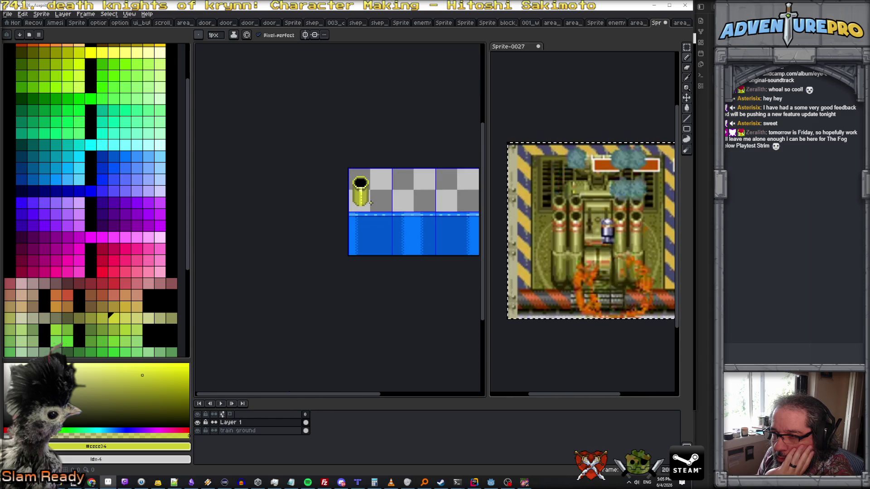
pyautogui.scroll(3, 345, 194)
pyautogui.scroll(1, 346, 194)
pyautogui.keyDown('alt'); pyautogui.click(349, 217); pyautogui.keyUp('alt')
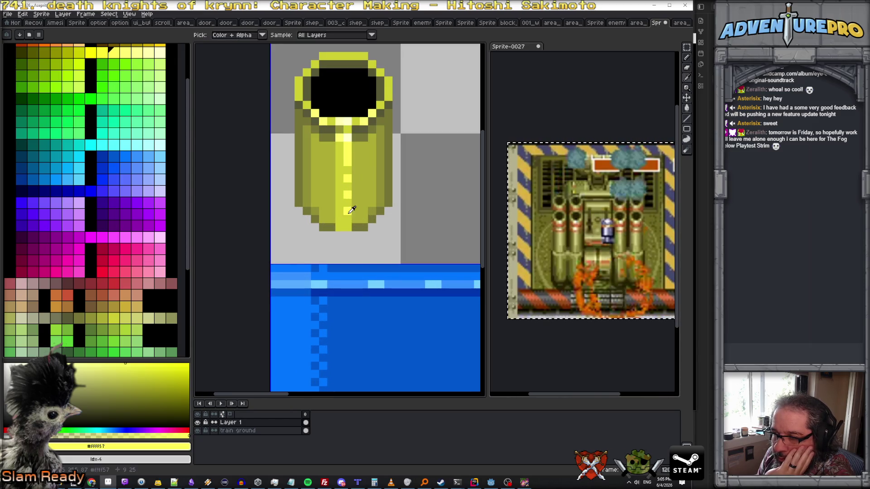
pyautogui.scroll(-3, 350, 217)
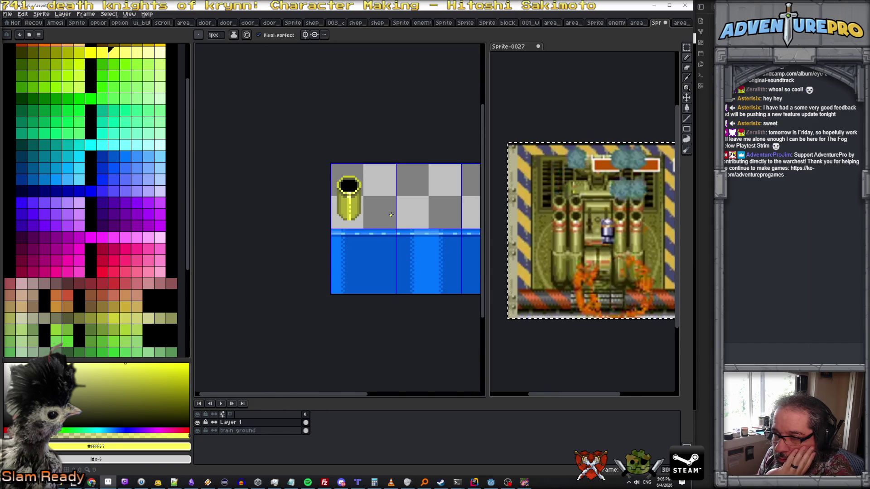
pyautogui.scroll(-1, 391, 213)
pyautogui.scroll(3, 364, 208)
pyautogui.scroll(1, 365, 207)
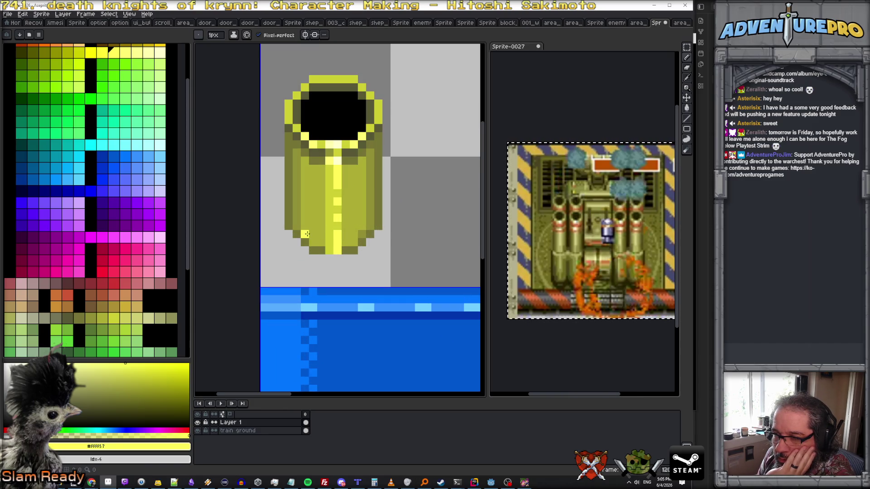
# Break the bright centre stripe with olive pixels sampled from the cylinder, then open Layer 1's properties
pyautogui.keyDown('alt'); pyautogui.click(312, 234); pyautogui.keyUp('alt')
pyautogui.scroll(-3, 377, 257)
pyautogui.scroll(3, 347, 271)
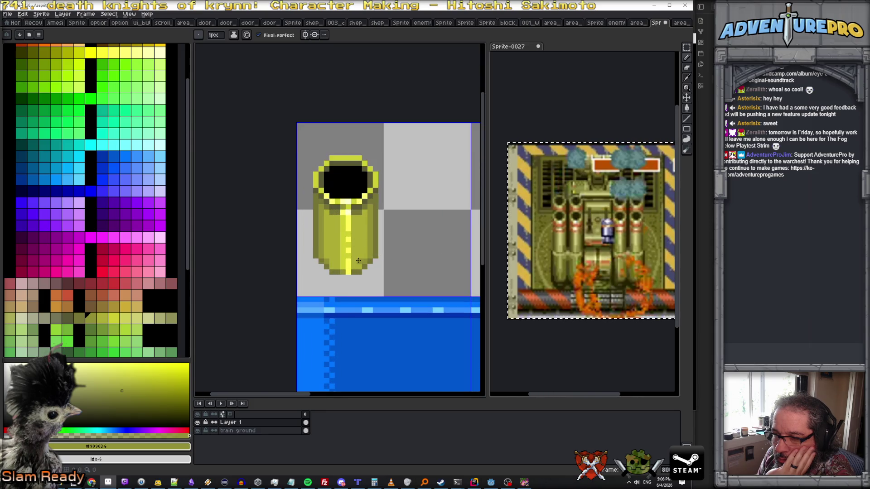
pyautogui.keyDown('alt'); pyautogui.click(347, 271); pyautogui.keyUp('alt')
pyautogui.scroll(-3, 404, 277)
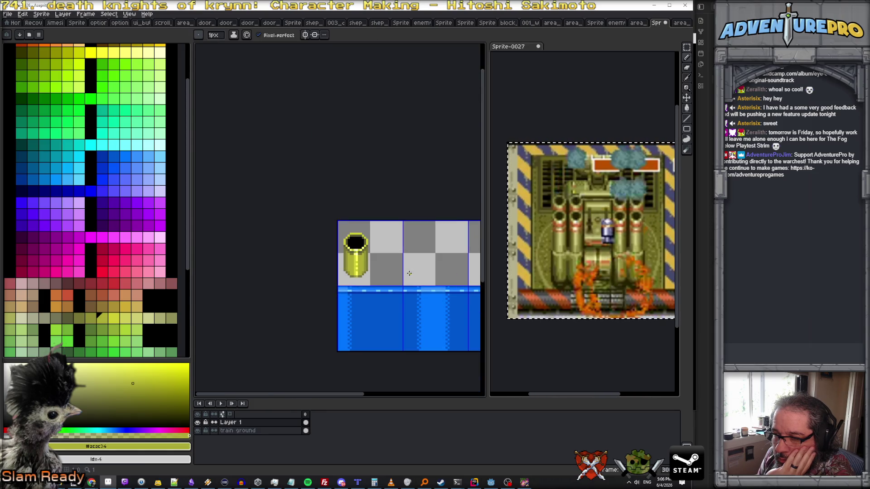
pyautogui.scroll(3, 386, 270)
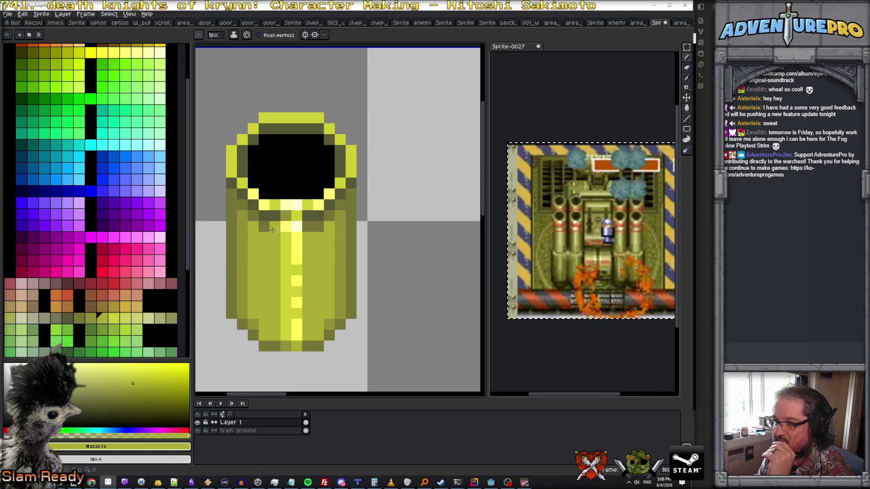
pyautogui.click(295, 241)
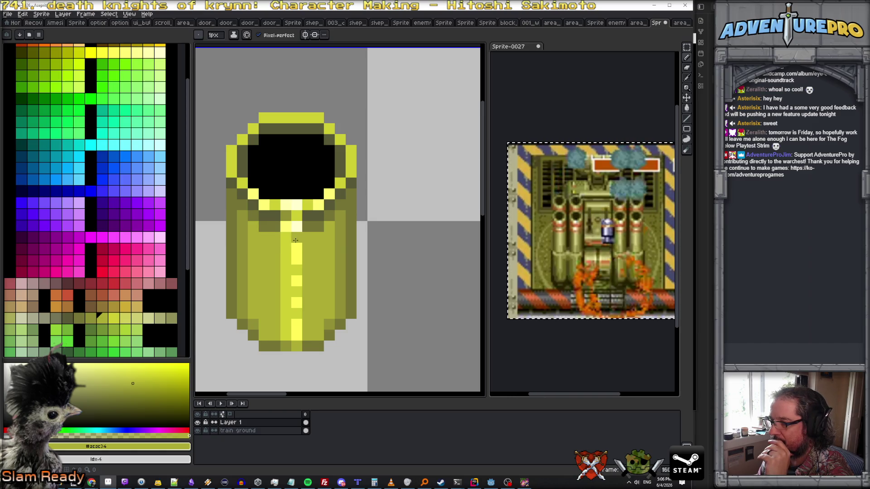
pyautogui.scroll(-3, 295, 241)
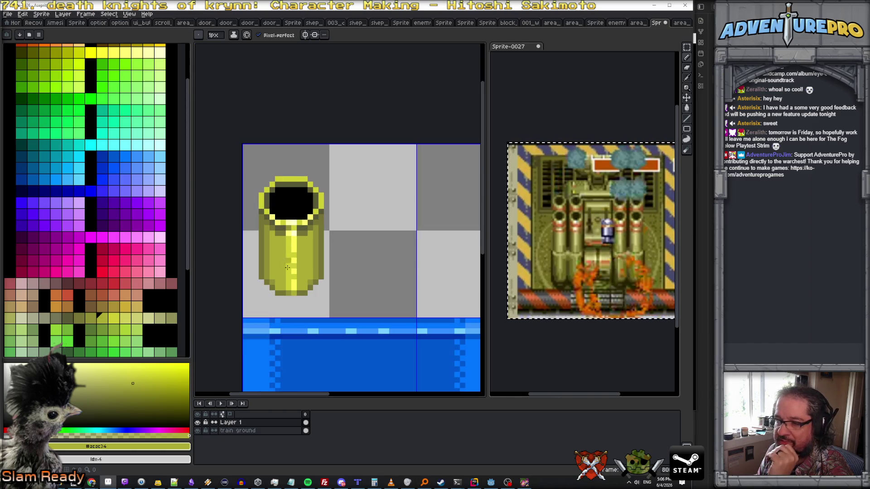
pyautogui.doubleClick(256, 424)
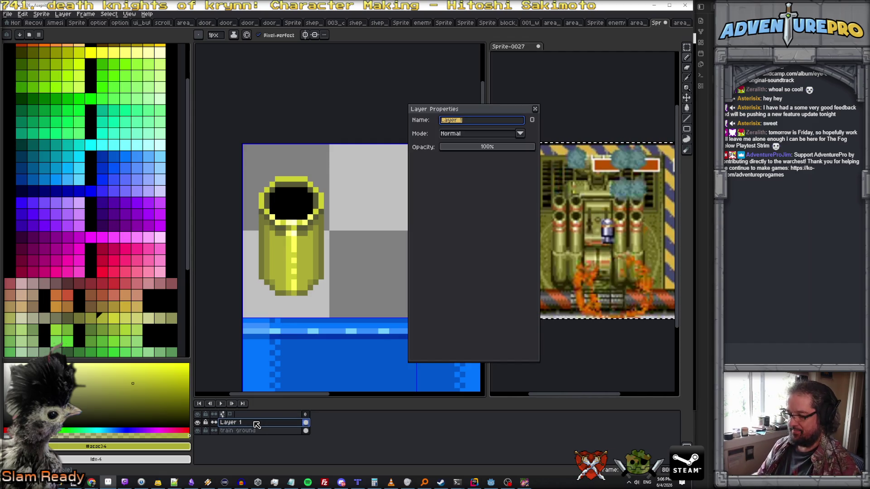
# Rename Layer 1 to 'base pipe 01' and add a new empty Layer 1 above it
pyautogui.write('base pipe 0')
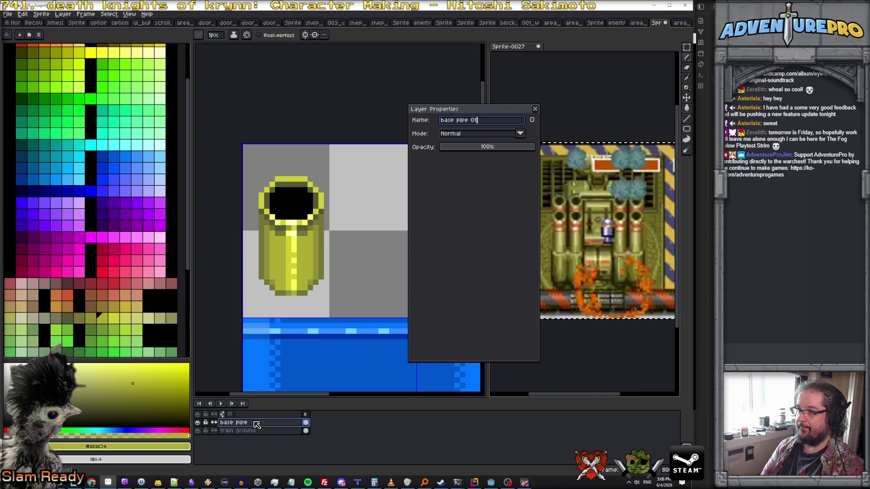
pyautogui.press('Return')
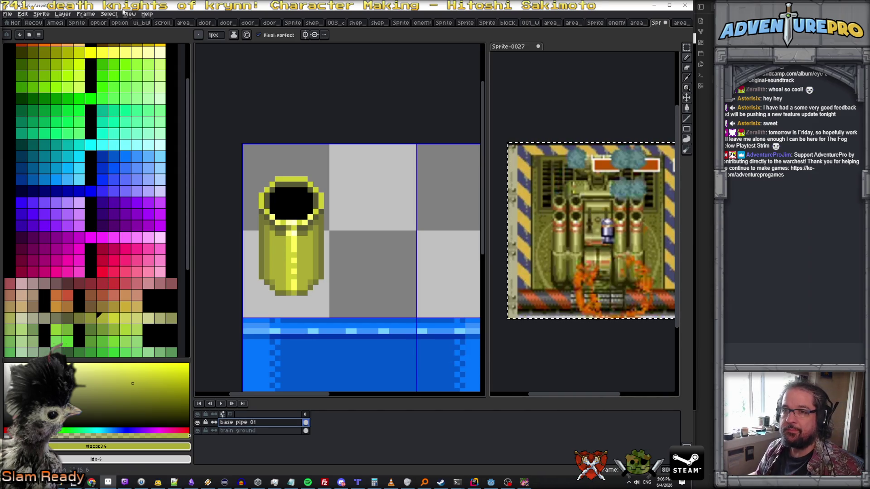
pyautogui.click(63, 14)
pyautogui.moveTo(77, 56)
pyautogui.click(141, 56)
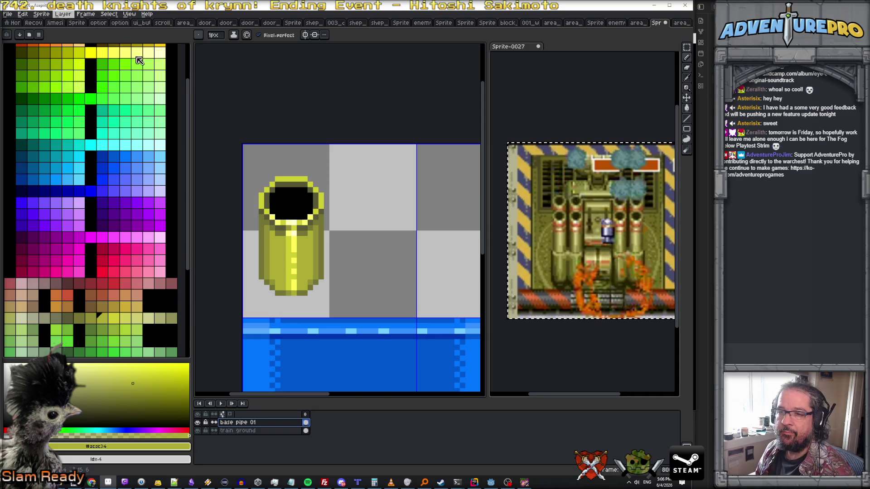
pyautogui.scroll(2, 128, 127)
pyautogui.scroll(2, 127, 128)
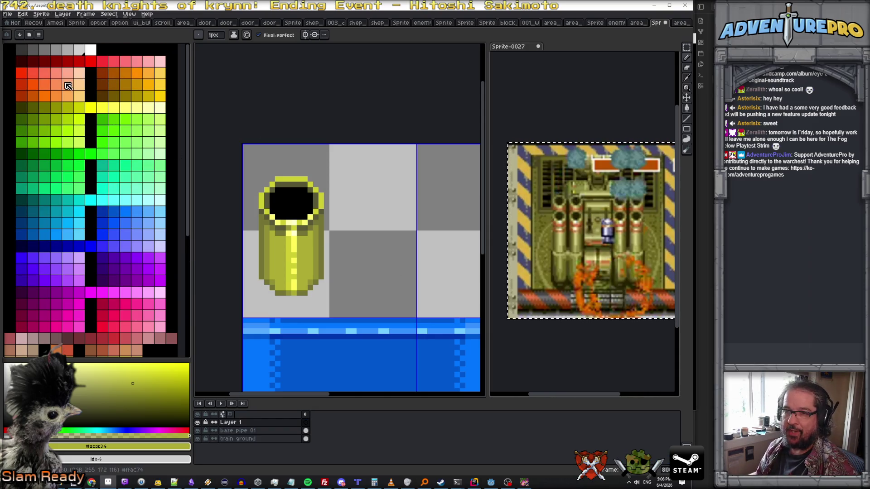
pyautogui.click(38, 85)
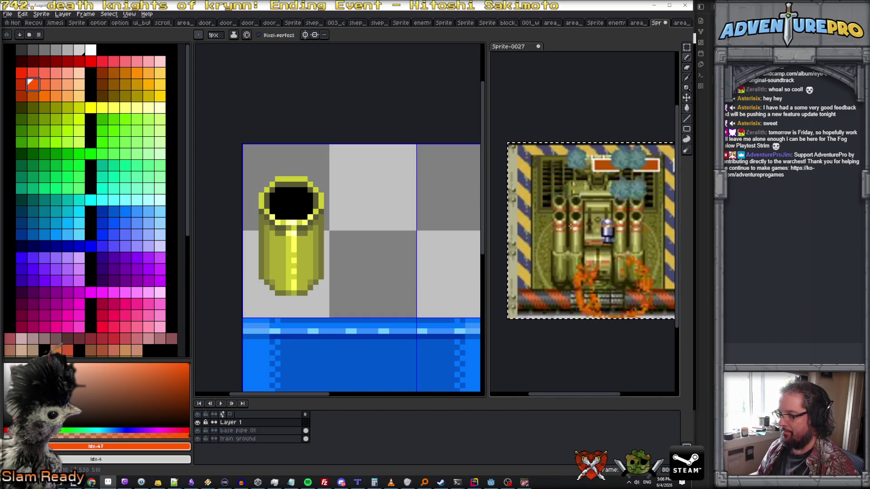
# Paint deeper red and bright orange #FF5700 pixels along the turret rim
pyautogui.scroll(1, 310, 228)
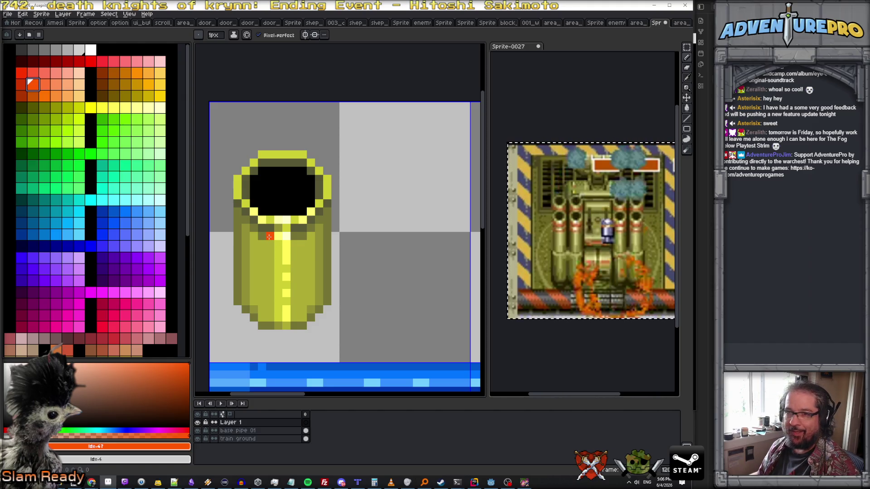
pyautogui.click(270, 244)
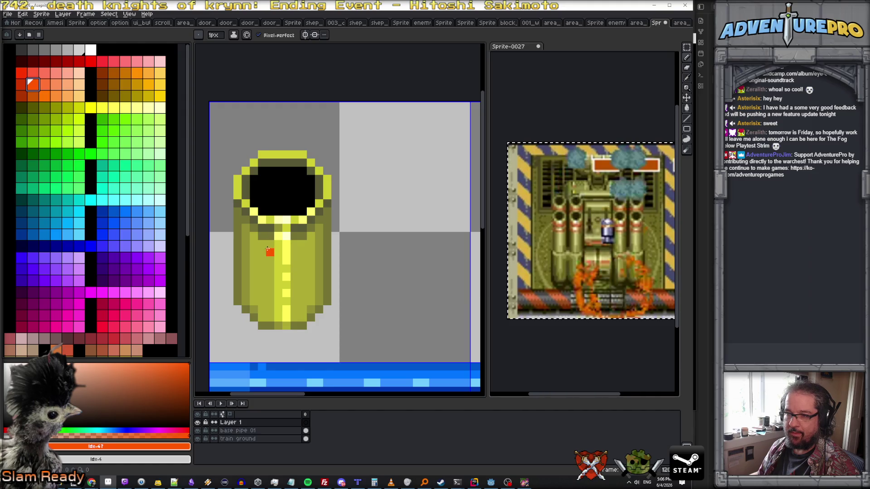
pyautogui.click(312, 237)
pyautogui.click(21, 84)
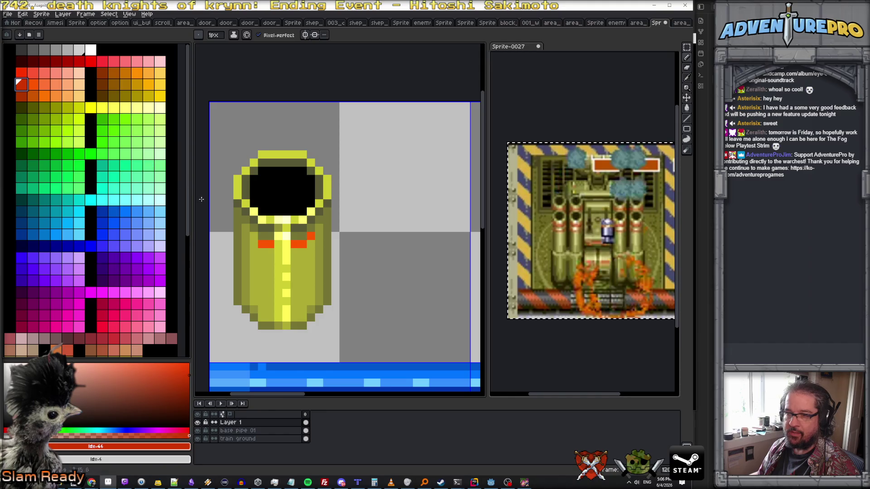
pyautogui.click(319, 220)
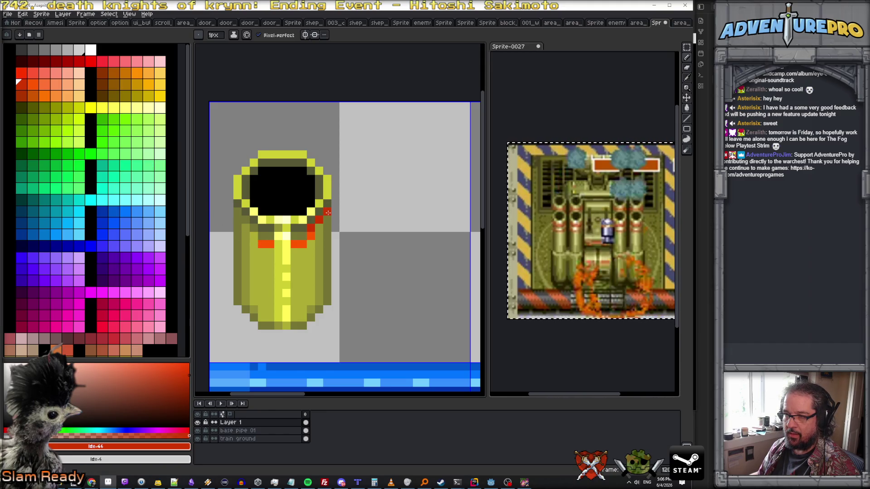
pyautogui.keyDown('alt'); pyautogui.click(312, 233); pyautogui.keyUp('alt')
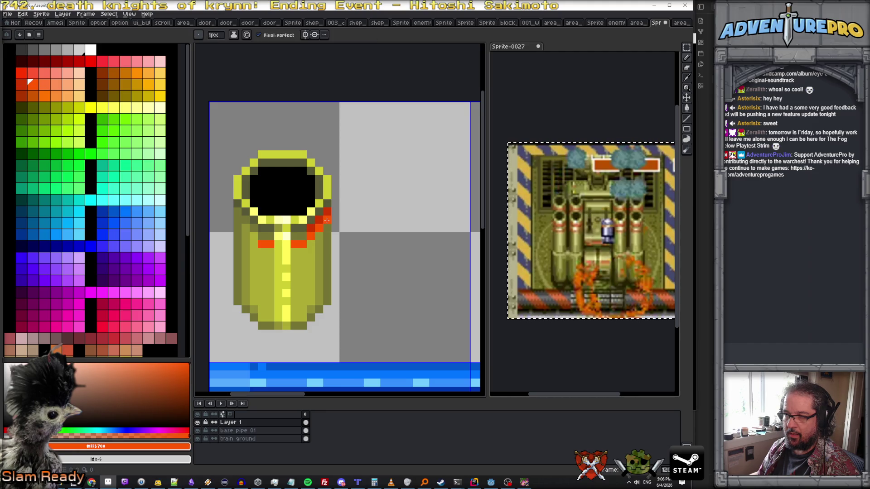
pyautogui.click(326, 220)
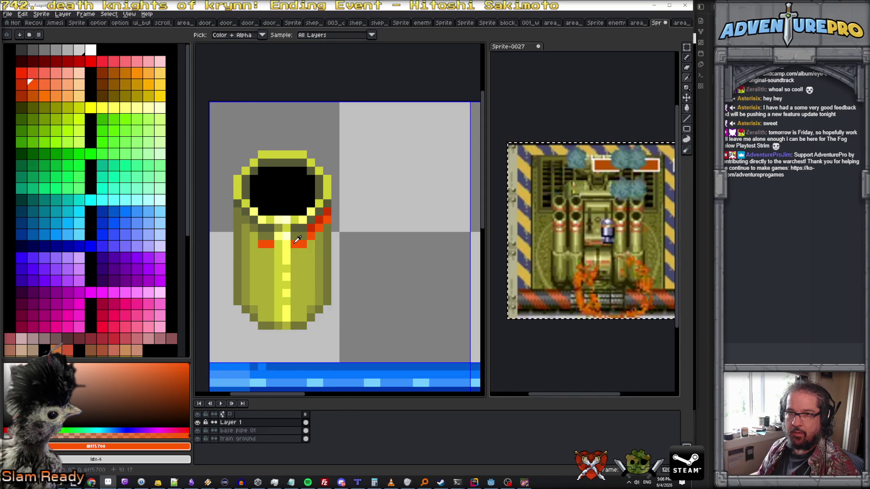
# Shade the rim band with darker orange and add orange pixels along the band's right edge
pyautogui.click(20, 96)
pyautogui.click(323, 221)
pyautogui.keyDown('alt'); pyautogui.click(327, 214); pyautogui.keyUp('alt')
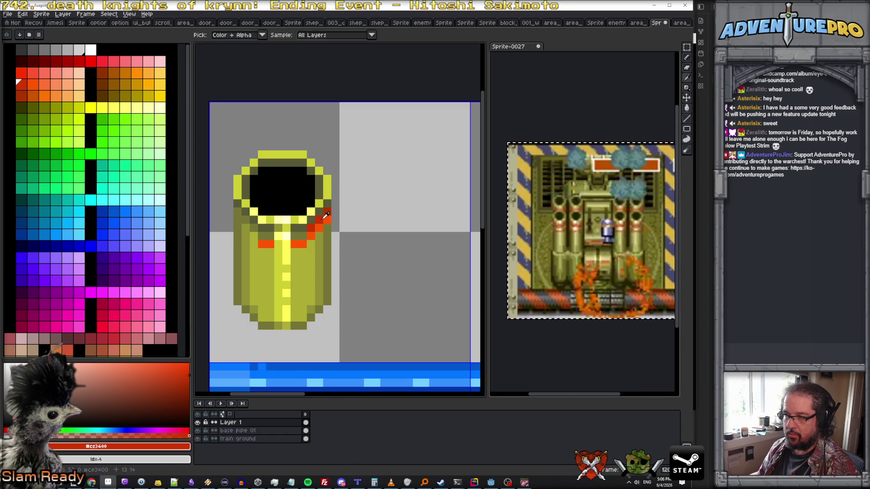
pyautogui.click(33, 84)
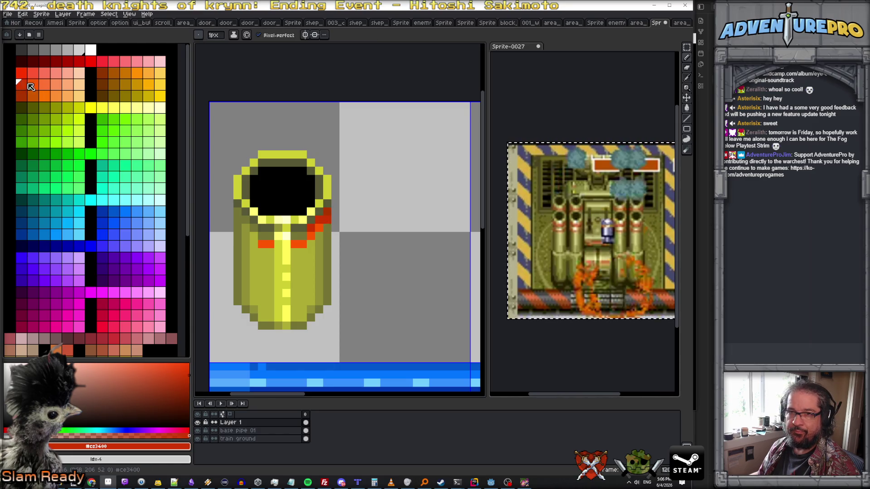
pyautogui.click(346, 230)
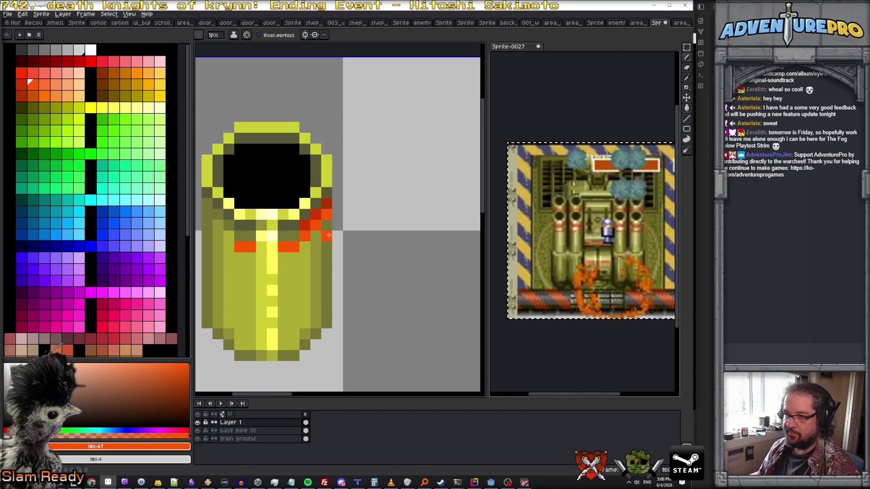
pyautogui.scroll(2, 329, 220)
pyautogui.keyDown('alt'); pyautogui.click(317, 196); pyautogui.keyUp('alt')
pyautogui.scroll(-3, 308, 209)
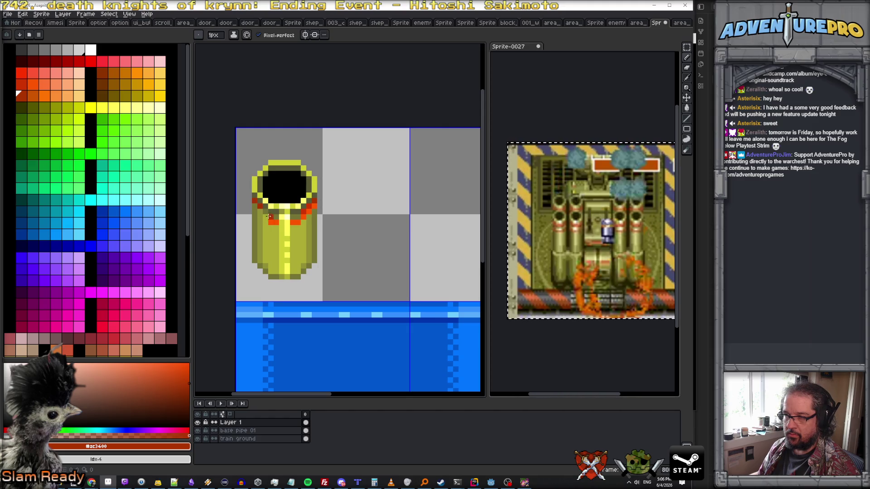
pyautogui.scroll(2, 269, 216)
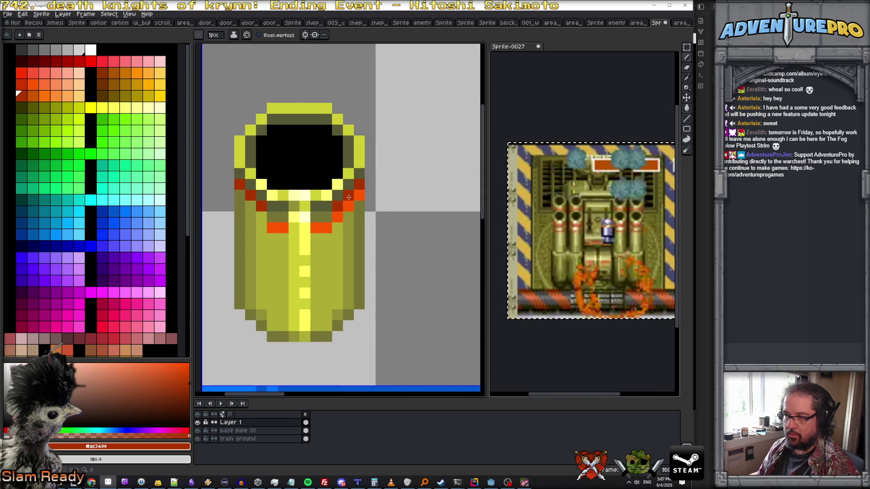
pyautogui.keyDown('alt'); pyautogui.click(321, 227); pyautogui.keyUp('alt')
pyautogui.click(250, 207)
pyautogui.click(239, 195)
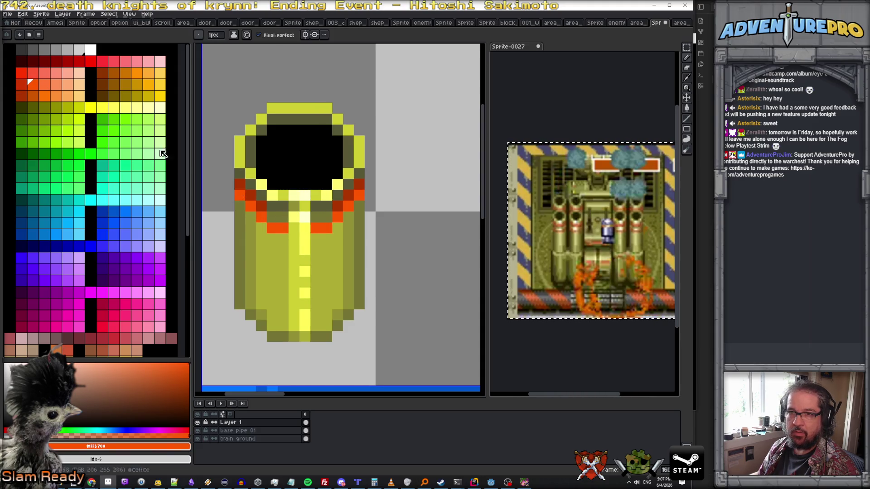
# Recolour a rim pixel deeper red and add lighter and peach highlight pixels on the band
pyautogui.click(23, 96)
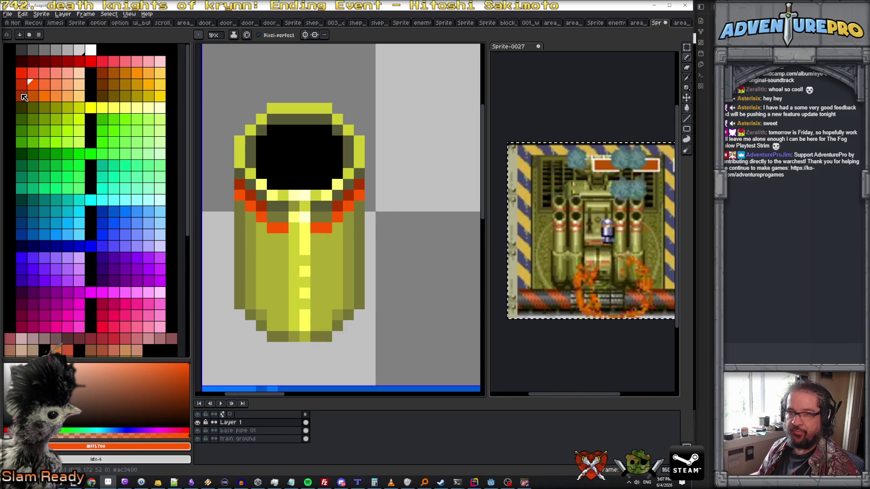
pyautogui.click(243, 199)
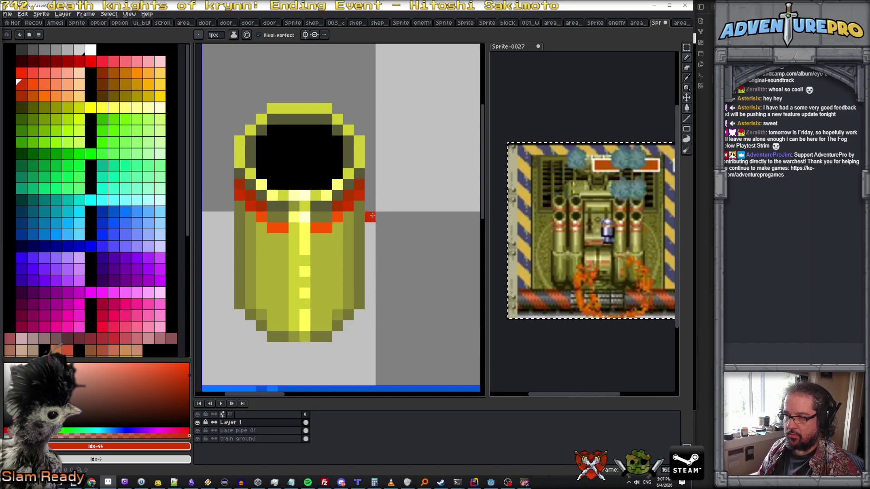
pyautogui.scroll(-3, 375, 220)
pyautogui.scroll(2, 362, 218)
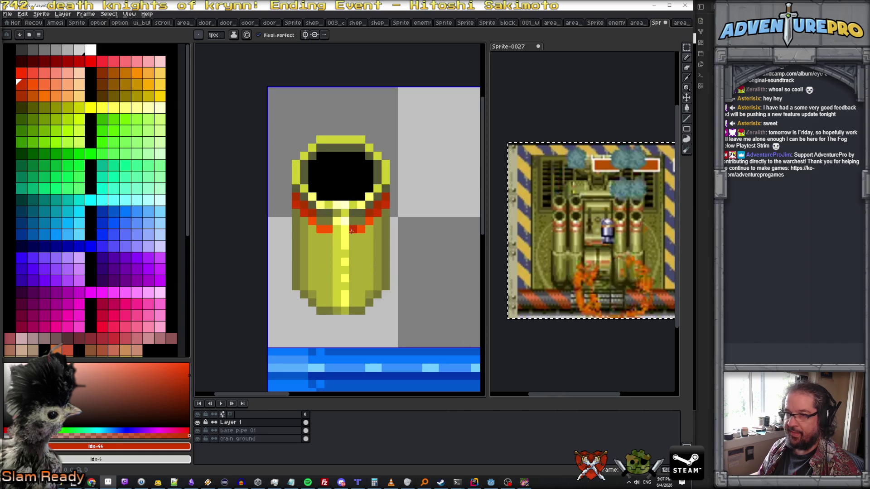
pyautogui.scroll(1, 348, 232)
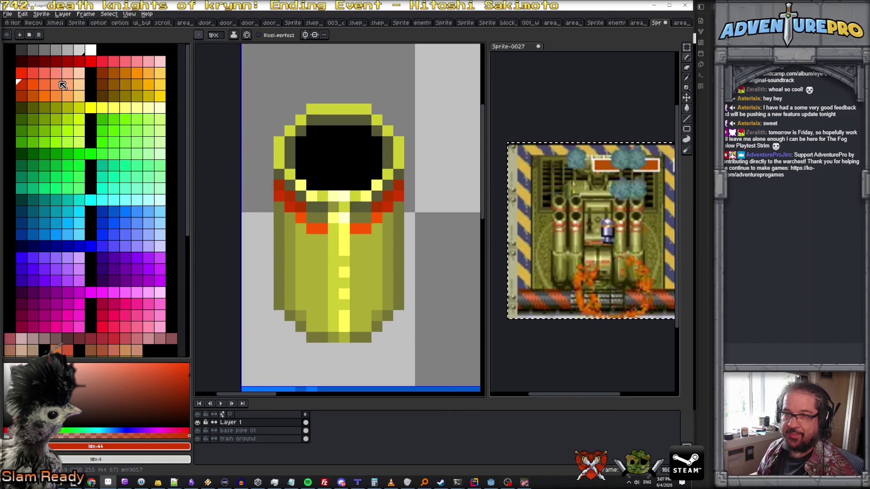
pyautogui.click(59, 83)
pyautogui.click(333, 229)
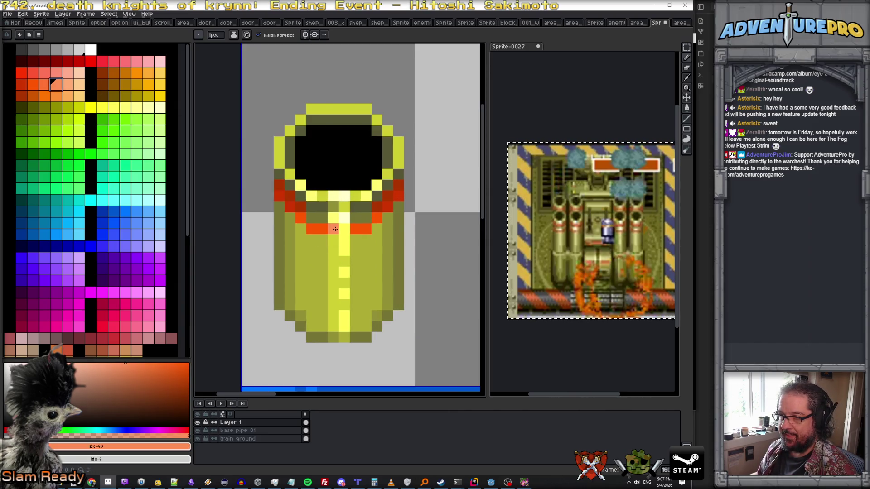
pyautogui.click(83, 84)
pyautogui.click(344, 229)
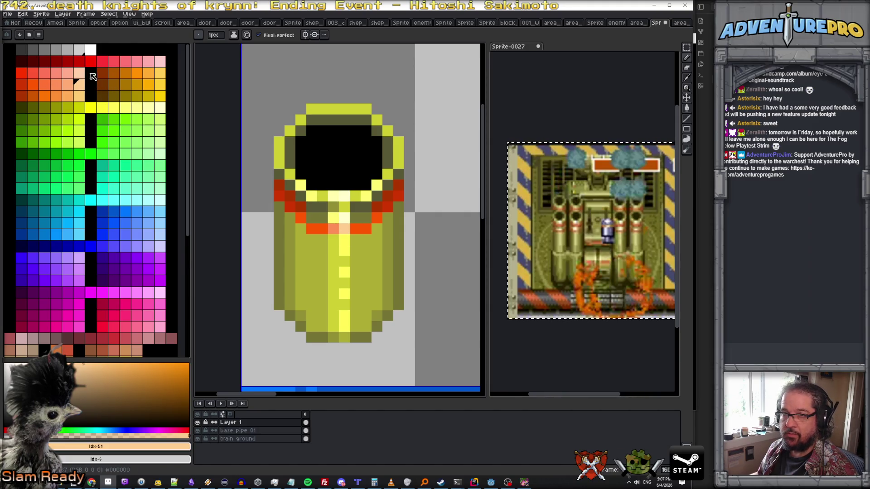
# Pick paler peach and pale pink shades from the palette for the highlight
pyautogui.click(82, 72)
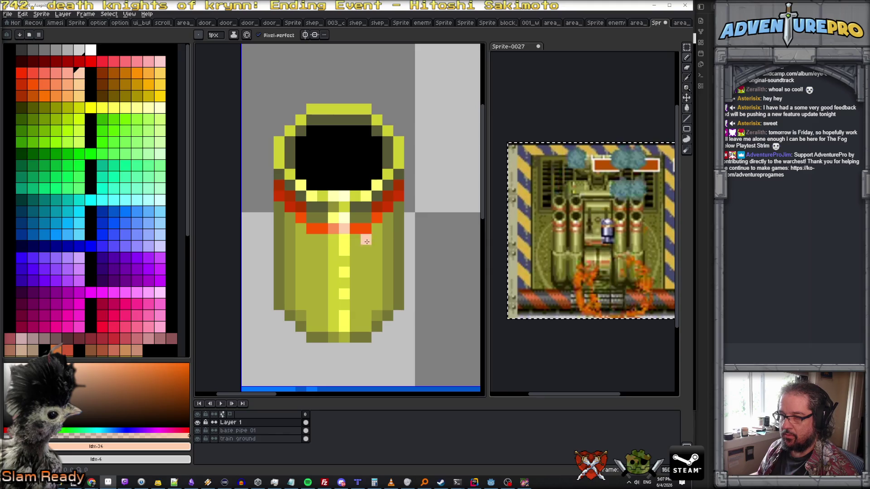
pyautogui.scroll(-1, 367, 241)
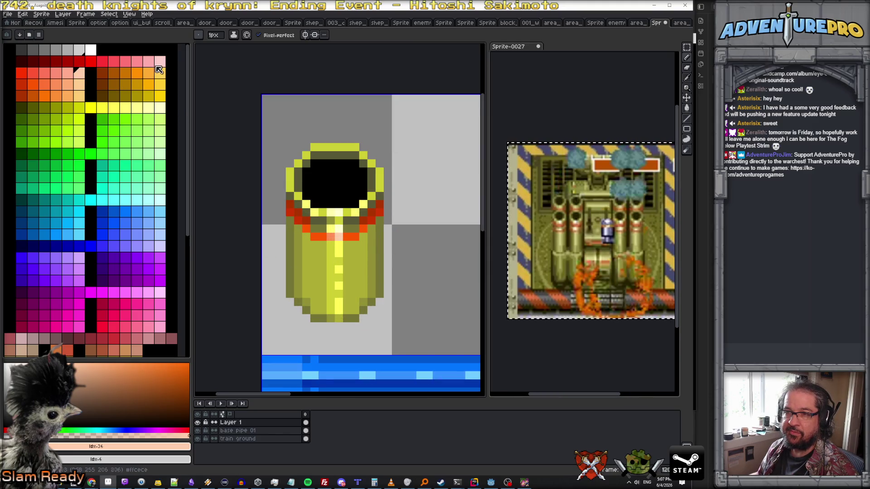
pyautogui.click(159, 62)
pyautogui.scroll(-2, 368, 275)
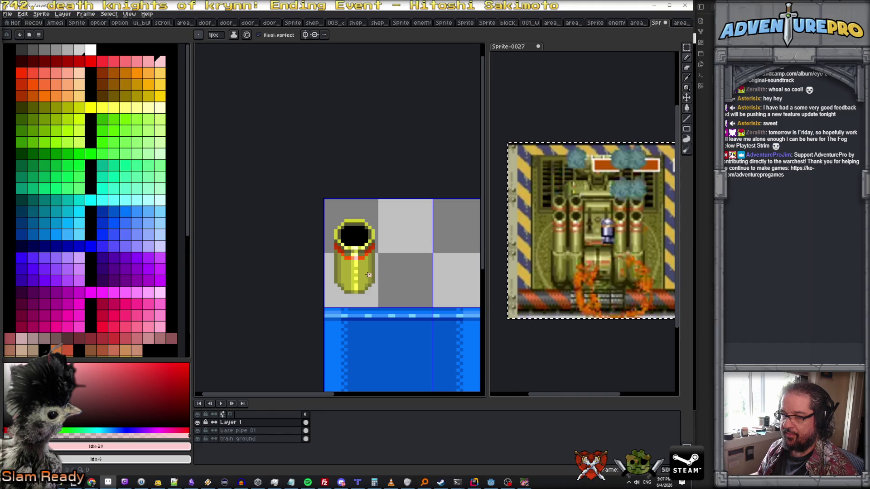
pyautogui.scroll(4, 346, 254)
pyautogui.scroll(-5, 418, 280)
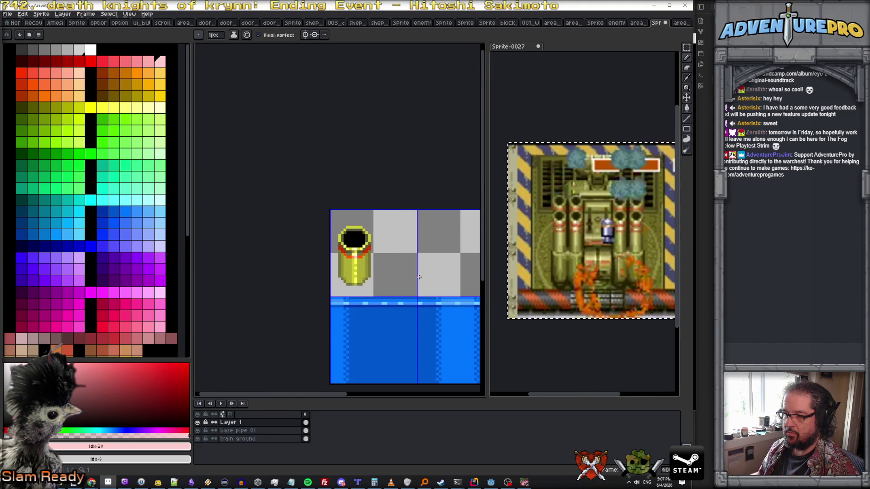
pyautogui.scroll(2, 419, 277)
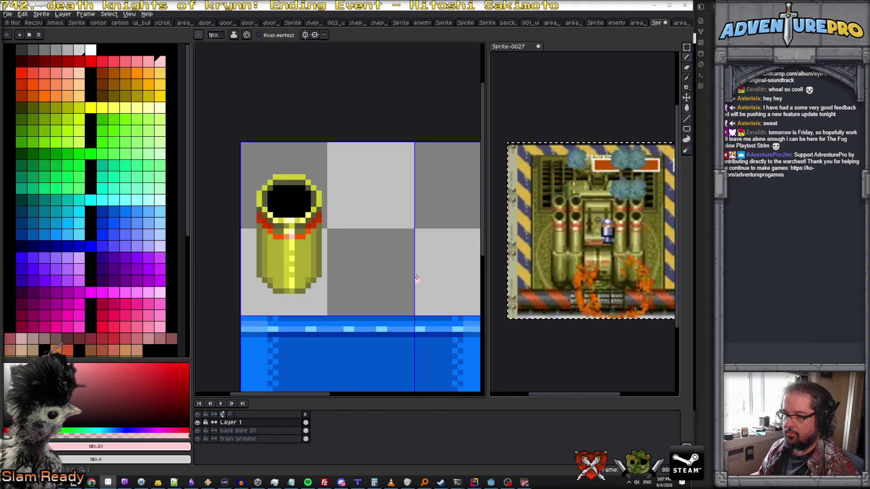
pyautogui.scroll(-2, 401, 264)
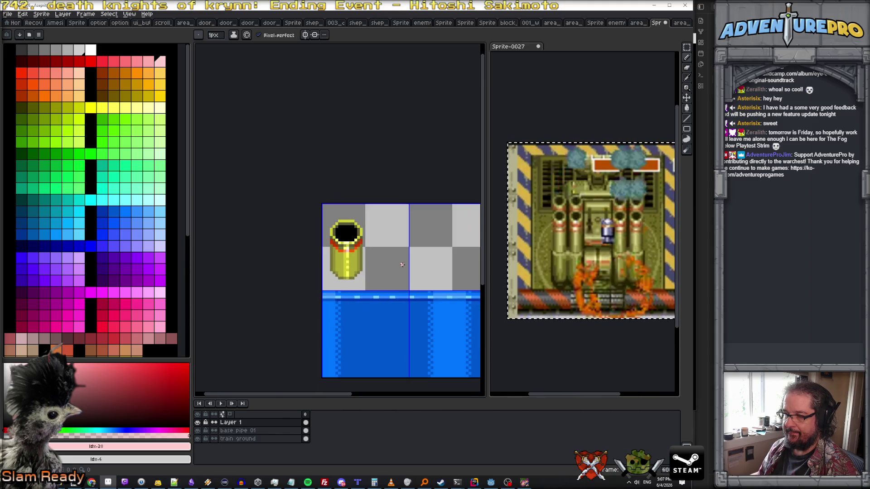
pyautogui.scroll(-1, 338, 248)
pyautogui.scroll(2, 355, 251)
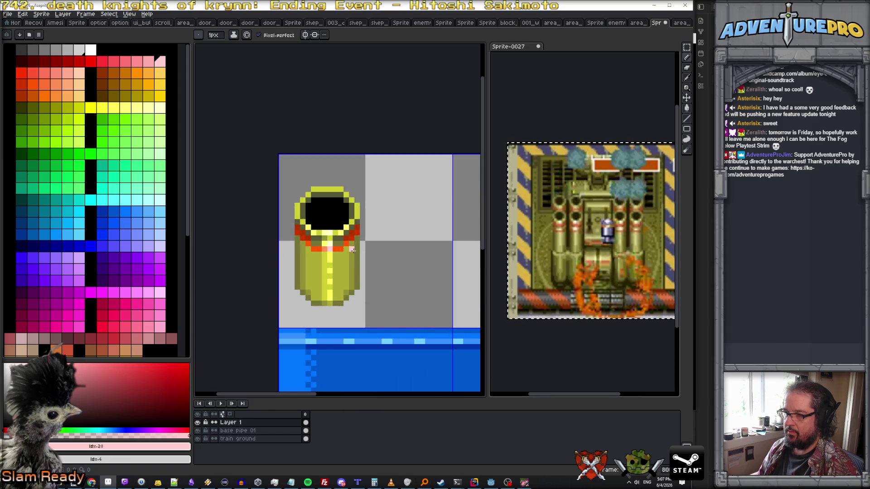
pyautogui.scroll(1, 307, 251)
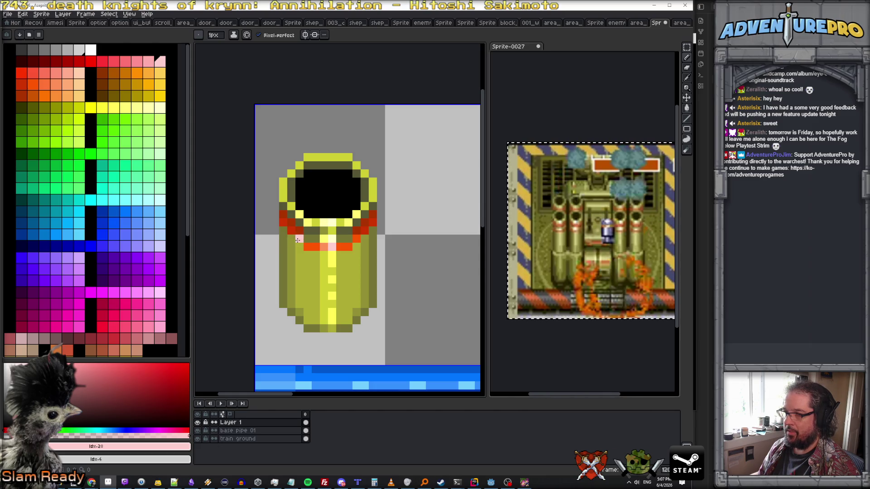
pyautogui.scroll(-4, 331, 247)
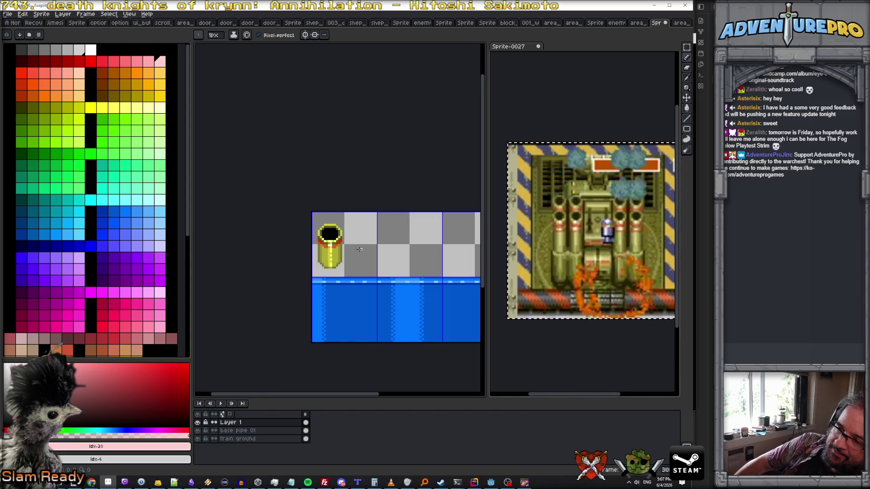
pyautogui.scroll(3, 346, 247)
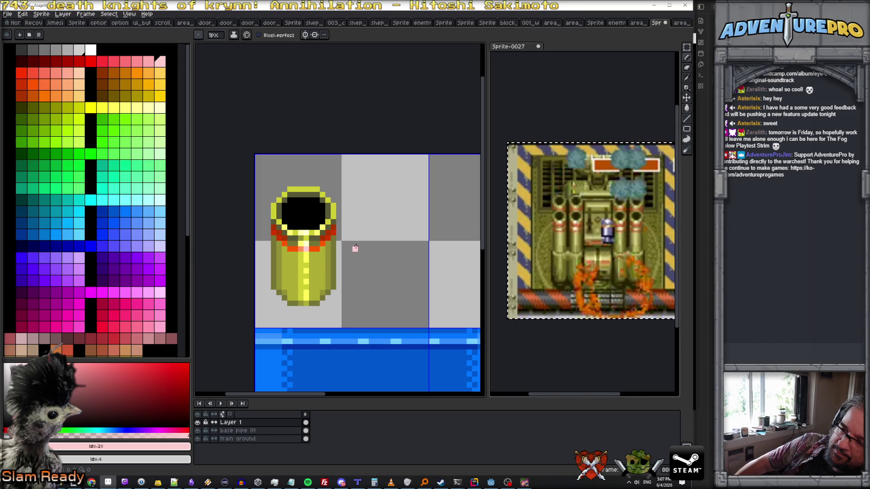
pyautogui.scroll(2, 308, 237)
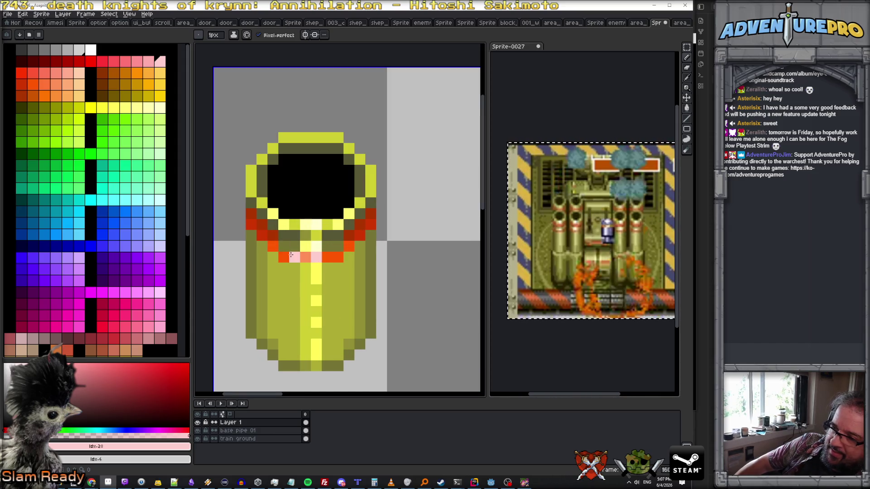
# Cover the stray orange pixels and the row's left end with the olive body colour
pyautogui.keyDown('alt'); pyautogui.click(290, 256); pyautogui.keyUp('alt')
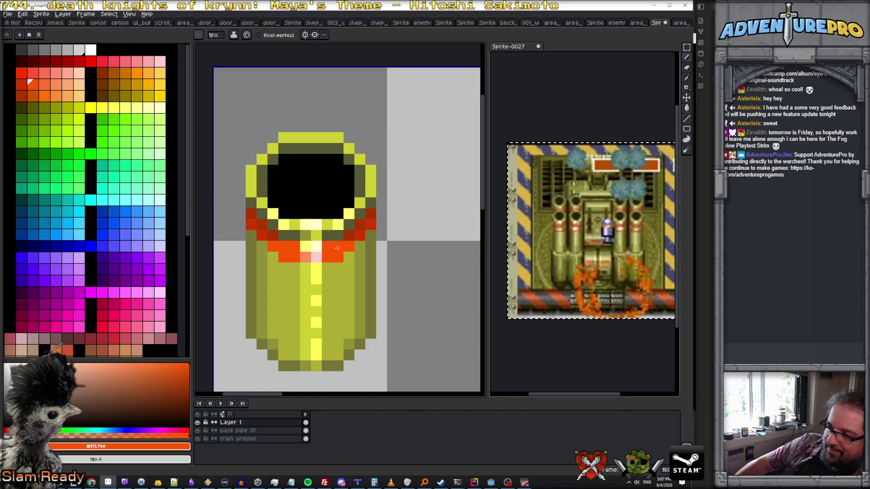
pyautogui.keyDown('alt'); pyautogui.click(338, 268); pyautogui.keyUp('alt')
pyautogui.moveTo(339, 258); pyautogui.dragTo(328, 259)
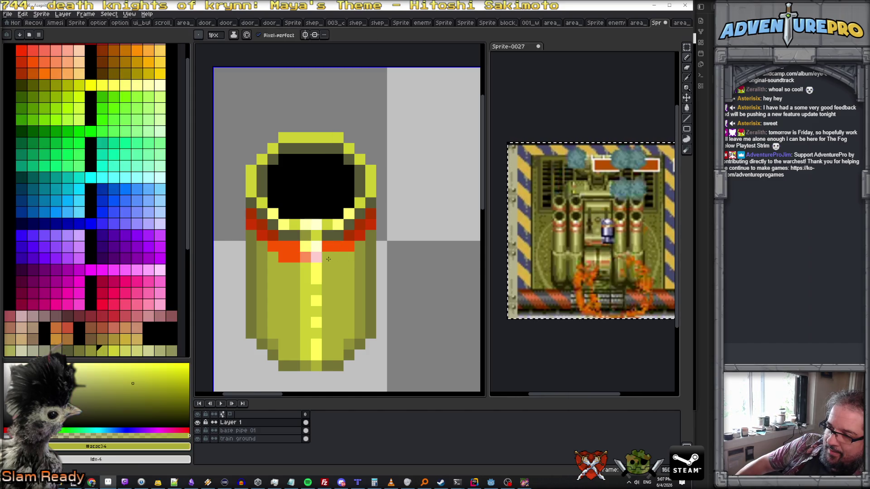
pyautogui.click(274, 249)
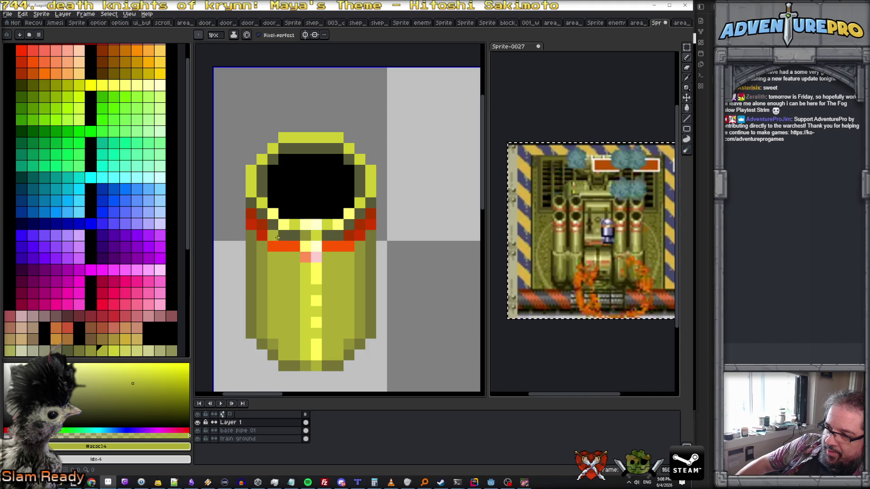
# Paint a band pixel dark red and put olive pixels below the orange band
pyautogui.keyDown('alt'); pyautogui.click(273, 245); pyautogui.keyUp('alt')
pyautogui.click(283, 245)
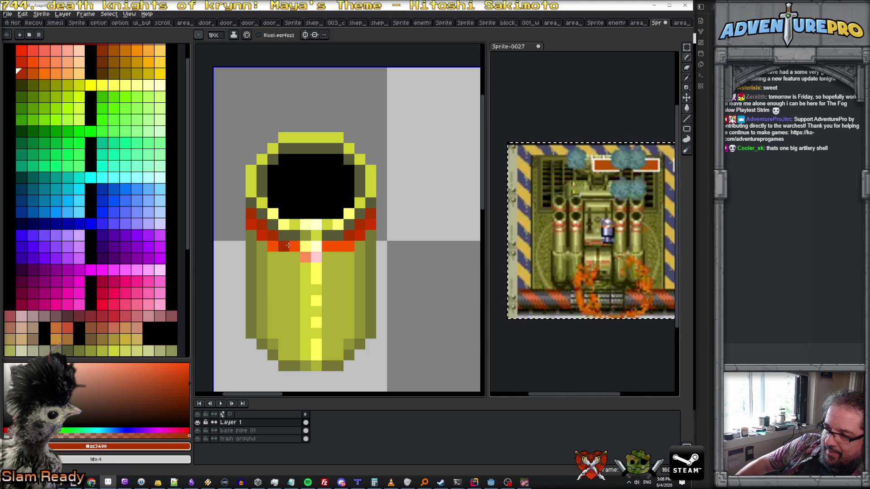
pyautogui.keyDown('alt'); pyautogui.click(273, 246); pyautogui.keyUp('alt')
pyautogui.click(286, 255)
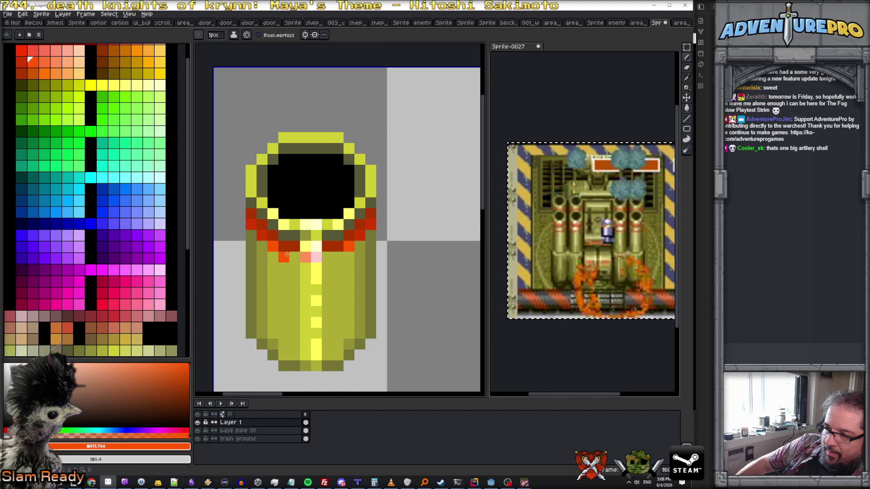
pyautogui.scroll(-5, 335, 260)
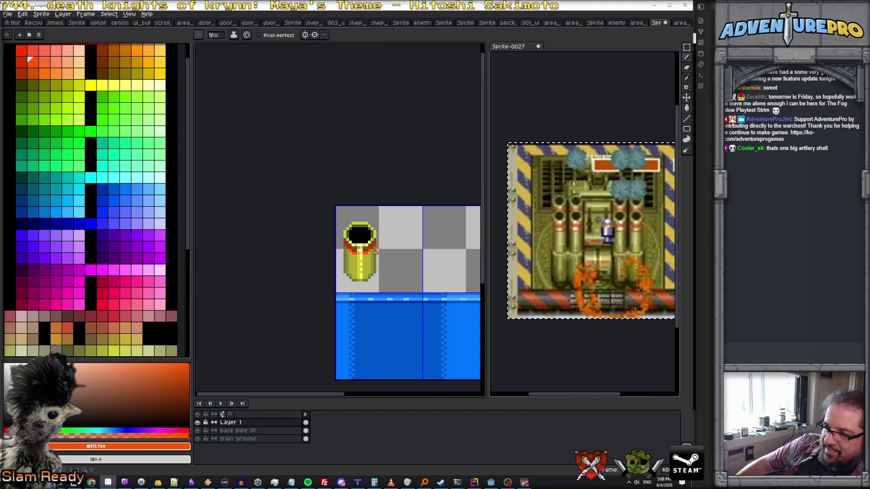
pyautogui.scroll(5, 377, 252)
pyautogui.scroll(-2, 371, 249)
pyautogui.scroll(2, 371, 249)
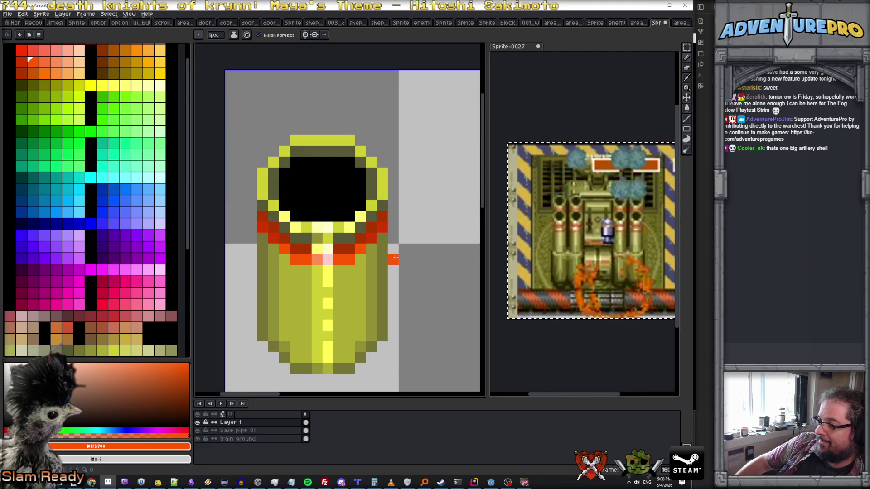
# Undo to remove the stray orange pixel beside the turret
pyautogui.hotkey('ctrl', 'z')
pyautogui.scroll(2, 372, 218)
pyautogui.scroll(-3, 344, 249)
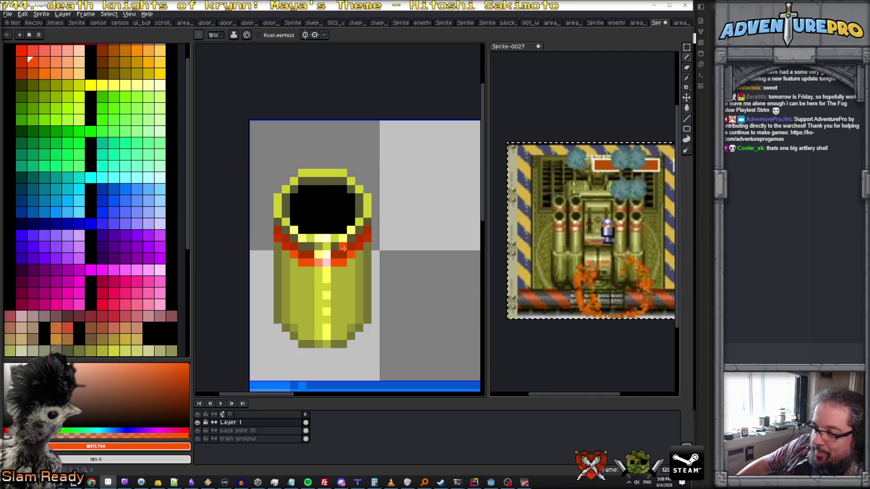
pyautogui.scroll(-1, 344, 249)
pyautogui.scroll(3, 330, 249)
pyautogui.scroll(-4, 318, 250)
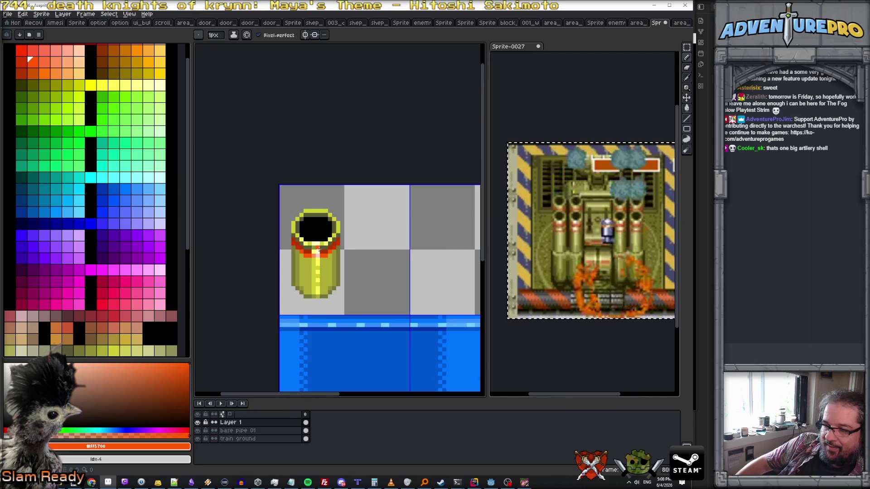
pyautogui.scroll(2, 325, 263)
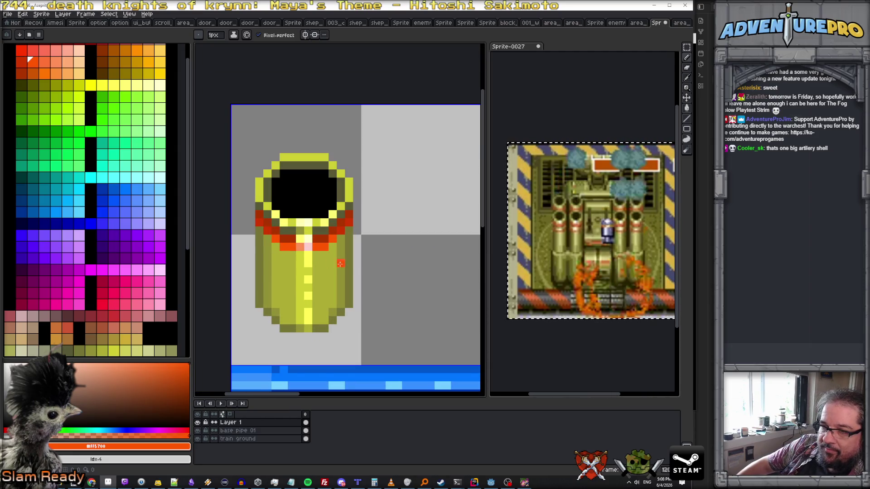
# Eyedrop the band's dark orange, then pick a red swatch and step it three shades along
pyautogui.keyDown('alt'); pyautogui.click(296, 242); pyautogui.keyUp('alt')
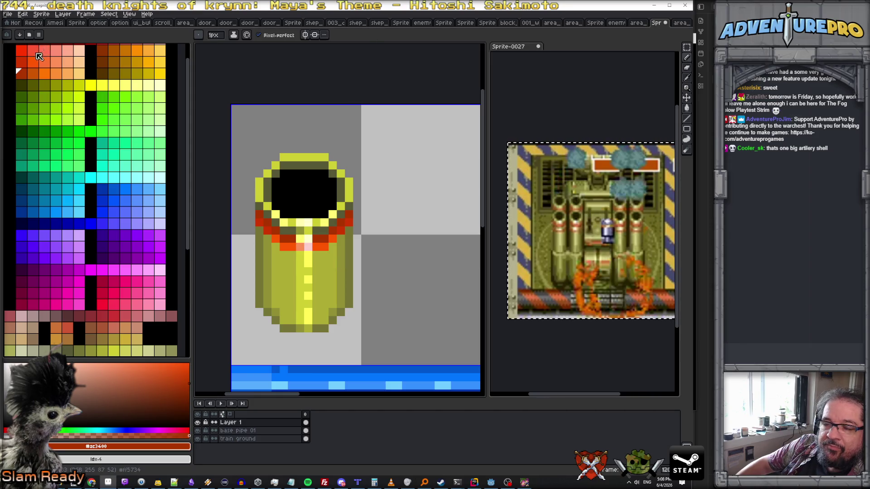
pyautogui.scroll(1, 39, 67)
pyautogui.click(36, 72)
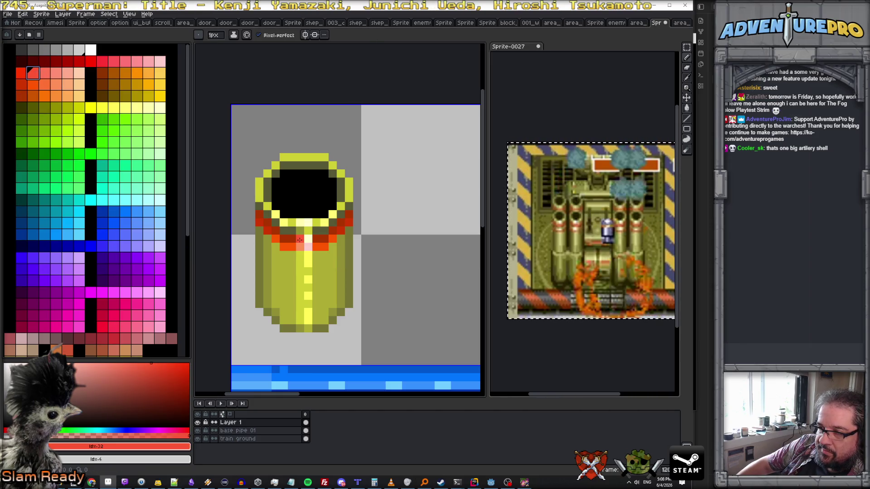
pyautogui.press(']')
pyautogui.press(']')
pyautogui.press(']')
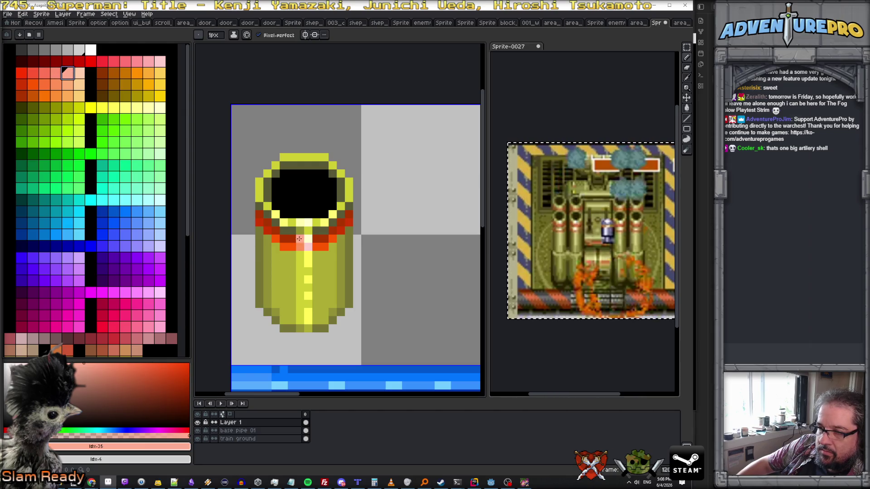
pyautogui.scroll(-3, 300, 238)
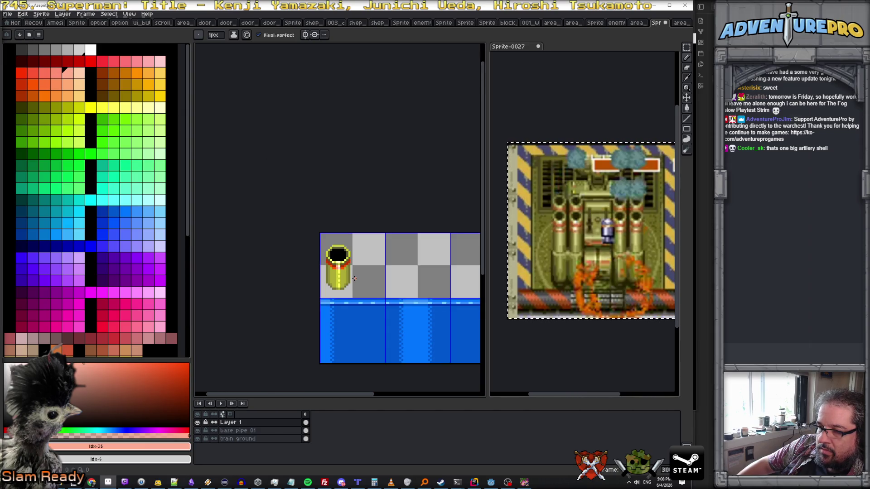
pyautogui.scroll(-1, 421, 287)
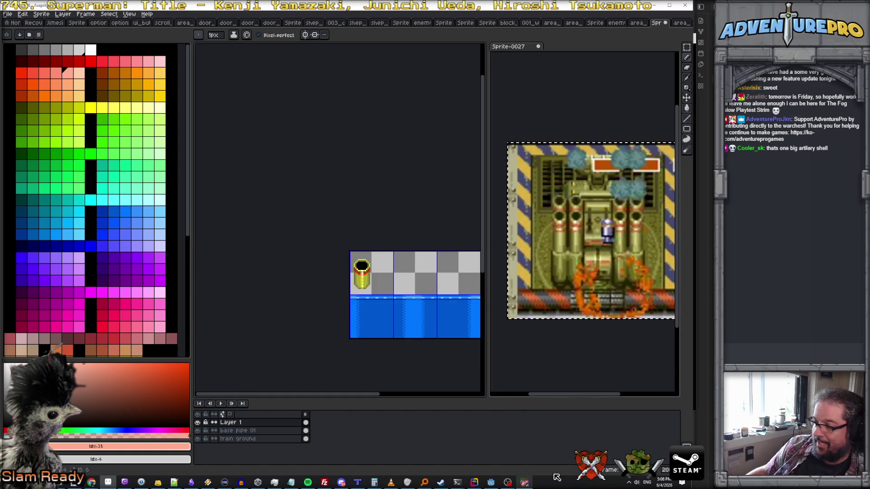
pyautogui.click(525, 483)
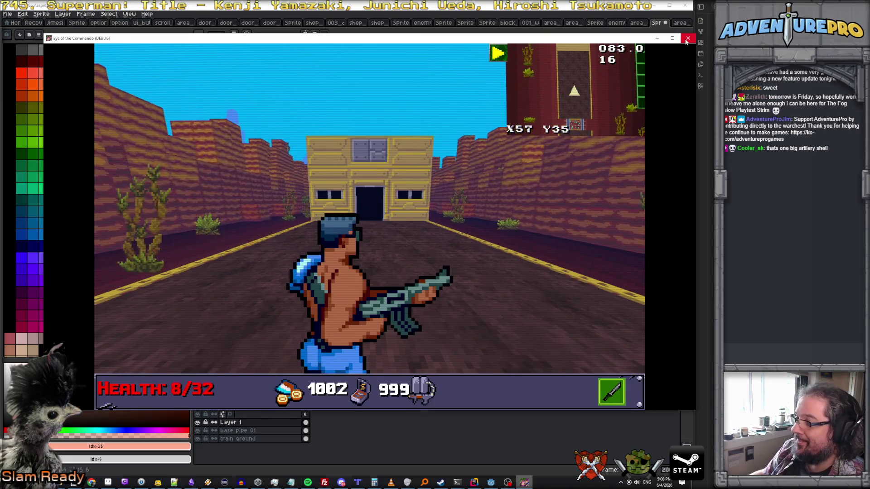
# Close the game, orbit Godot's level_train scene, and start a debug run
pyautogui.click(525, 482)
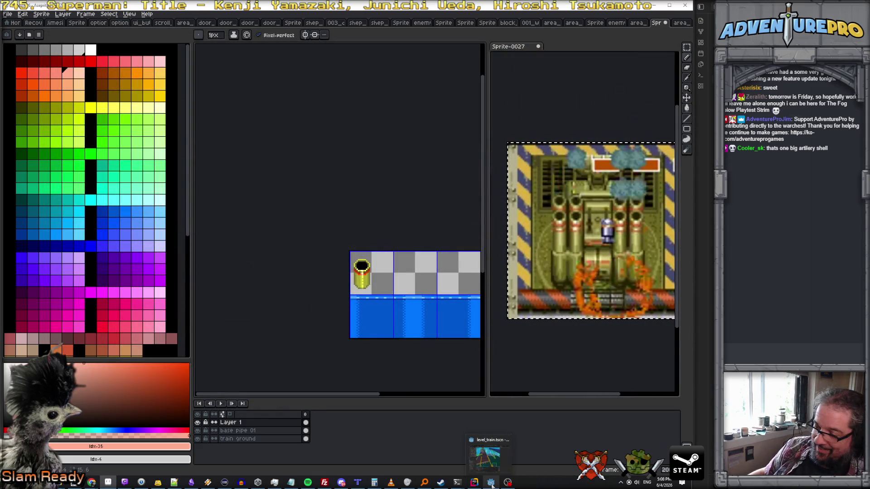
pyautogui.click(490, 482)
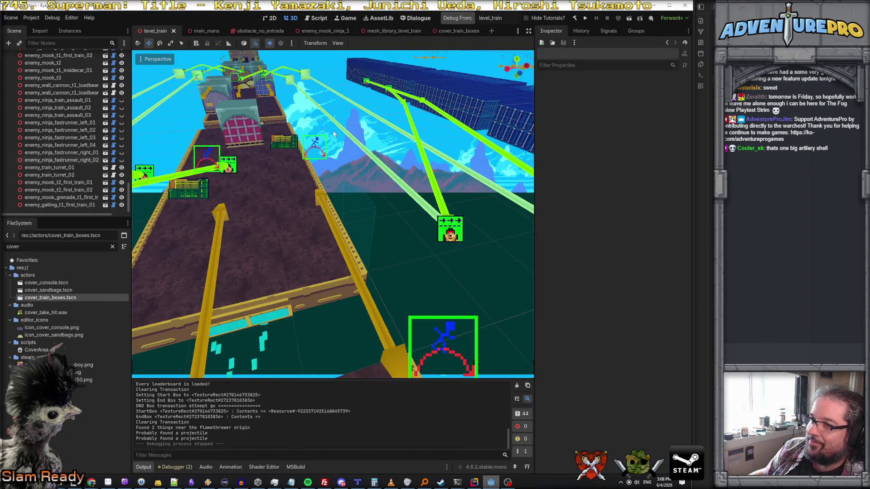
pyautogui.moveTo(297, 153)
pyautogui.mouseDown()
pyautogui.moveTo(177, 162)
pyautogui.moveTo(154, 181)
pyautogui.moveTo(218, 169)
pyautogui.moveTo(420, 93)
pyautogui.mouseUp()
pyautogui.click(461, 19)
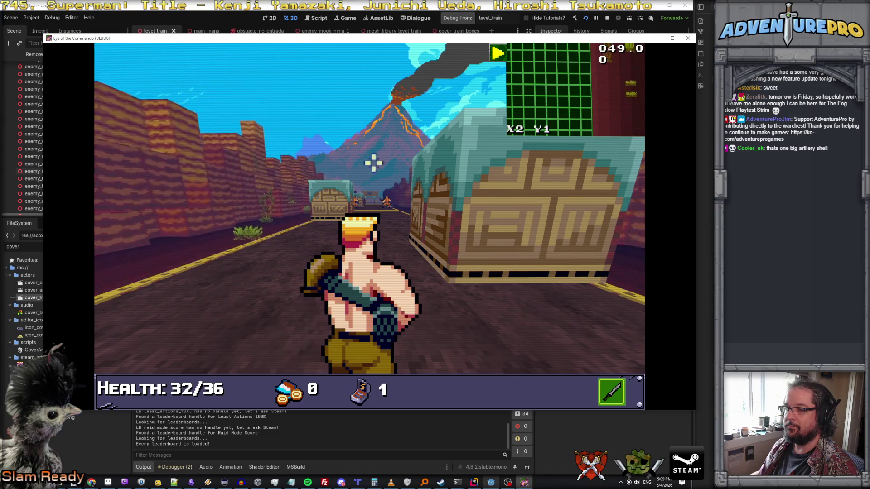
# Teleport to X57 Y2 with TP 57 2, then advance down the road and jump the train-box cover
pyautogui.press('`')
pyautogui.write('TP 57 2')
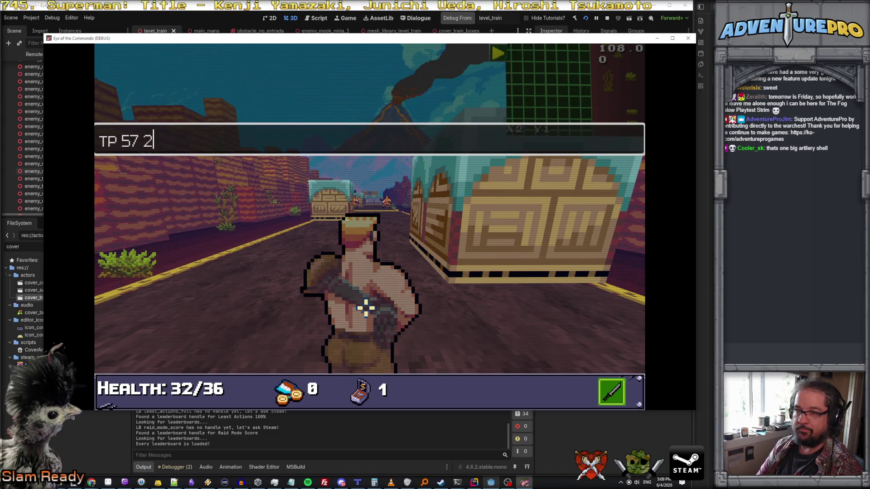
pyautogui.press('Return')
pyautogui.press('`')
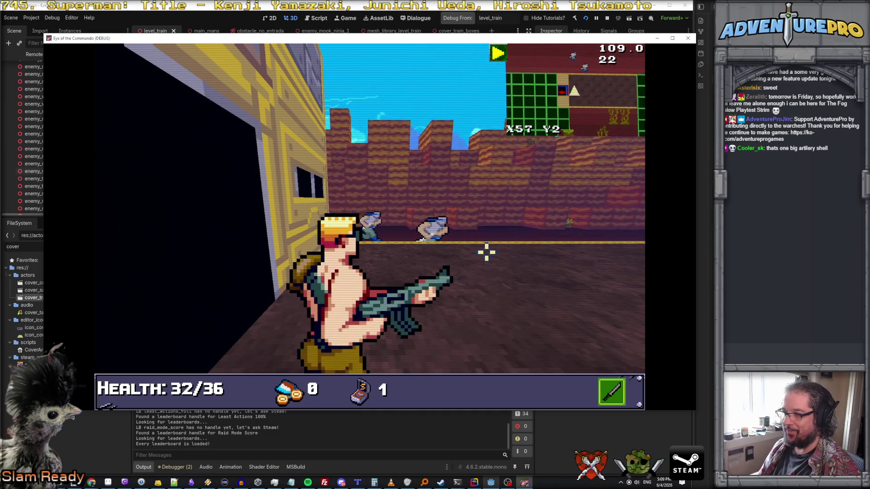
pyautogui.press('Right')
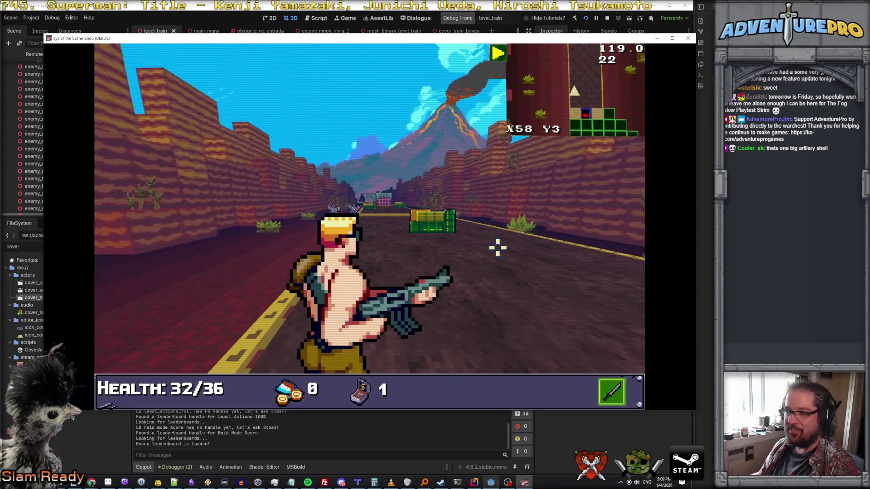
pyautogui.press('Up')
pyautogui.press('Up')
pyautogui.press('Up')
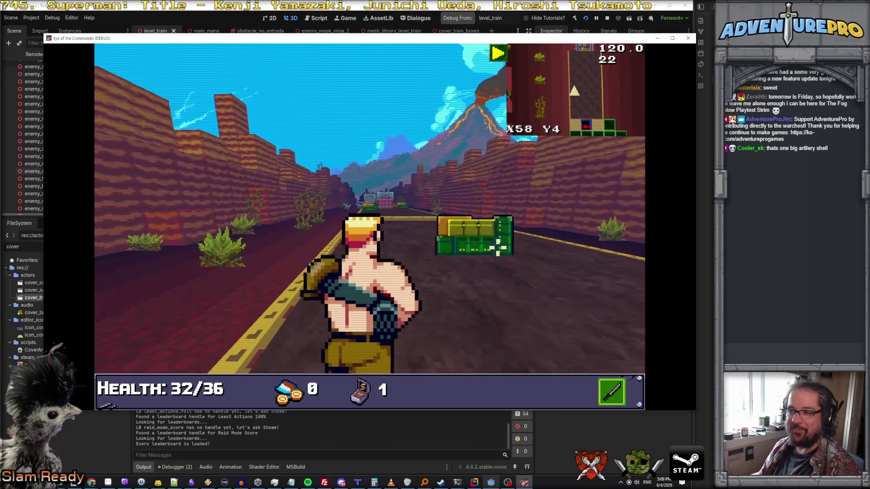
pyautogui.press('Up')
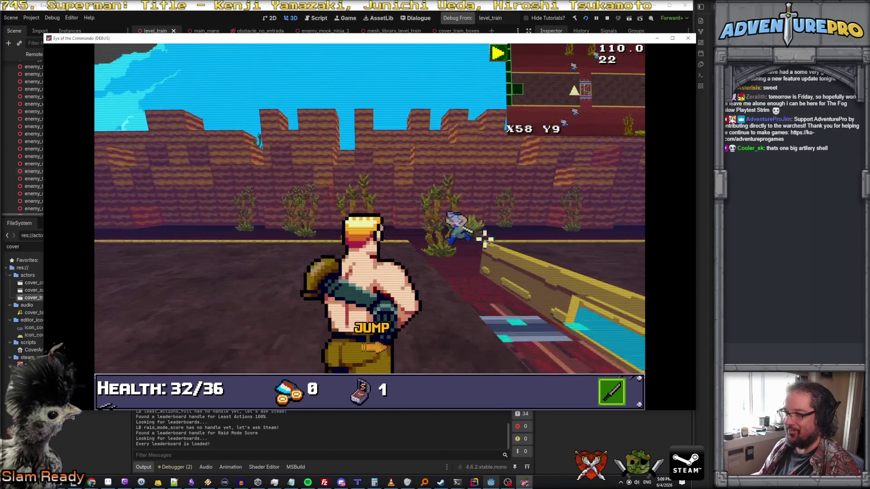
# Sidestep left, dismiss the Control tutorial, and duck into COVER 04 behind the yellow crates
pyautogui.press('Left')
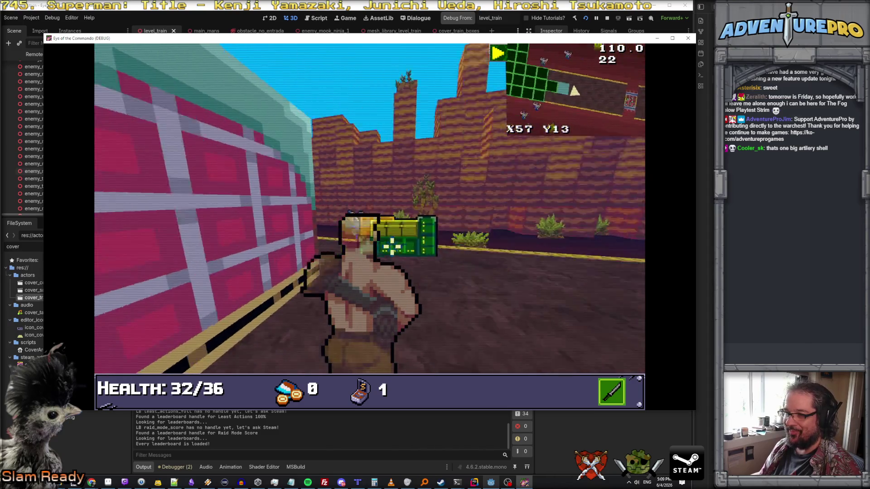
pyautogui.press('Left')
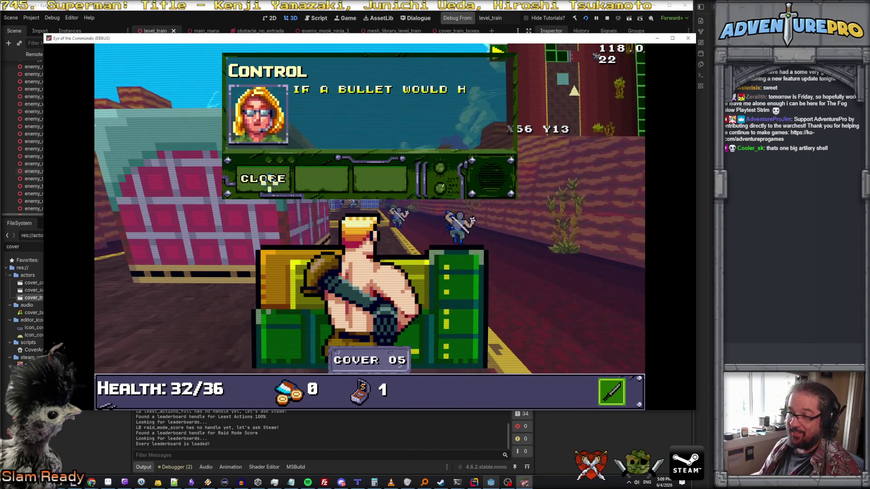
pyautogui.click(269, 181)
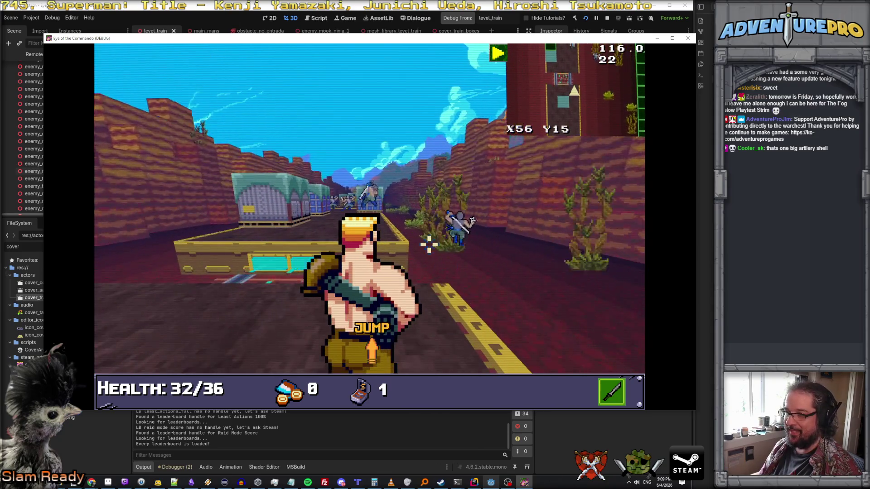
pyautogui.press('Down')
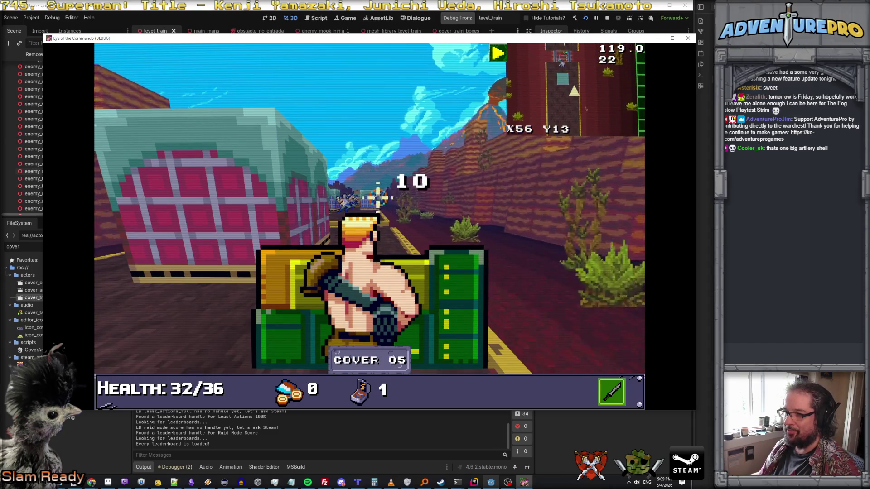
pyautogui.press('Right')
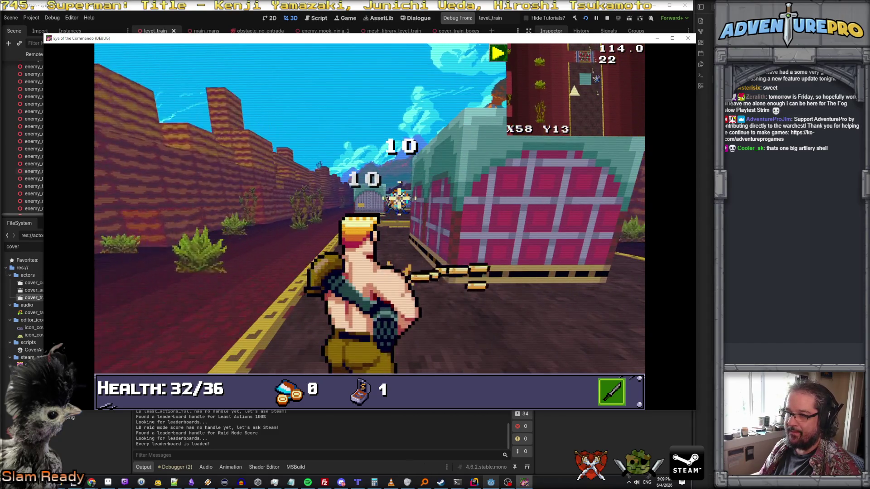
pyautogui.press('Left')
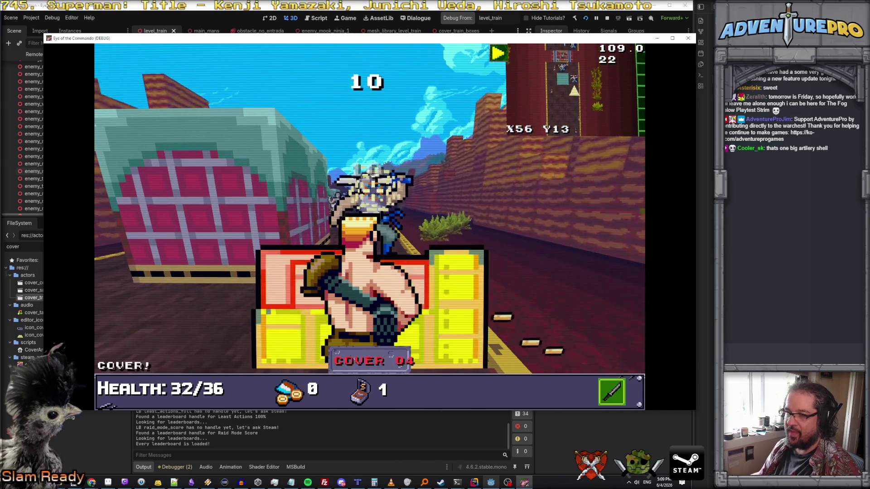
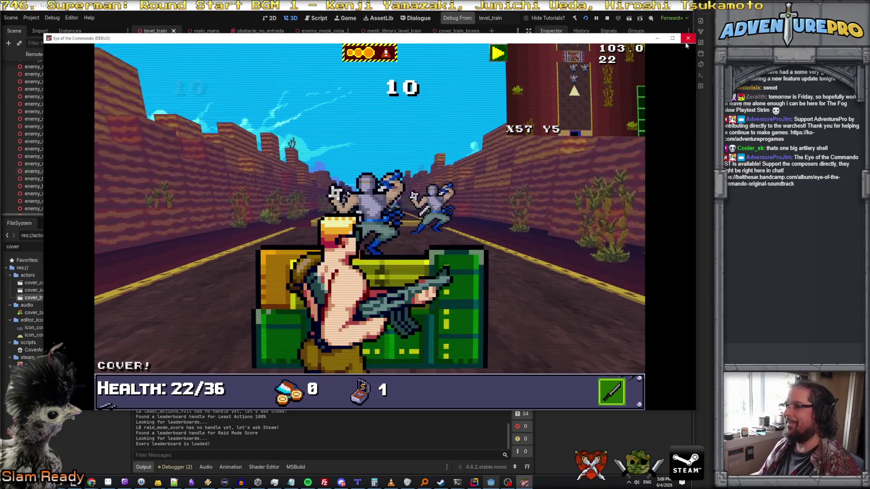
# Stop the game test run and select waypoint wp_trainleft_01 in the 3D viewport
pyautogui.click(689, 39)
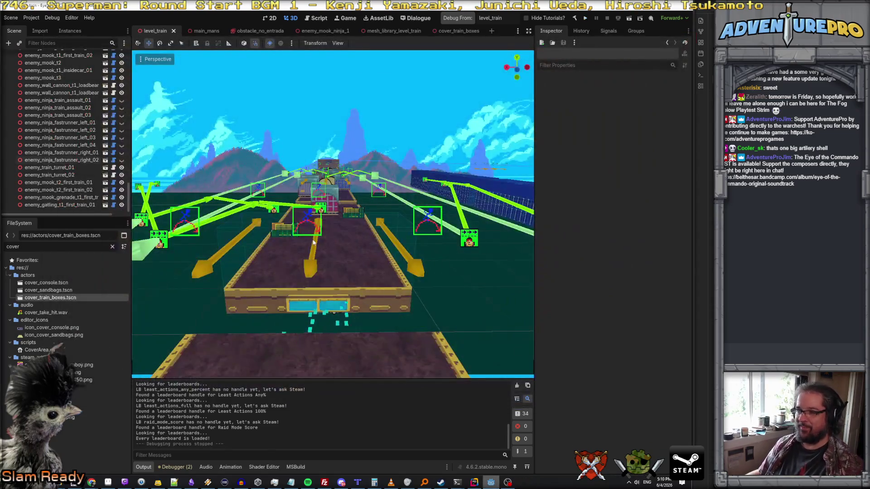
pyautogui.scroll(10, 305, 241)
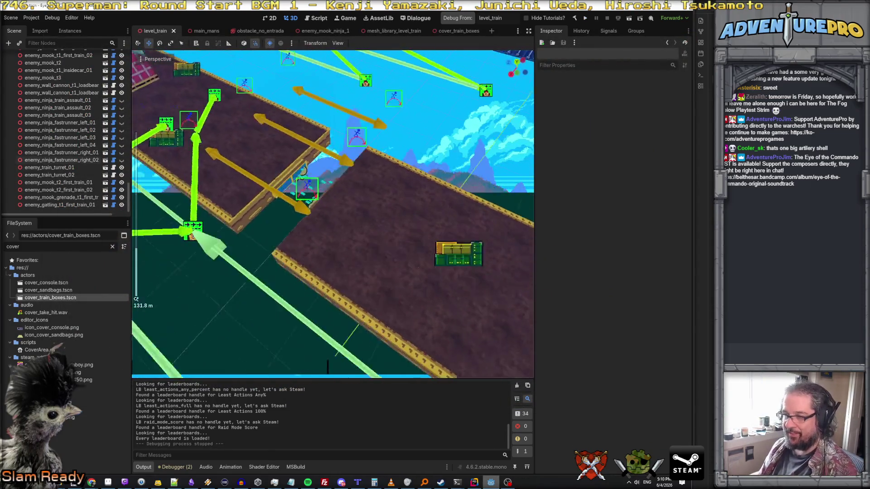
pyautogui.scroll(-5, 311, 247)
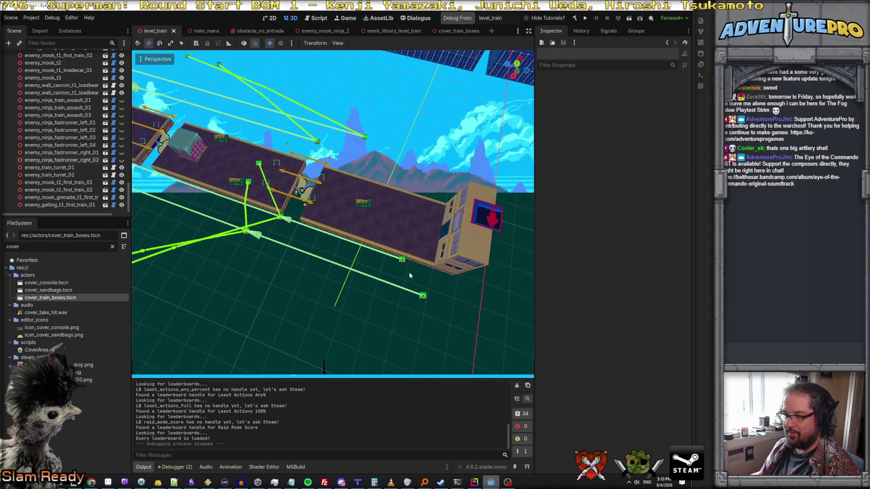
pyautogui.click(403, 260)
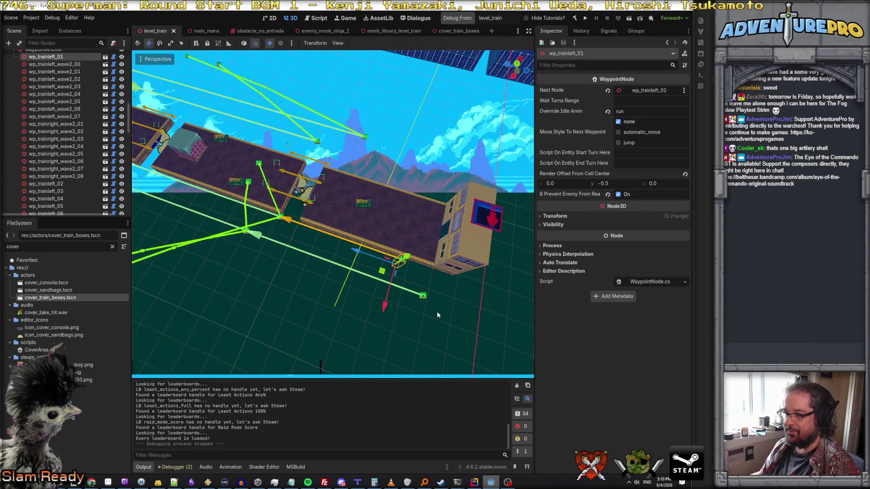
# Select wp_trainleft_05, frame it up close, and drag it along one axis
pyautogui.click(423, 297)
pyautogui.scroll(3, 342, 289)
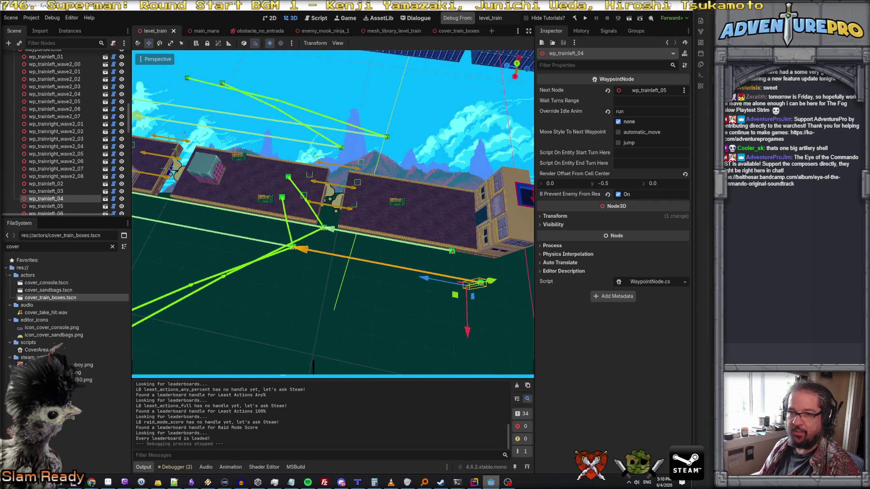
pyautogui.click(66, 207)
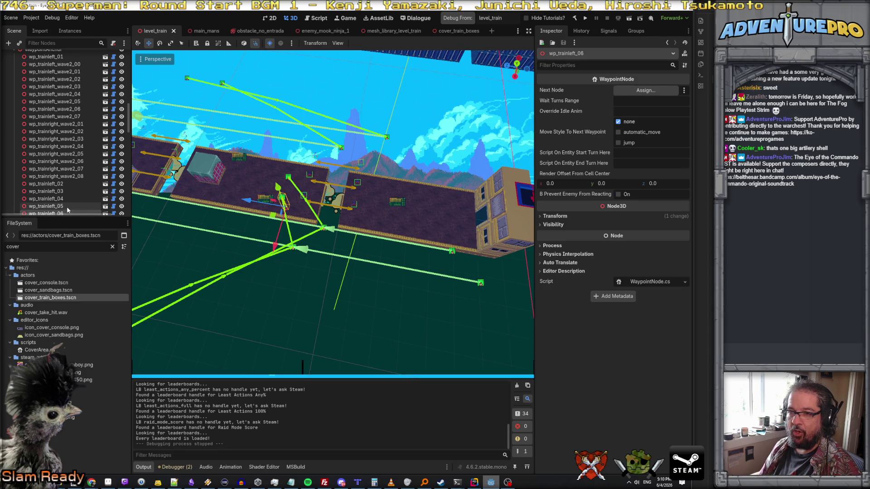
pyautogui.scroll(3, 280, 246)
pyautogui.scroll(-3, 279, 246)
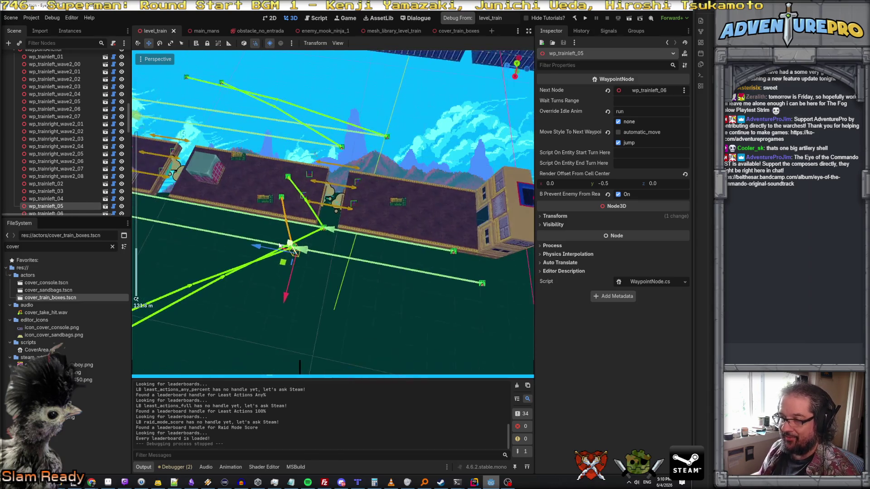
pyautogui.moveTo(279, 246); pyautogui.dragTo(299, 233)
pyautogui.moveTo(296, 367); pyautogui.dragTo(296, 367)
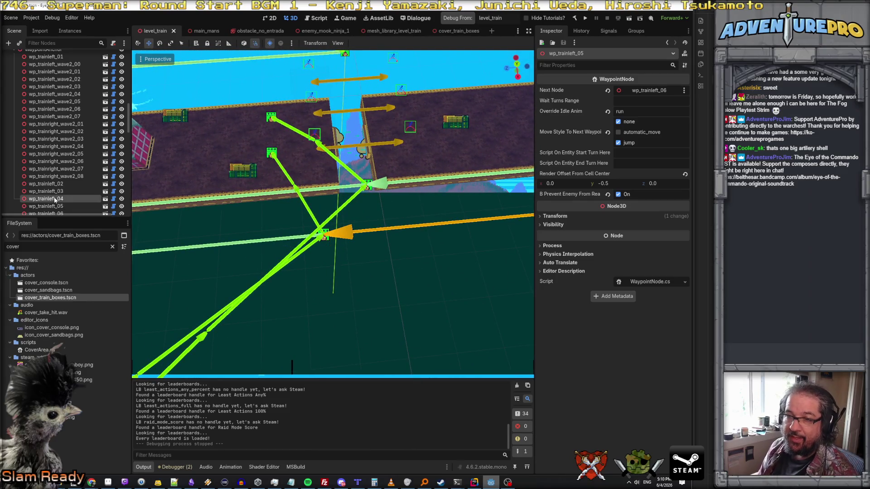
pyautogui.moveTo(283, 252); pyautogui.dragTo(306, 254)
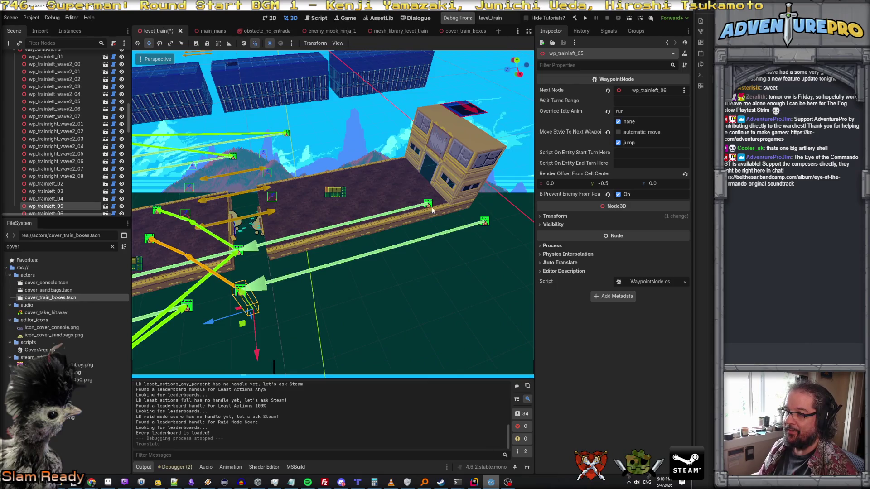
# Shift waypoint wp_trainleft_02 one unit along Z, then deselect it
pyautogui.click(432, 209)
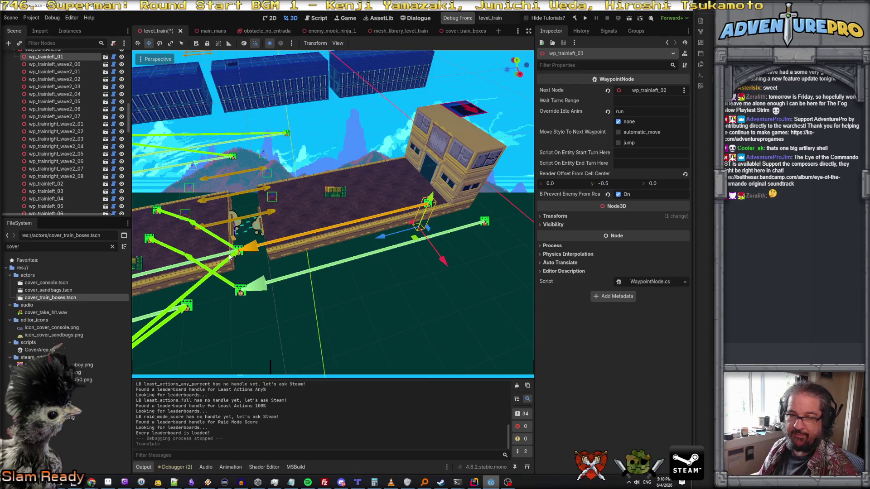
pyautogui.scroll(1, 75, 85)
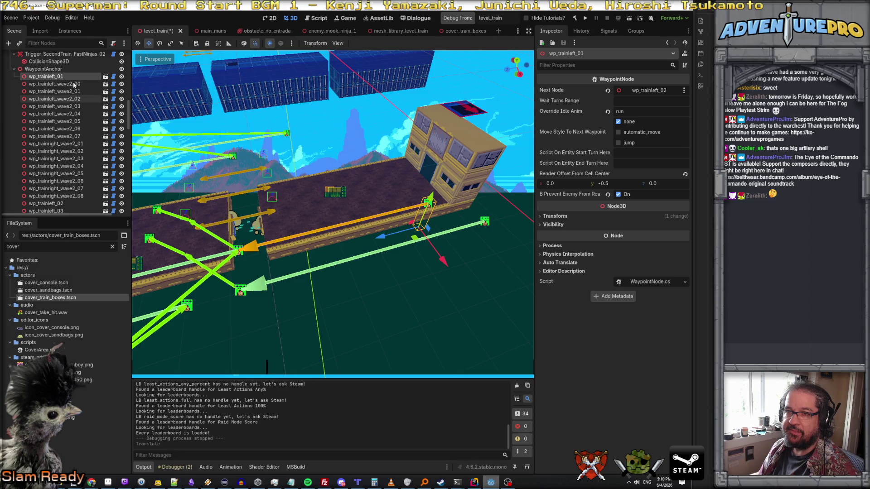
pyautogui.scroll(-1, 74, 85)
pyautogui.click(54, 183)
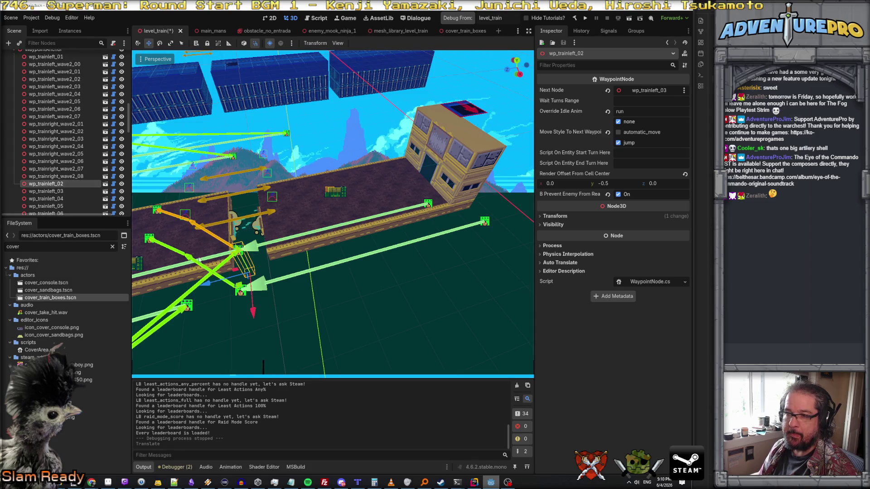
pyautogui.moveTo(208, 285); pyautogui.dragTo(175, 290)
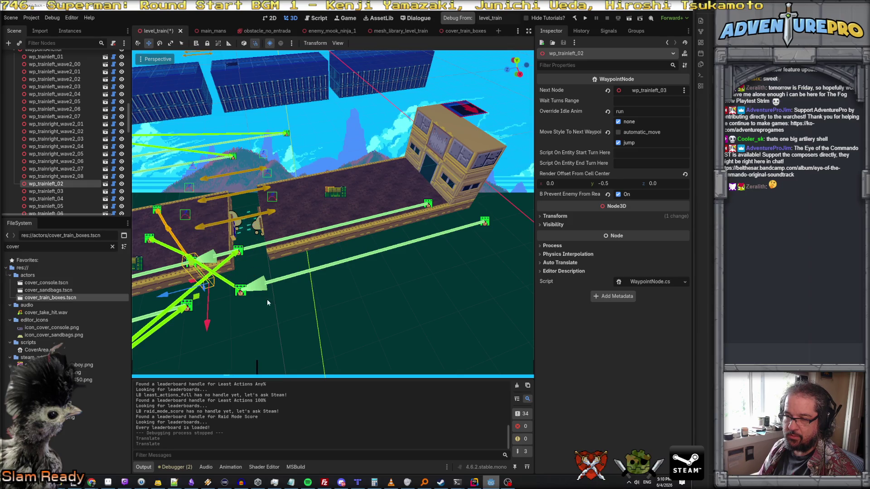
pyautogui.click(346, 300)
pyautogui.moveTo(346, 299); pyautogui.dragTo(400, 296)
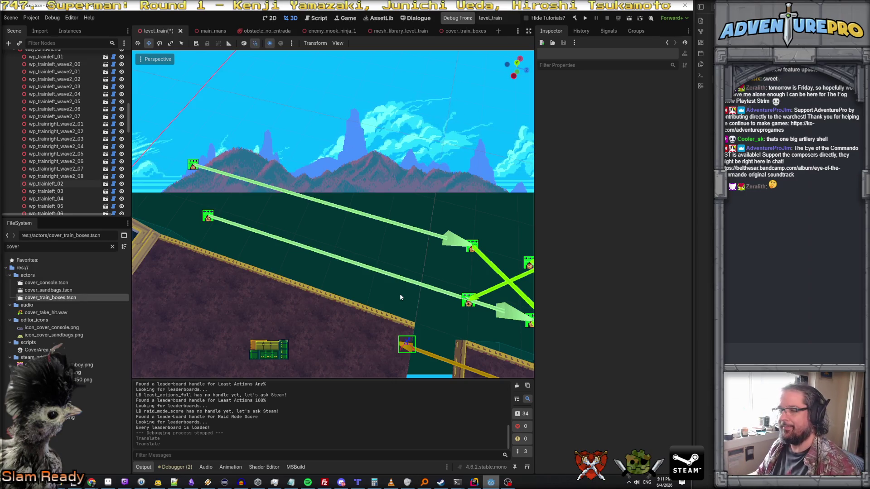
# Fly the freelook camera over the train level, then switch to the pipe sprite in Aseprite
pyautogui.moveTo(425, 220); pyautogui.dragTo(448, 222)
pyautogui.press('w')
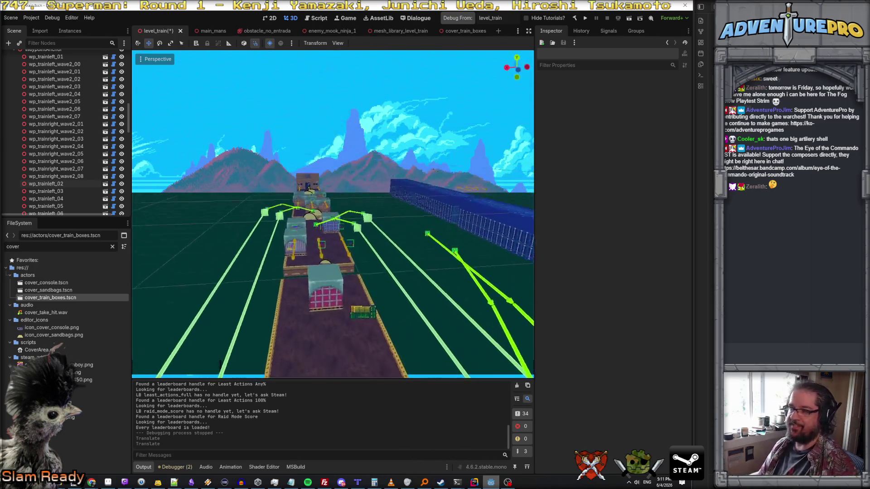
pyautogui.press('w')
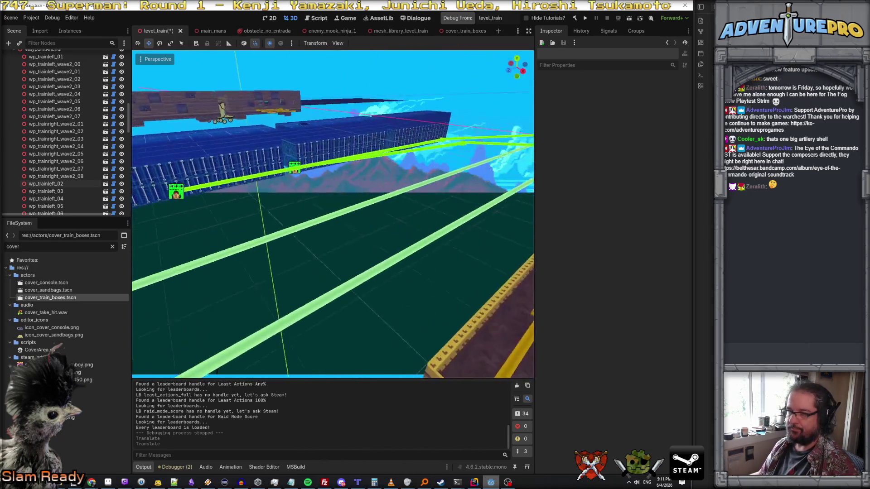
pyautogui.press('w')
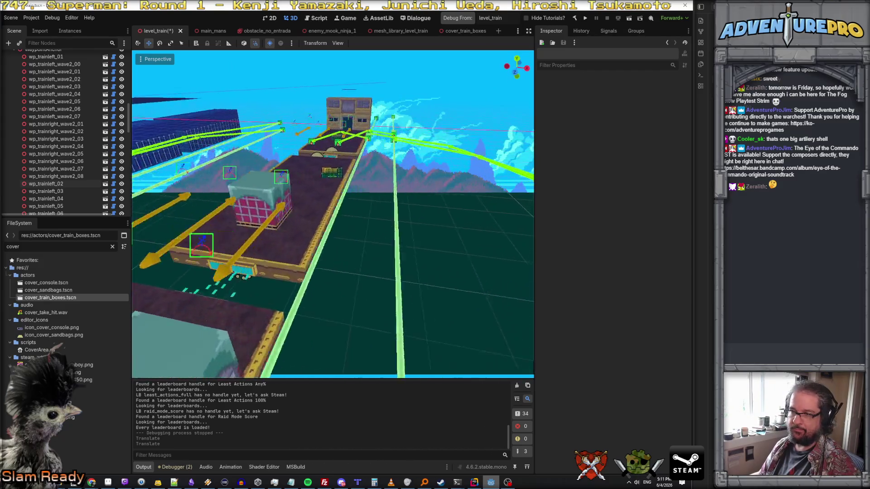
pyautogui.click(108, 482)
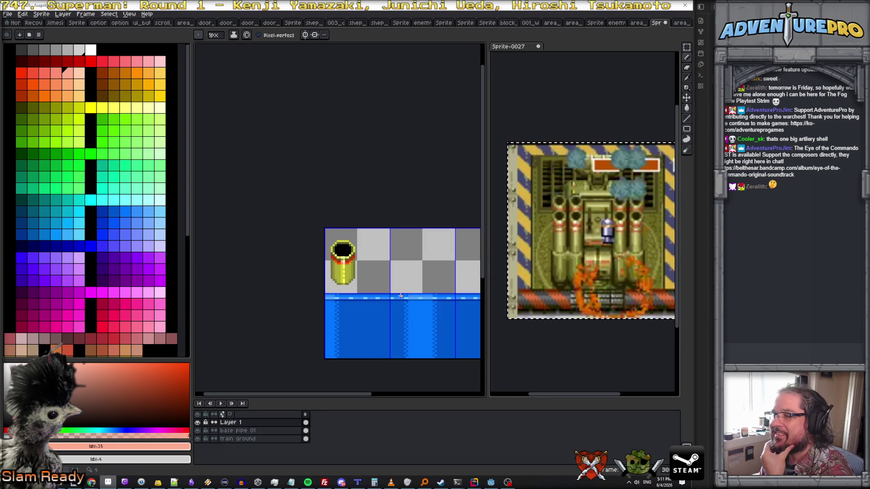
# Paint a dark olive #747434 row along the pipe's bottom
pyautogui.scroll(1, 400, 296)
pyautogui.scroll(1, 397, 287)
pyautogui.scroll(1, 290, 246)
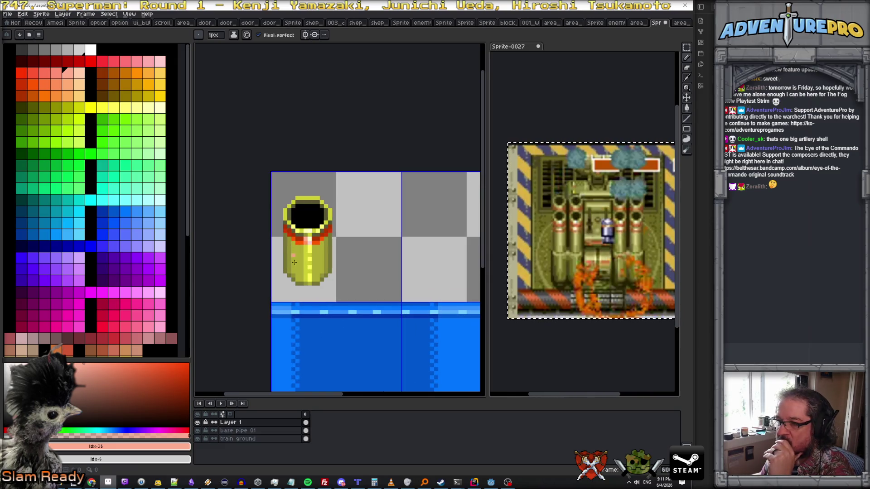
pyautogui.keyDown('alt'); pyautogui.click(293, 279); pyautogui.keyUp('alt')
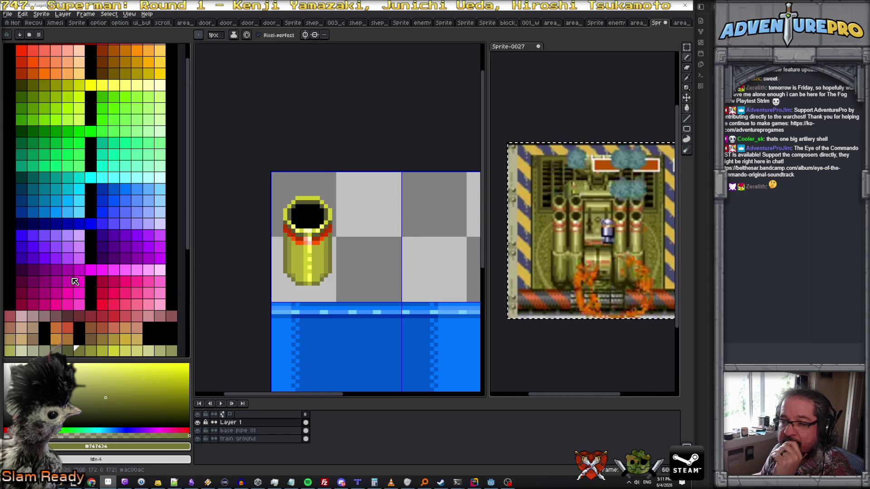
pyautogui.scroll(-2, 74, 285)
pyautogui.click(70, 323)
pyautogui.scroll(1, 337, 274)
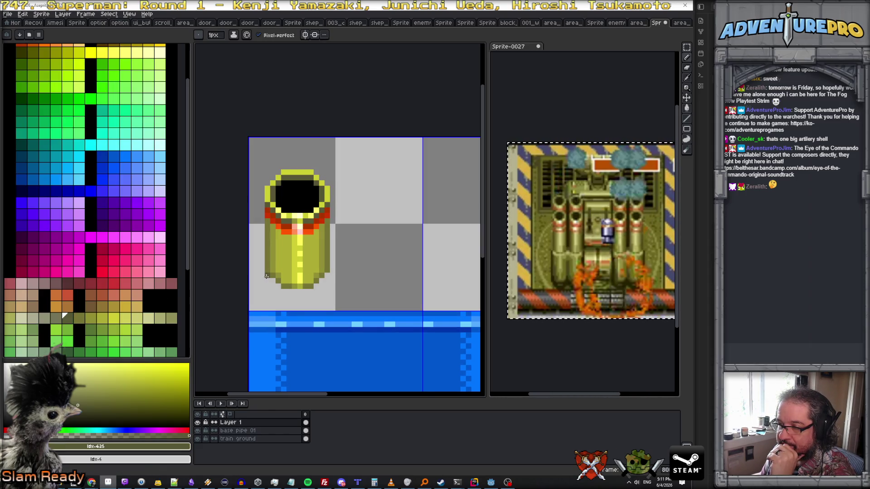
pyautogui.moveTo(283, 291); pyautogui.dragTo(306, 290)
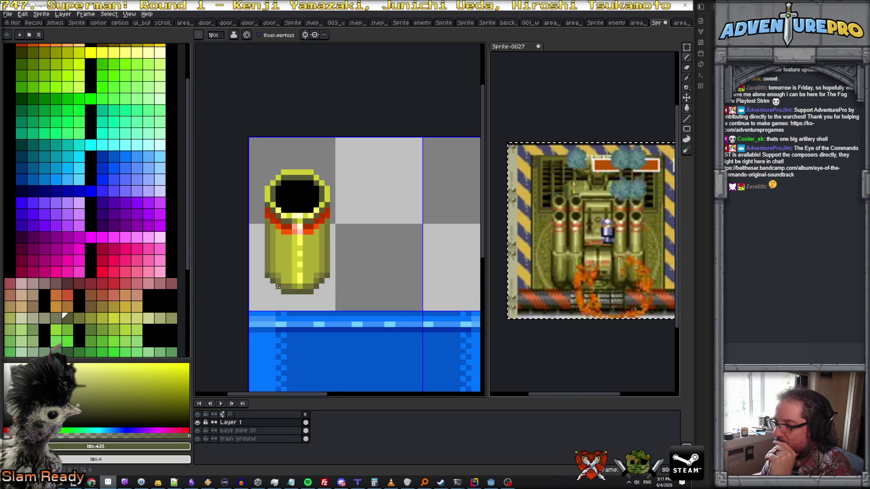
# Draw a #909034 olive staircase flaring out lower-left, highlighted in lighter #acac34
pyautogui.scroll(1, 284, 288)
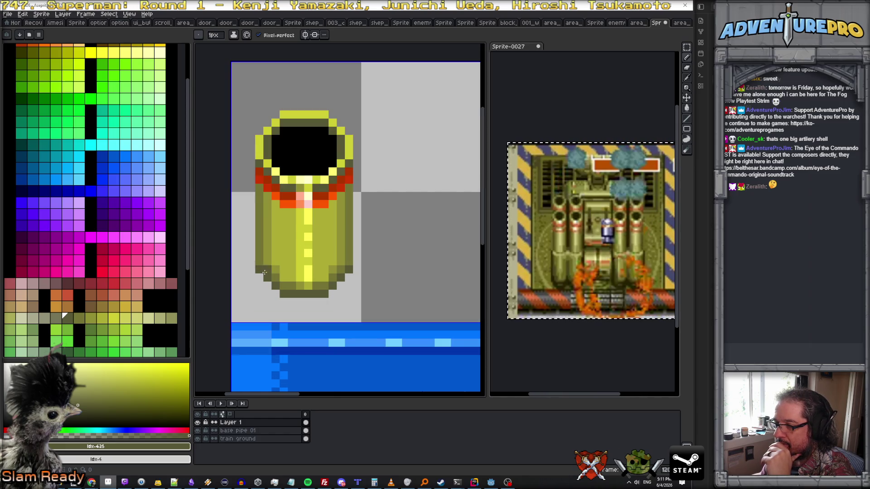
pyautogui.keyDown('alt'); pyautogui.click(259, 265); pyautogui.keyUp('alt')
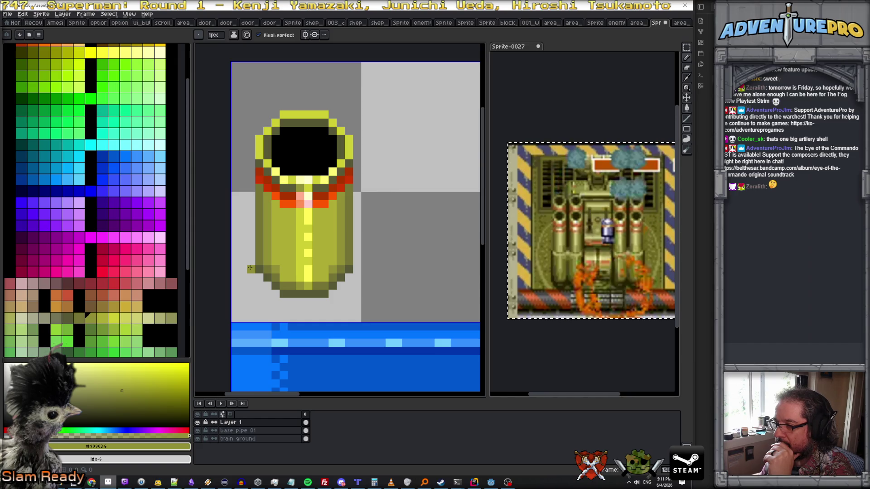
pyautogui.scroll(-1, 250, 268)
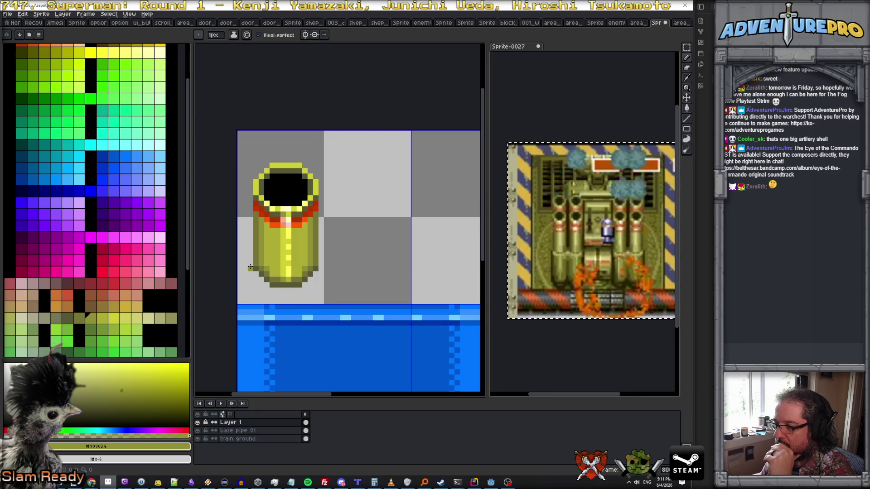
pyautogui.scroll(1, 251, 271)
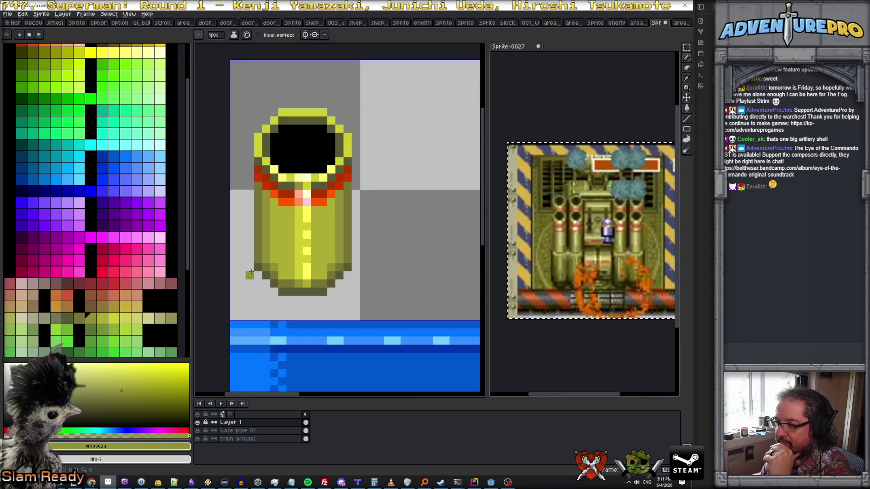
pyautogui.moveTo(251, 272)
pyautogui.mouseDown()
pyautogui.moveTo(273, 301)
pyautogui.moveTo(314, 308)
pyautogui.moveTo(354, 276)
pyautogui.mouseUp()
pyautogui.click(246, 284)
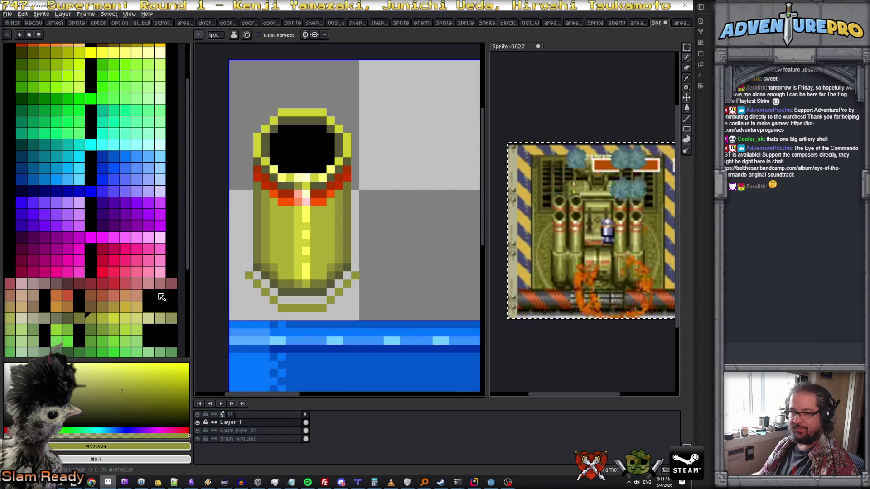
pyautogui.keyDown('alt'); pyautogui.click(257, 283); pyautogui.keyUp('alt')
pyautogui.moveTo(256, 283)
pyautogui.mouseDown()
pyautogui.moveTo(283, 300)
pyautogui.moveTo(319, 301)
pyautogui.mouseUp()
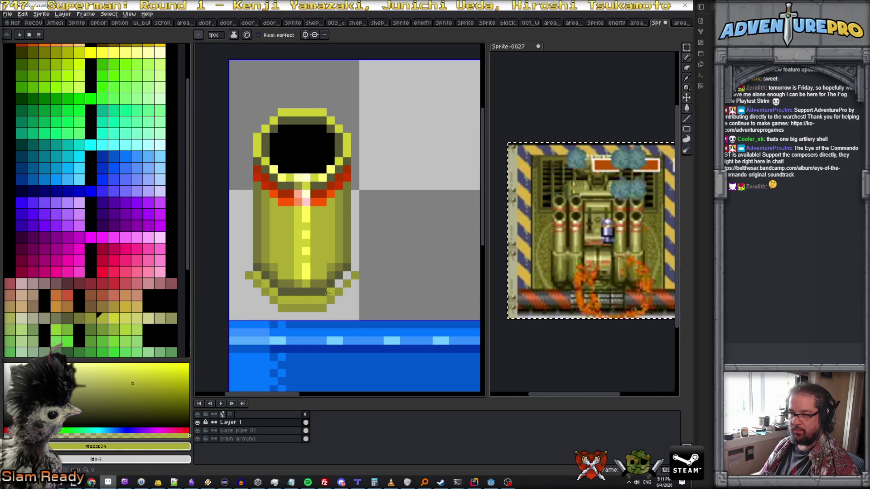
# Shade the base's left and right edges #747434, with mid-olive #909034 inside
pyautogui.keyDown('alt'); pyautogui.click(349, 267); pyautogui.keyUp('alt')
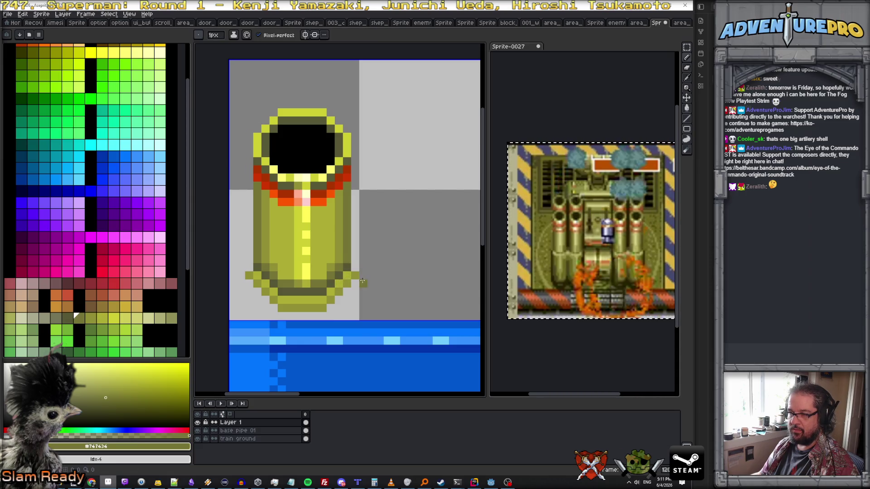
pyautogui.moveTo(355, 280); pyautogui.dragTo(356, 318)
pyautogui.moveTo(249, 282)
pyautogui.mouseDown()
pyautogui.moveTo(247, 311)
pyautogui.moveTo(256, 312)
pyautogui.mouseUp()
pyautogui.keyDown('alt'); pyautogui.click(265, 263); pyautogui.keyUp('alt')
pyautogui.moveTo(347, 292)
pyautogui.mouseDown()
pyautogui.moveTo(337, 316)
pyautogui.moveTo(267, 316)
pyautogui.moveTo(265, 302)
pyautogui.mouseUp()
pyautogui.keyDown('alt'); pyautogui.click(330, 259); pyautogui.keyUp('alt')
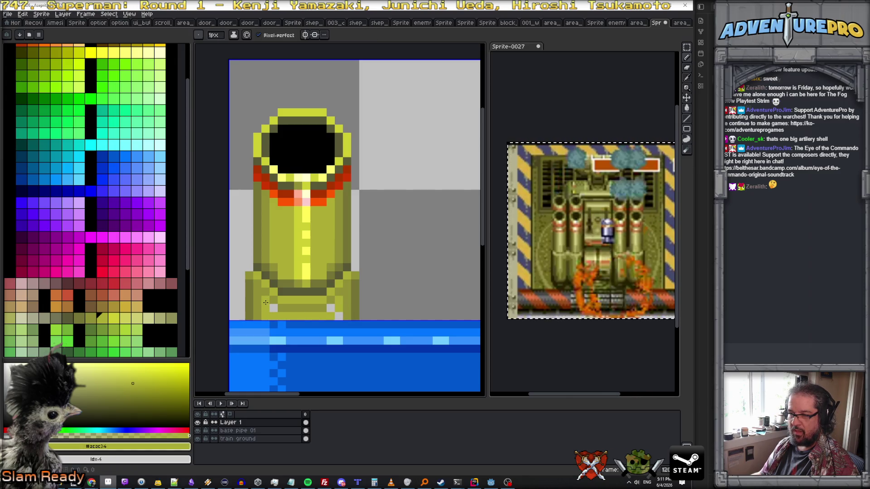
pyautogui.scroll(-3, 332, 310)
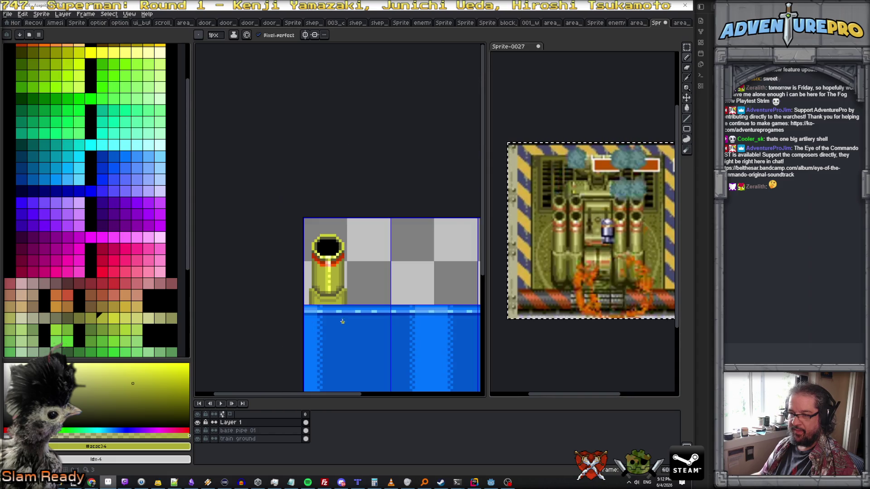
# Repaint the pipe's bottom row in darker olive #575734
pyautogui.scroll(2, 335, 304)
pyautogui.scroll(2, 337, 303)
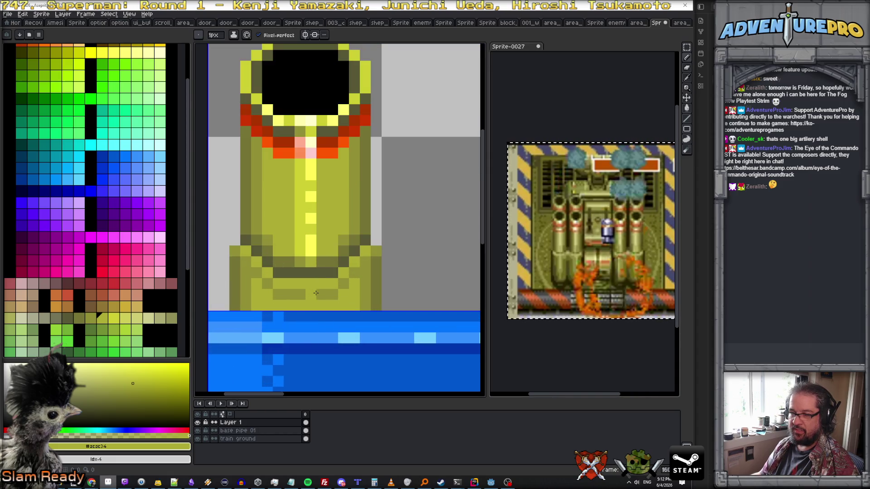
pyautogui.keyDown('alt'); pyautogui.click(229, 303); pyautogui.keyUp('alt')
pyautogui.moveTo(229, 303); pyautogui.dragTo(372, 303)
pyautogui.scroll(-3, 372, 304)
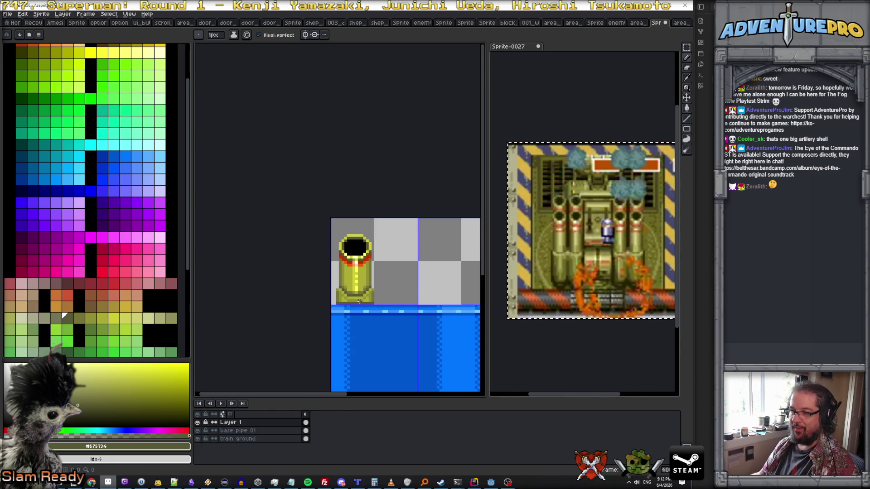
pyautogui.scroll(2, 359, 301)
pyautogui.scroll(-2, 377, 308)
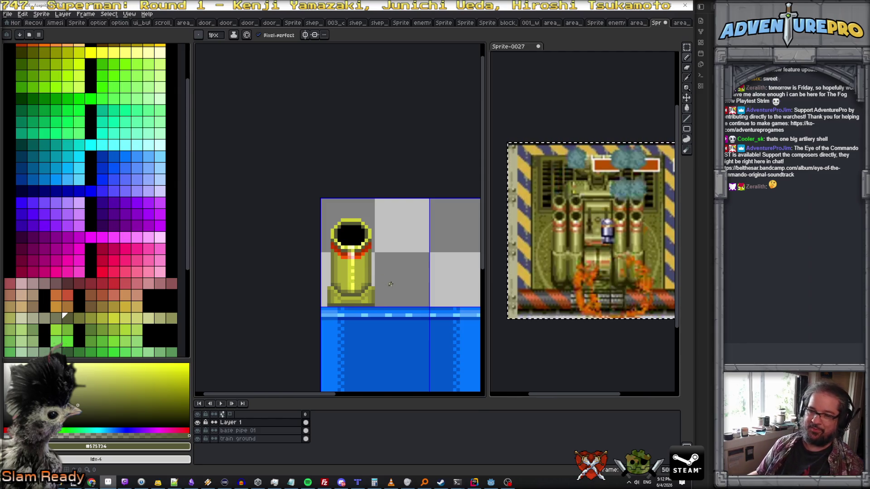
pyautogui.scroll(1, 390, 284)
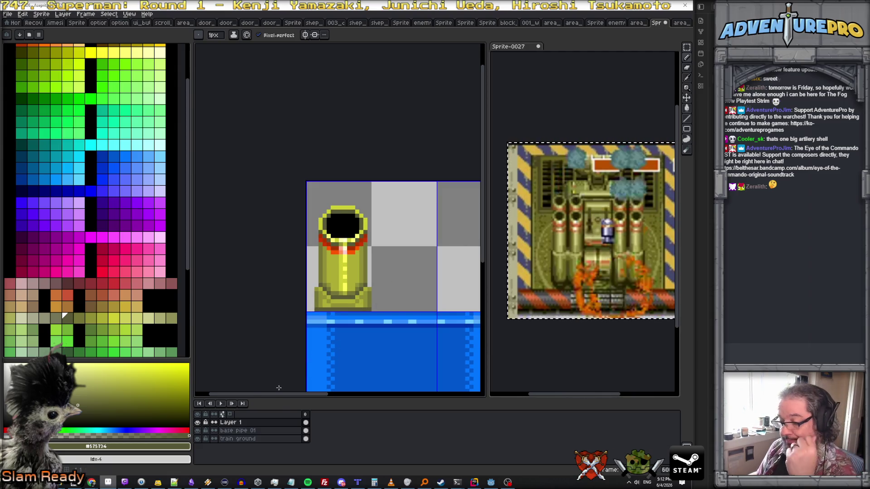
# Merge Layer 1 down into base pipe 01 and duplicate it as base pipe 02
pyautogui.rightClick(244, 422)
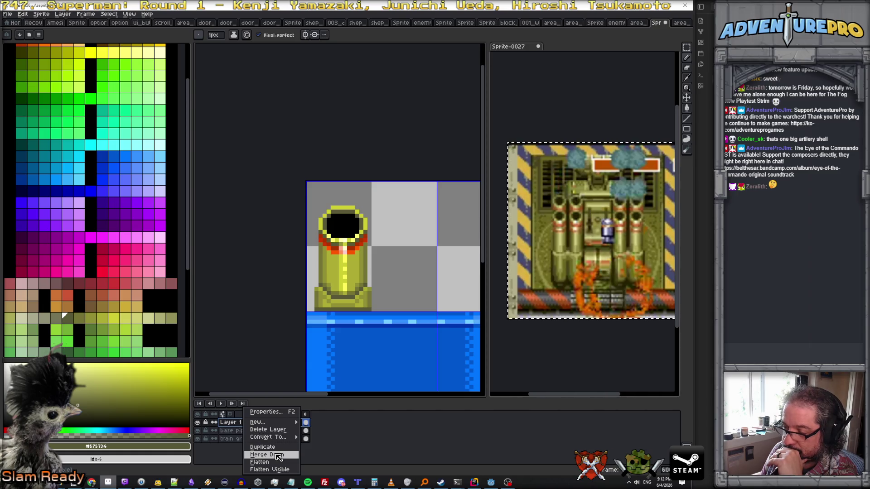
pyautogui.click(279, 455)
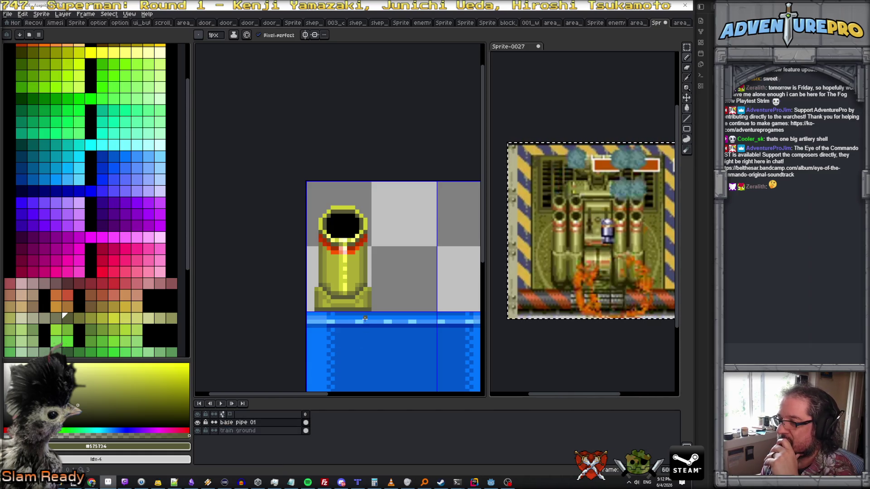
pyautogui.rightClick(257, 422)
pyautogui.click(297, 453)
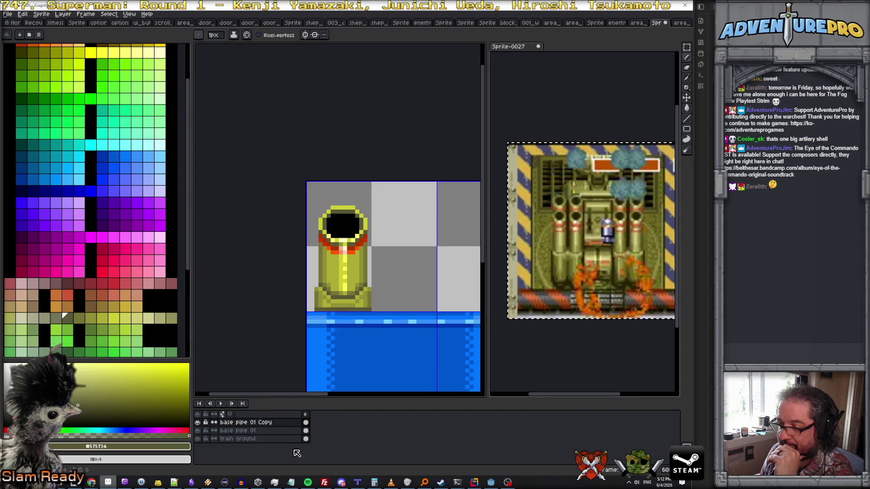
pyautogui.doubleClick(285, 423)
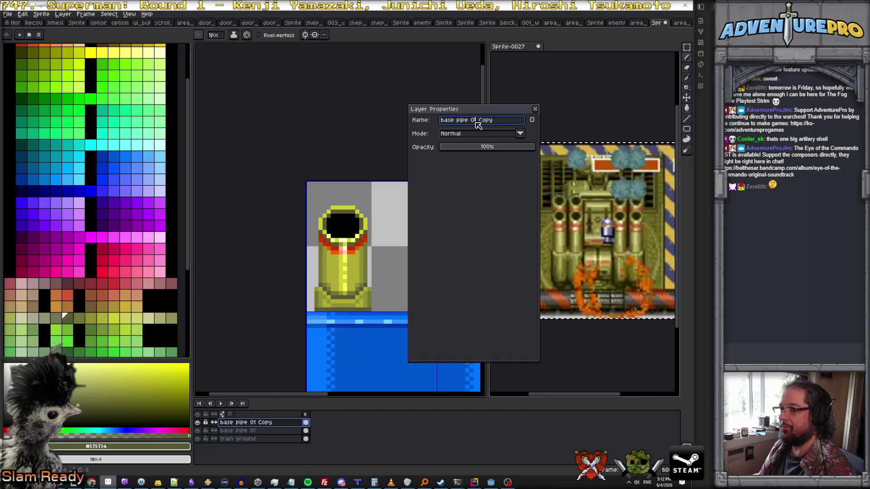
pyautogui.write('2')
pyautogui.press('Return')
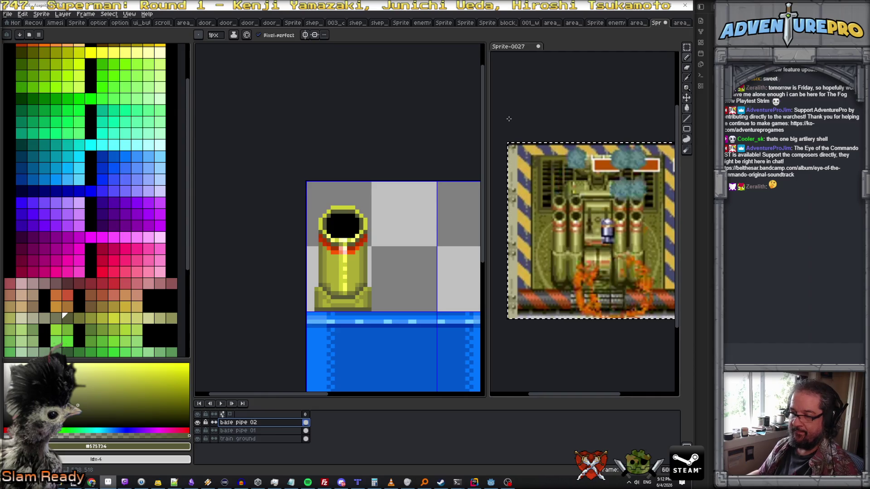
# Move the copied cannon to sit just right of the first
pyautogui.press('v')
pyautogui.moveTo(366, 267); pyautogui.dragTo(427, 265)
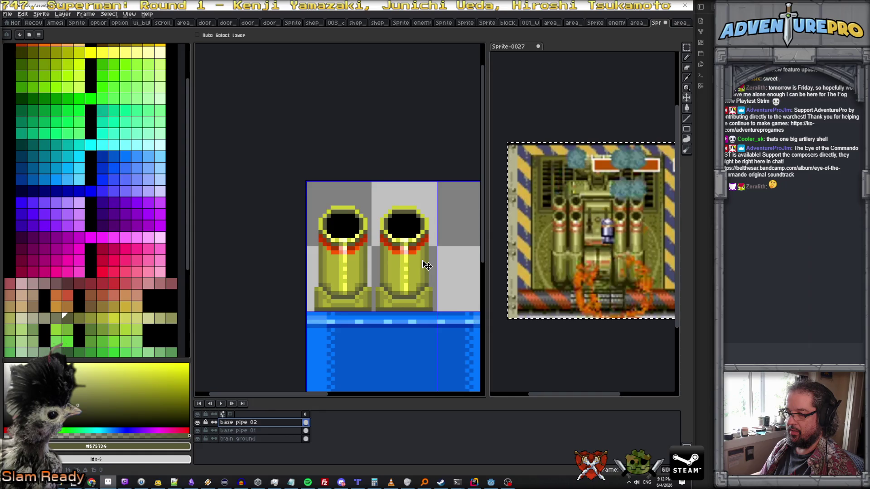
pyautogui.moveTo(425, 266); pyautogui.dragTo(421, 267)
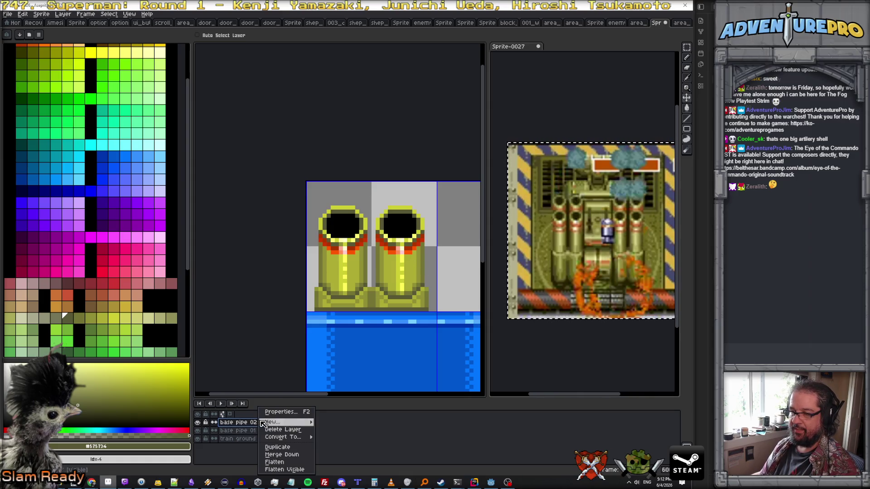
# Rename the layers 'base pipe left front' and 'base pipe right front'
pyautogui.click(248, 434)
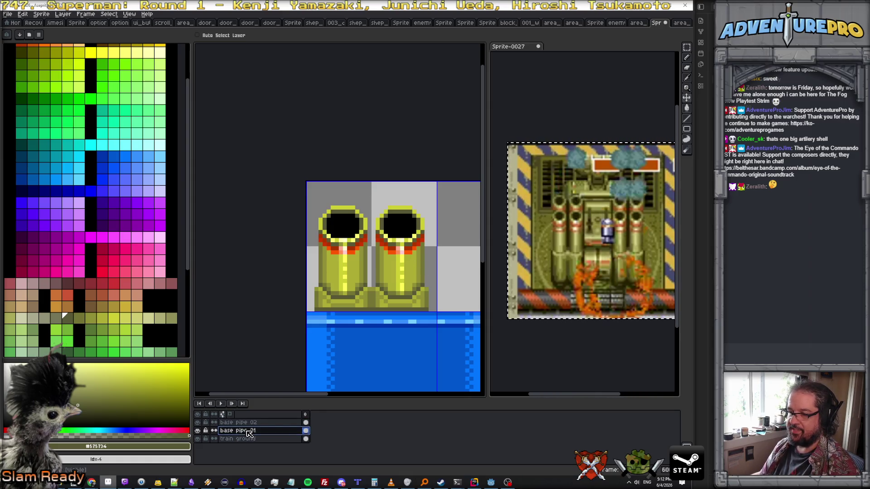
pyautogui.doubleClick(248, 434)
pyautogui.click(479, 122)
pyautogui.press('BackSpace')
pyautogui.press('BackSpace')
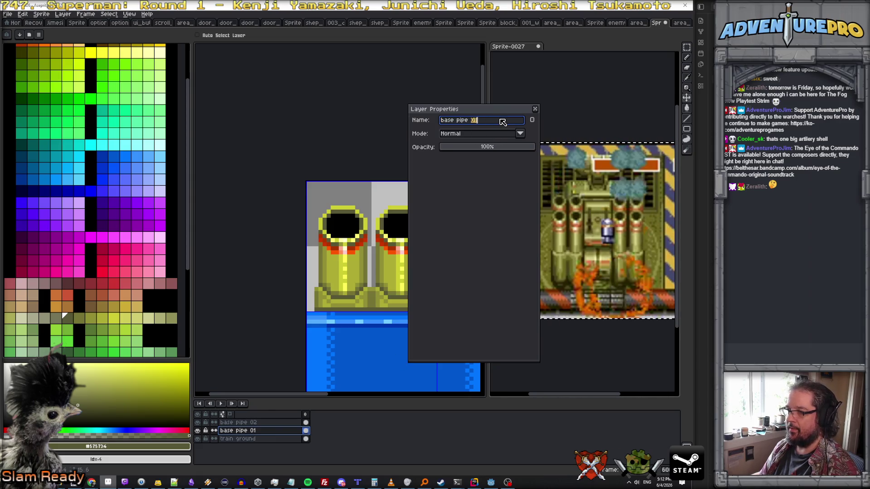
pyautogui.write('nt')
pyautogui.press('Return')
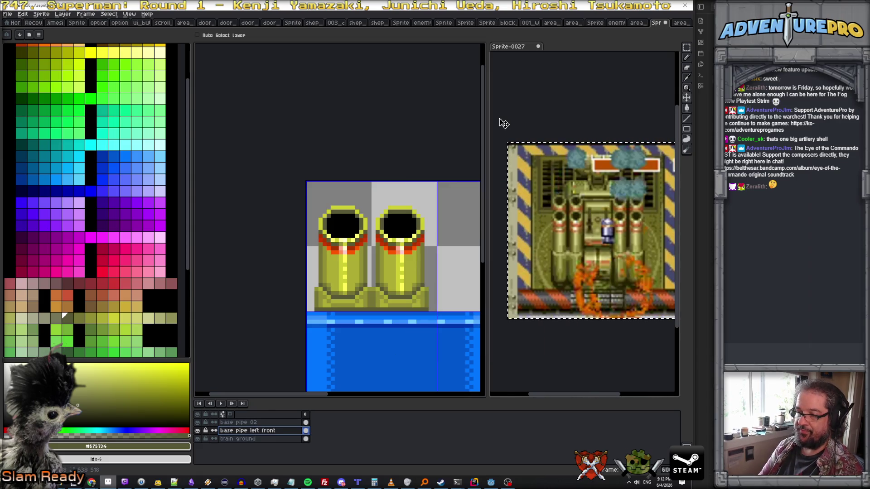
pyautogui.doubleClick(257, 423)
pyautogui.click(471, 120)
pyautogui.write('base pipe right front')
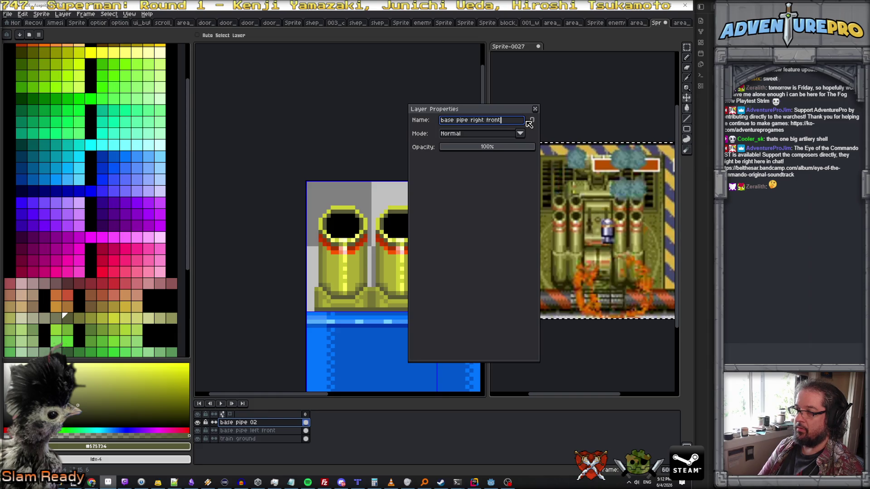
pyautogui.press('Return')
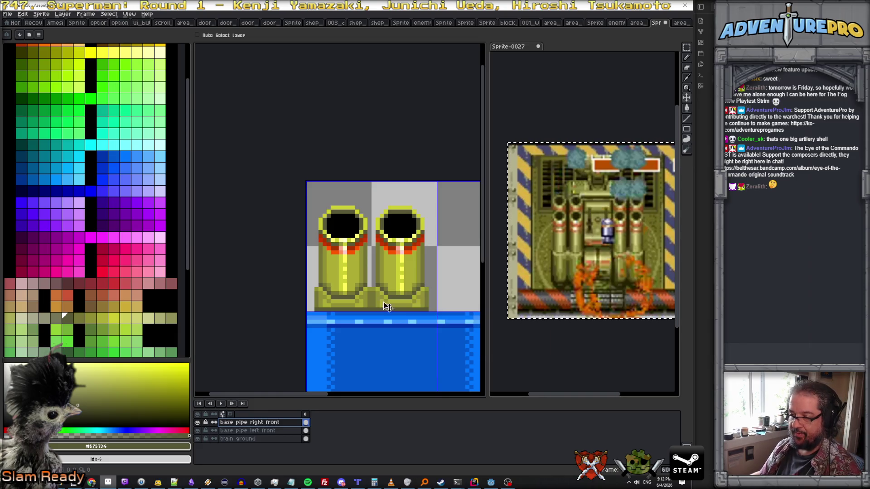
pyautogui.click(272, 431)
# Duplicate base pipe left front as 'base pipe center back' beneath the front layers
pyautogui.rightClick(273, 431)
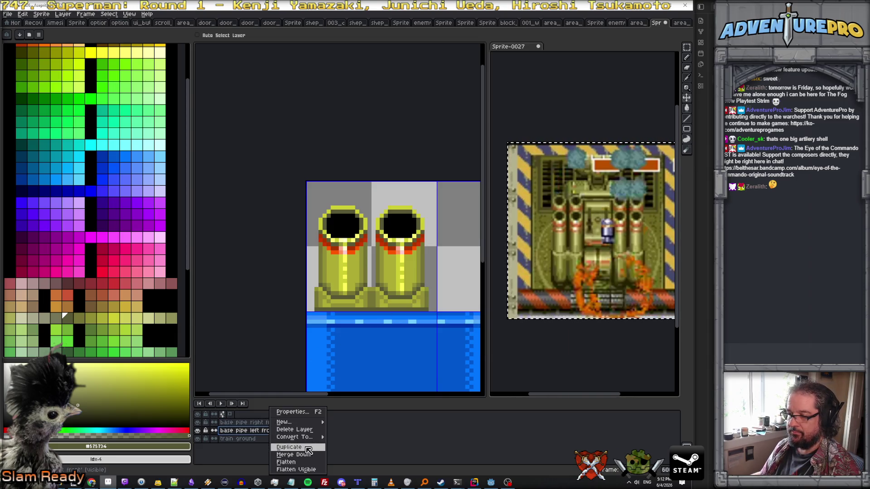
pyautogui.click(281, 446)
pyautogui.doubleClick(272, 431)
pyautogui.click(476, 120)
pyautogui.write('center nback')
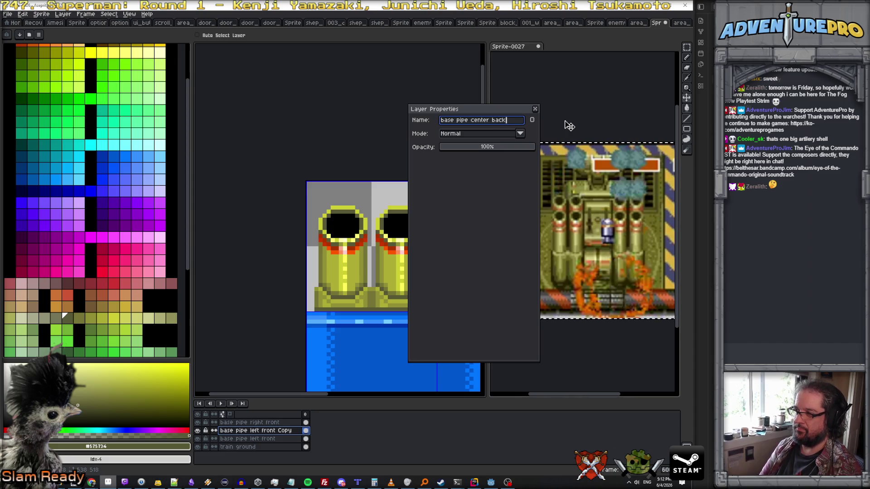
pyautogui.press('Return')
pyautogui.moveTo(265, 443); pyautogui.dragTo(265, 444)
# Move the third cannon up between and behind the front two
pyautogui.moveTo(361, 278)
pyautogui.mouseDown()
pyautogui.moveTo(383, 279)
pyautogui.moveTo(393, 258)
pyautogui.mouseUp()
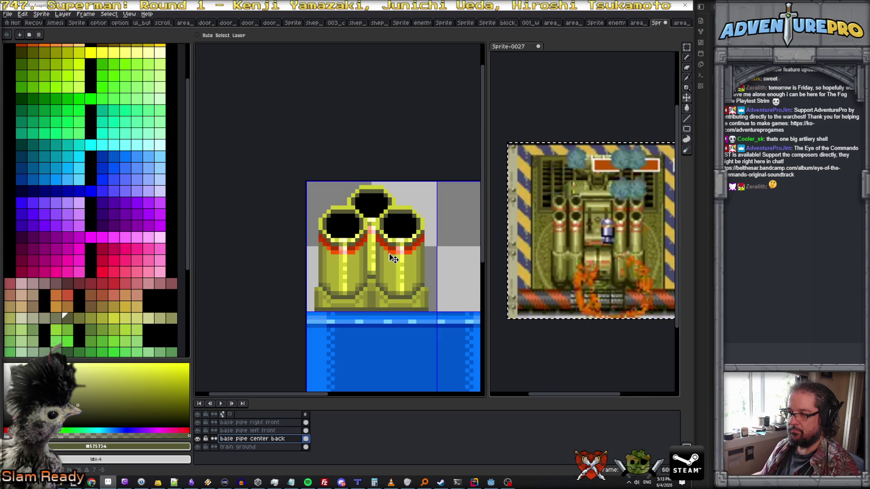
pyautogui.scroll(2, 393, 258)
pyautogui.scroll(-2, 393, 259)
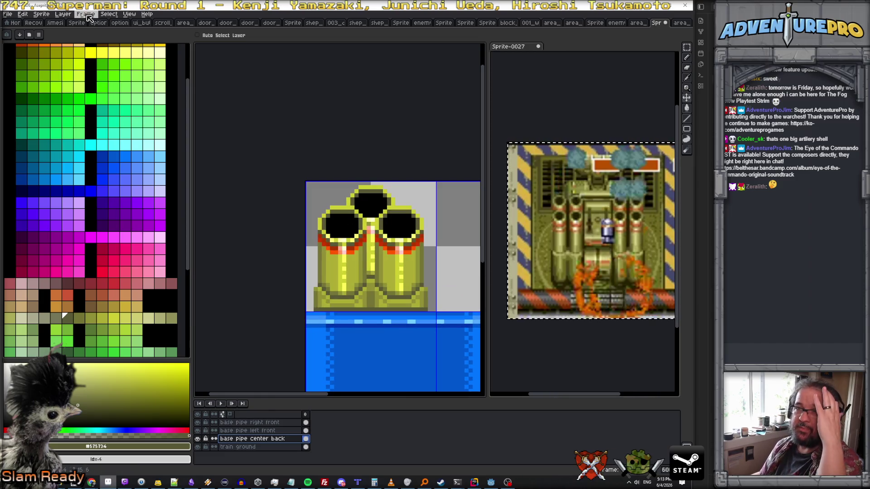
pyautogui.click(41, 14)
# Extend the canvas upward with Canvas Size
pyautogui.click(58, 59)
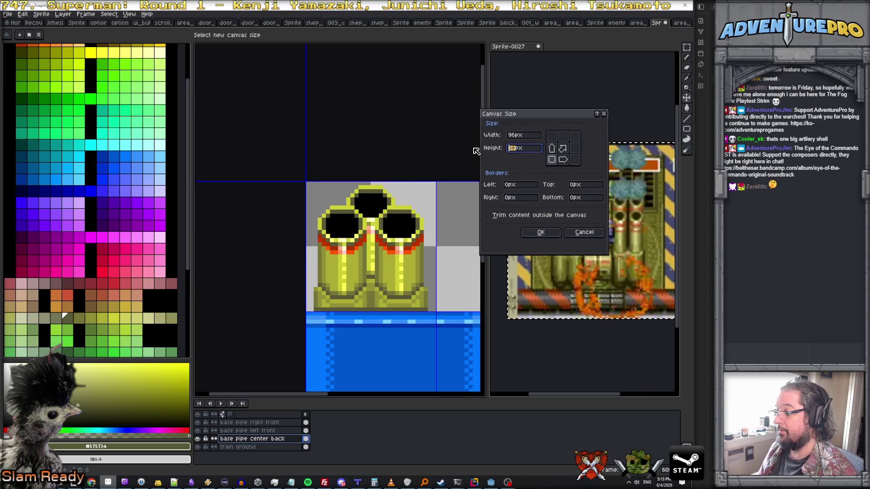
pyautogui.moveTo(476, 150); pyautogui.dragTo(477, 153)
pyautogui.press('Return')
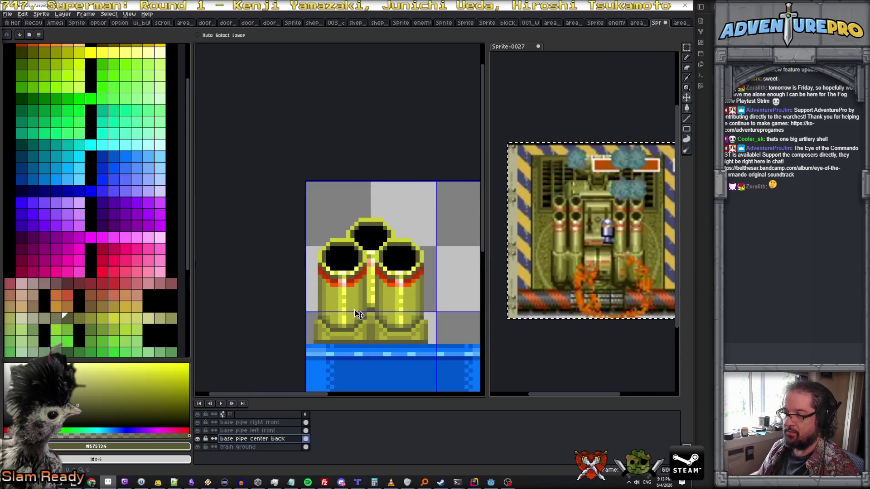
# Raise the centre back cannon two pixels higher
pyautogui.moveTo(375, 299); pyautogui.dragTo(375, 290)
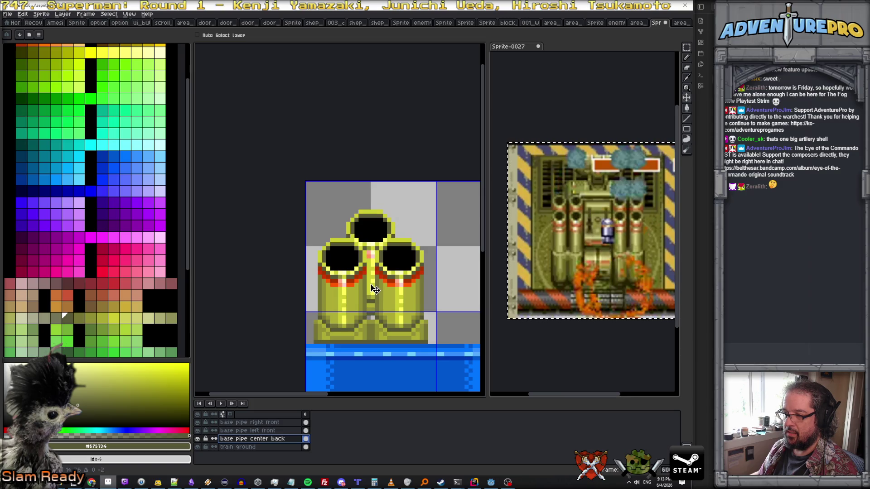
pyautogui.moveTo(375, 290); pyautogui.dragTo(374, 286)
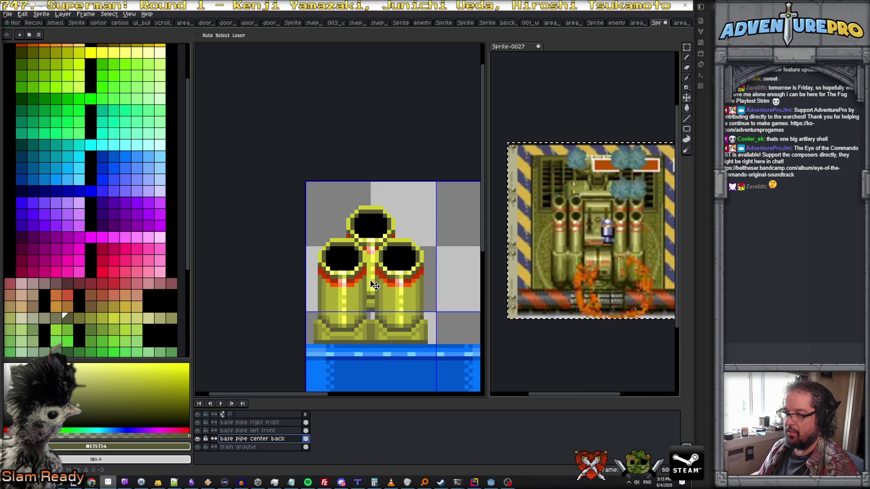
pyautogui.scroll(2, 375, 314)
pyautogui.scroll(-1, 375, 313)
pyautogui.scroll(1, 376, 313)
pyautogui.scroll(-1, 376, 313)
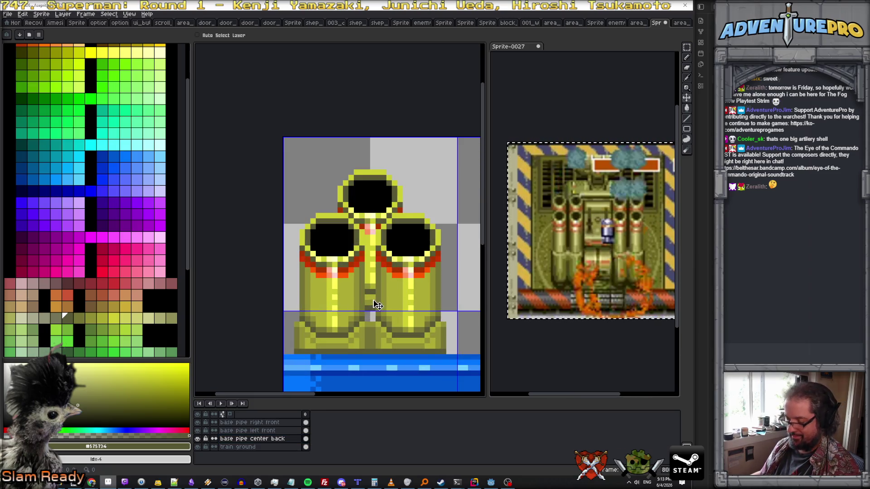
pyautogui.scroll(2, 380, 309)
# Fill the seam between the cannons with mid olive and lighter yellow-olive pixels
pyautogui.press('b')
pyautogui.keyDown('alt'); pyautogui.click(363, 314); pyautogui.keyUp('alt')
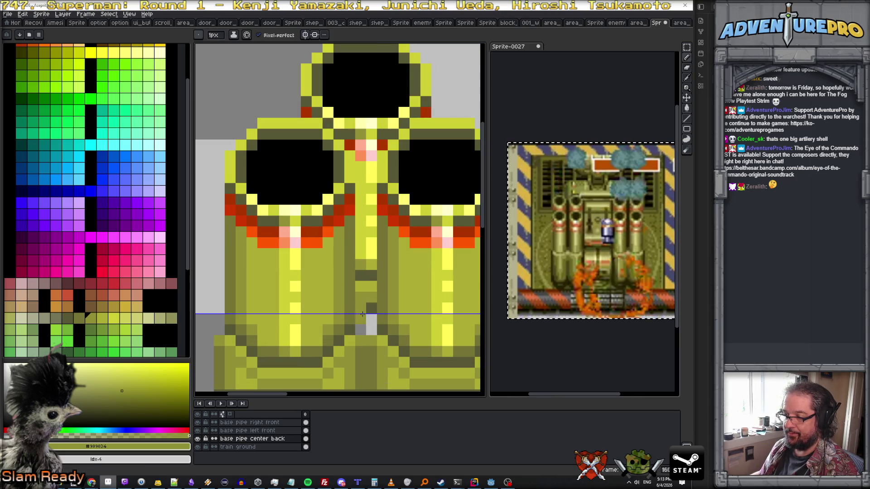
pyautogui.click(371, 308)
pyautogui.moveTo(371, 319); pyautogui.dragTo(371, 330)
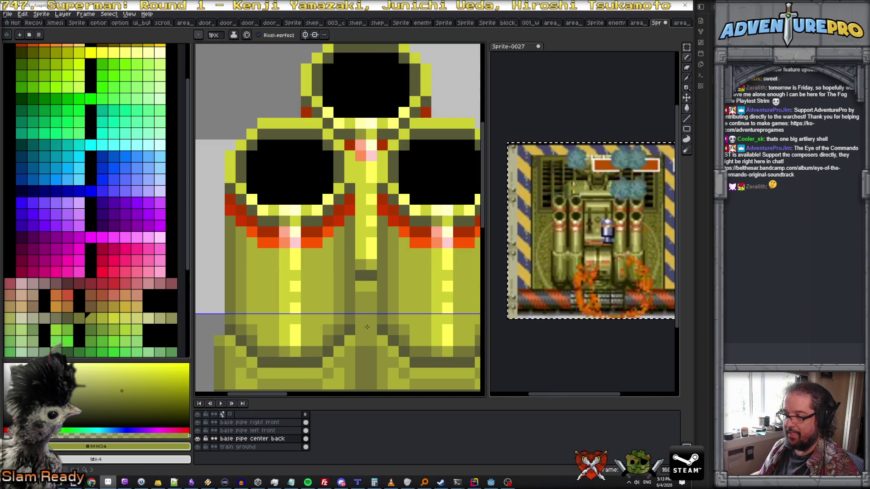
pyautogui.click(372, 287)
pyautogui.keyDown('alt'); pyautogui.click(361, 277); pyautogui.keyUp('alt')
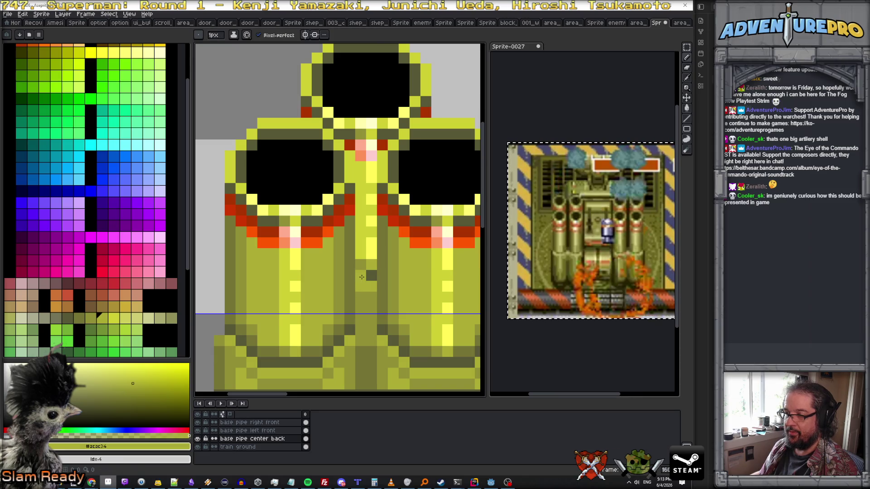
# Paint a dark olive shading line down the centre seam
pyautogui.scroll(-3, 362, 277)
pyautogui.keyDown('alt'); pyautogui.click(362, 277); pyautogui.keyUp('alt')
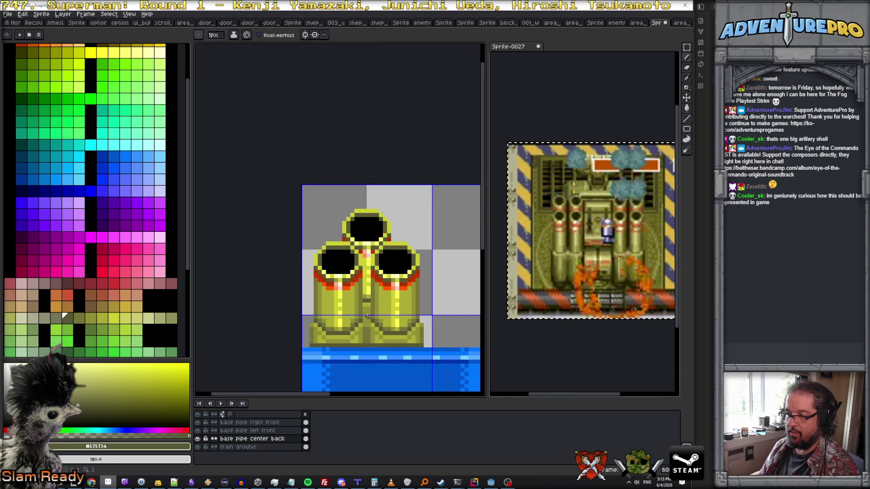
pyautogui.scroll(2, 362, 320)
pyautogui.click(364, 305)
pyautogui.moveTo(363, 307); pyautogui.dragTo(364, 322)
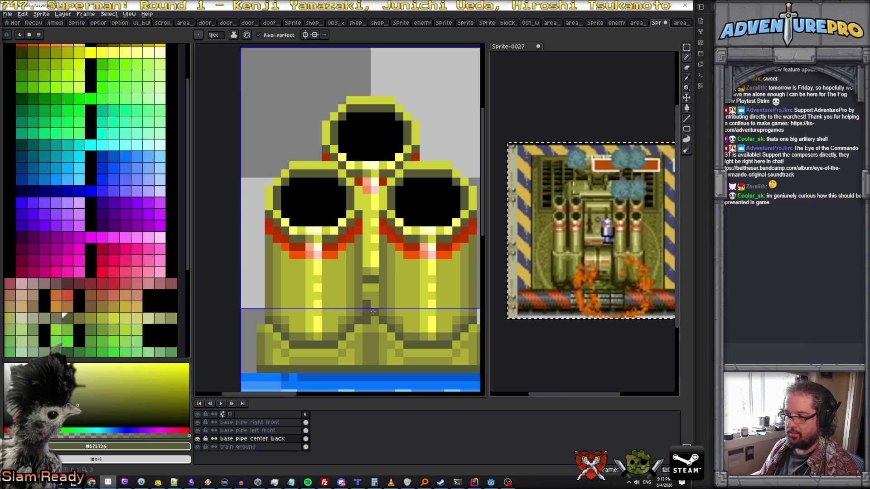
pyautogui.click(66, 14)
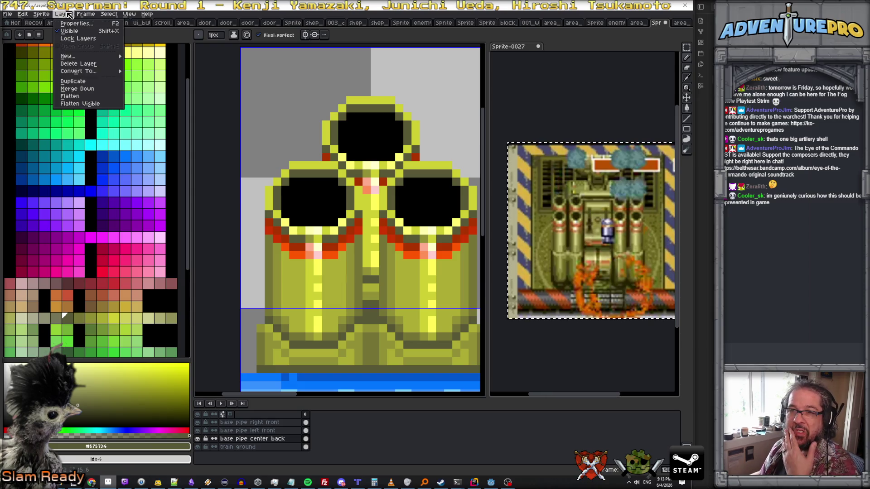
# Add a new empty layer and hide the pixel grid
pyautogui.moveTo(91, 56)
pyautogui.click(156, 57)
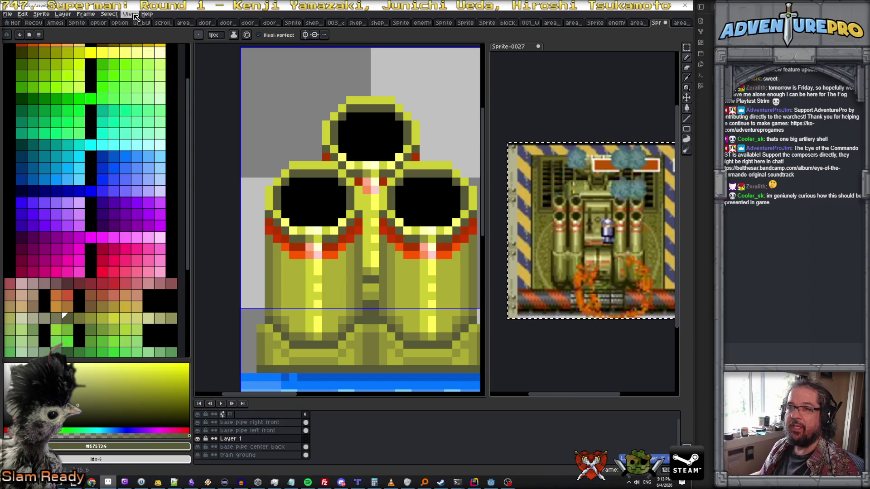
pyautogui.click(134, 15)
pyautogui.moveTo(147, 43)
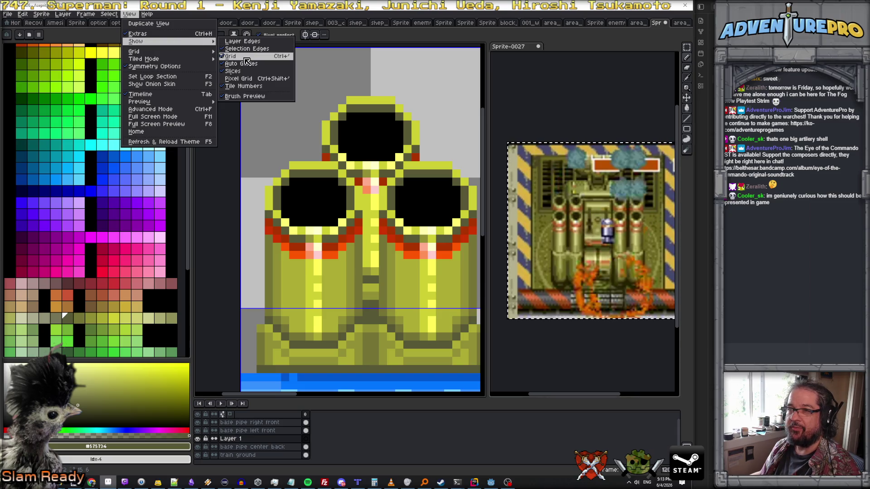
pyautogui.click(246, 57)
# Move the layer to the top, name it 'shading left side', and draw a dark stroke at the centre pipe's base
pyautogui.moveTo(244, 439); pyautogui.dragTo(251, 427)
pyautogui.doubleClick(250, 425)
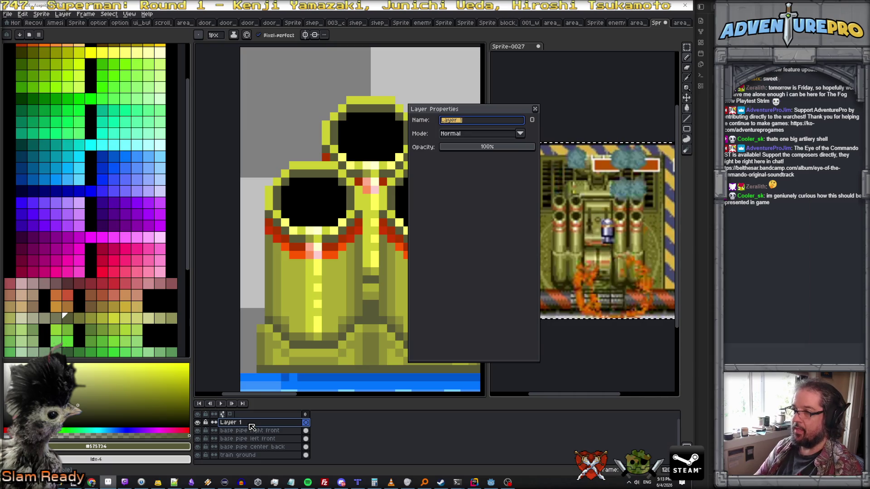
pyautogui.write('shading left side')
pyautogui.press('Return')
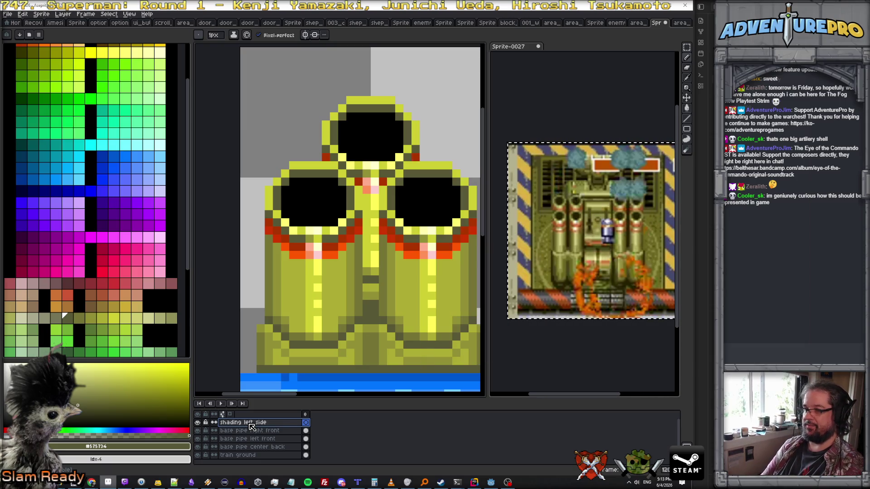
pyautogui.moveTo(367, 327)
pyautogui.mouseDown()
pyautogui.moveTo(369, 355)
pyautogui.moveTo(372, 326)
pyautogui.mouseUp()
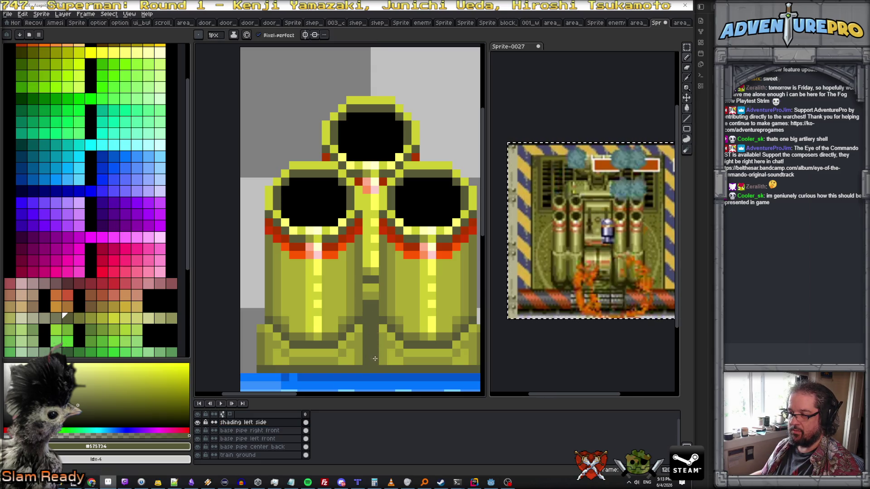
# Paint darker olive over the centre pipe's left side and bright yellow stripe
pyautogui.scroll(-1, 360, 269)
pyautogui.scroll(-1, 361, 269)
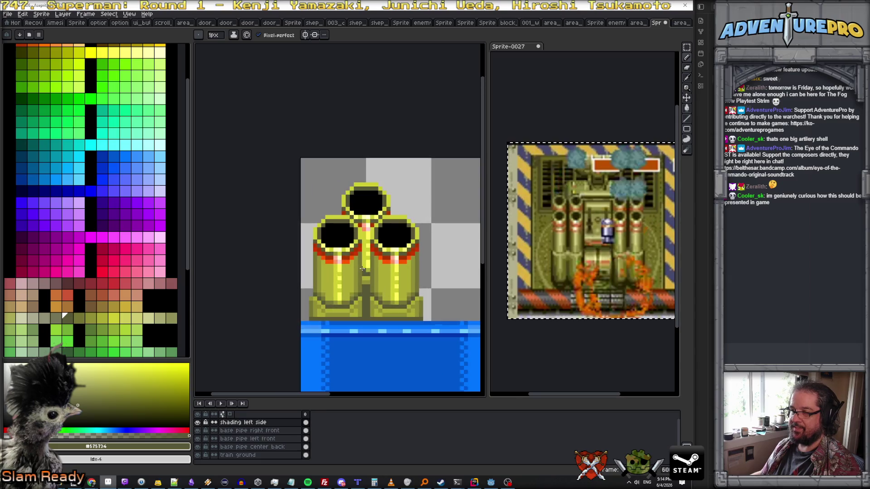
pyautogui.scroll(2, 364, 245)
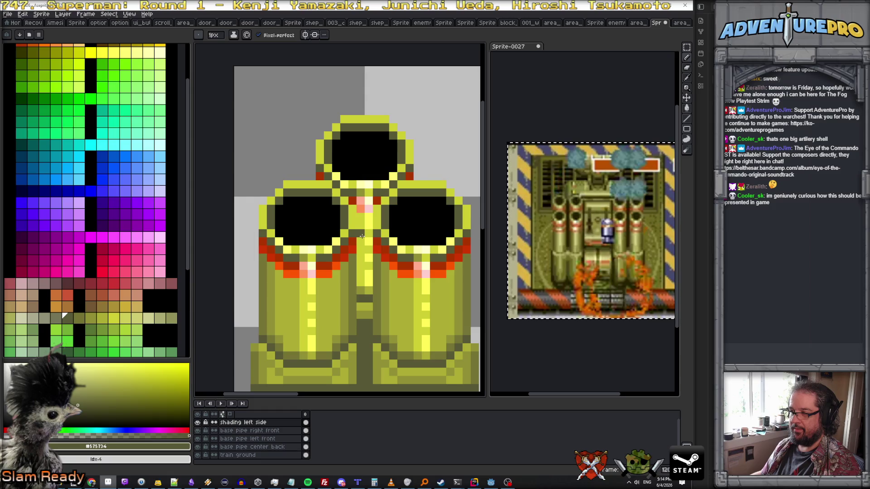
pyautogui.keyDown('alt'); pyautogui.click(356, 261); pyautogui.keyUp('alt')
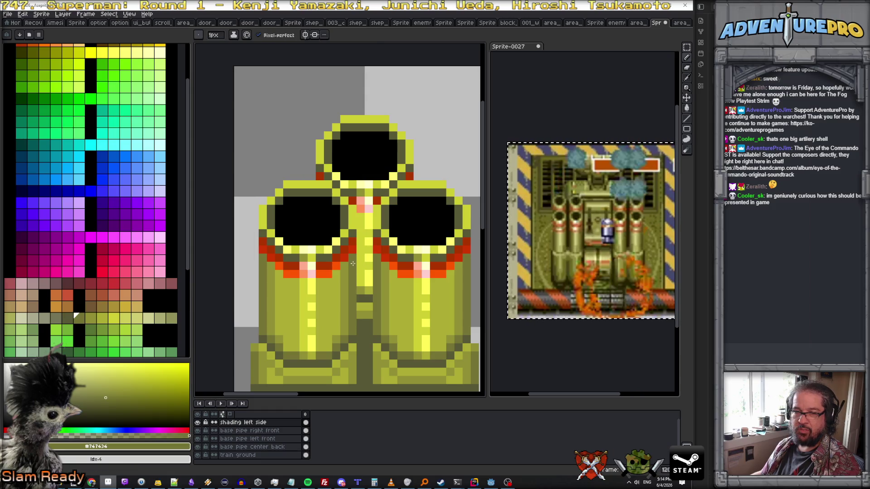
pyautogui.click(67, 317)
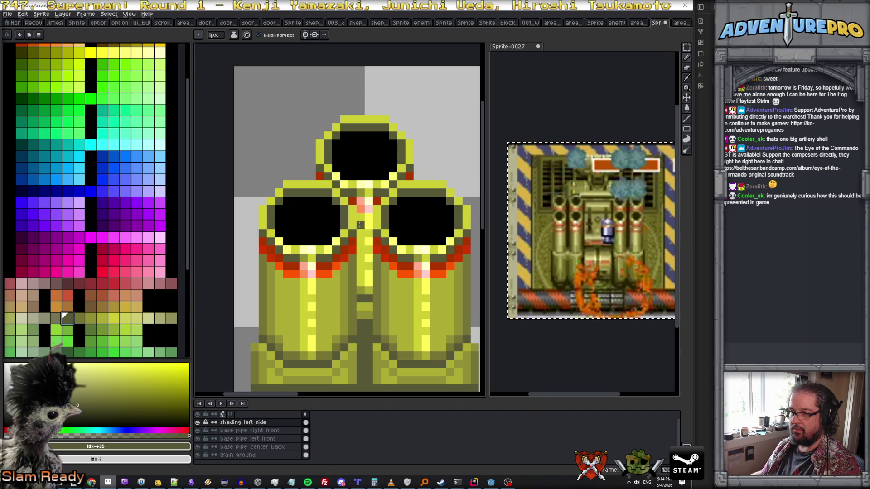
pyautogui.moveTo(360, 230); pyautogui.dragTo(364, 304)
pyautogui.moveTo(369, 233); pyautogui.dragTo(370, 317)
# Extend the sampled olive shading up the centre pipe, then pick dark olive for shadows
pyautogui.keyDown('alt'); pyautogui.click(376, 282); pyautogui.keyUp('alt')
pyautogui.moveTo(361, 234); pyautogui.dragTo(363, 214)
pyautogui.scroll(-4, 360, 226)
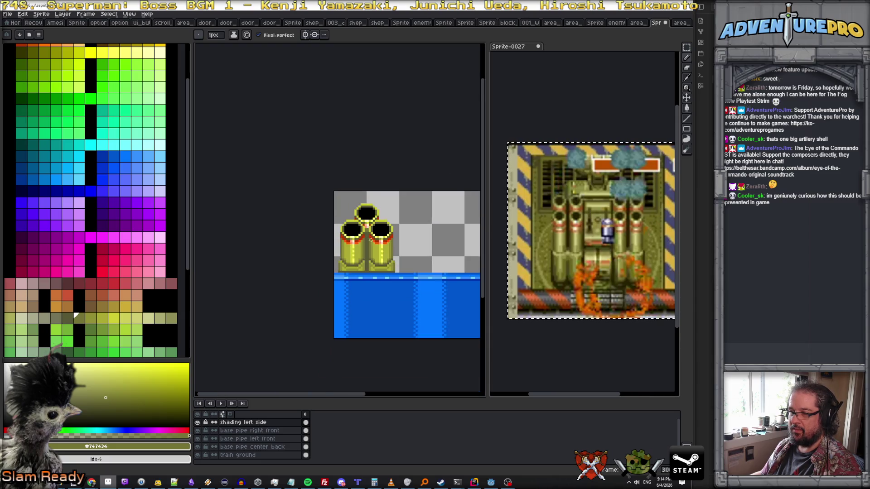
pyautogui.scroll(1, 367, 242)
pyautogui.click(67, 318)
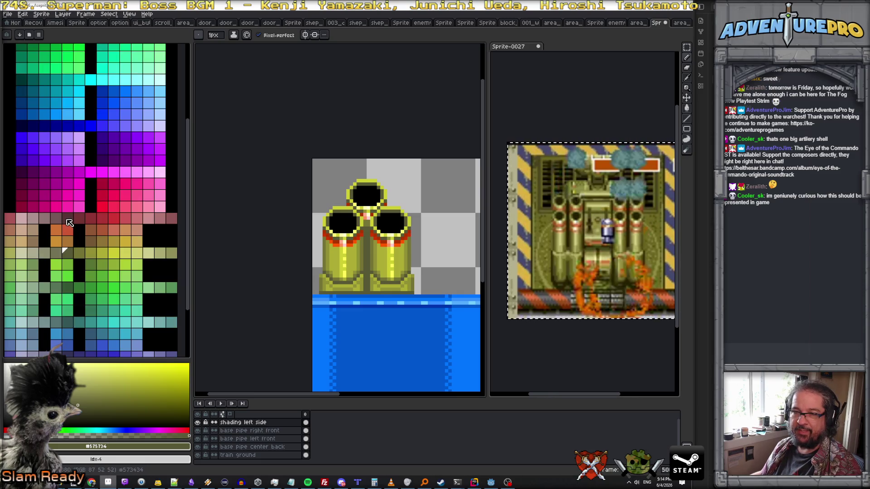
pyautogui.scroll(5, 71, 236)
pyautogui.click(21, 107)
# Draw dark olive shadow lines down the centre gap between the front pipes
pyautogui.scroll(1, 339, 239)
pyautogui.scroll(3, 339, 239)
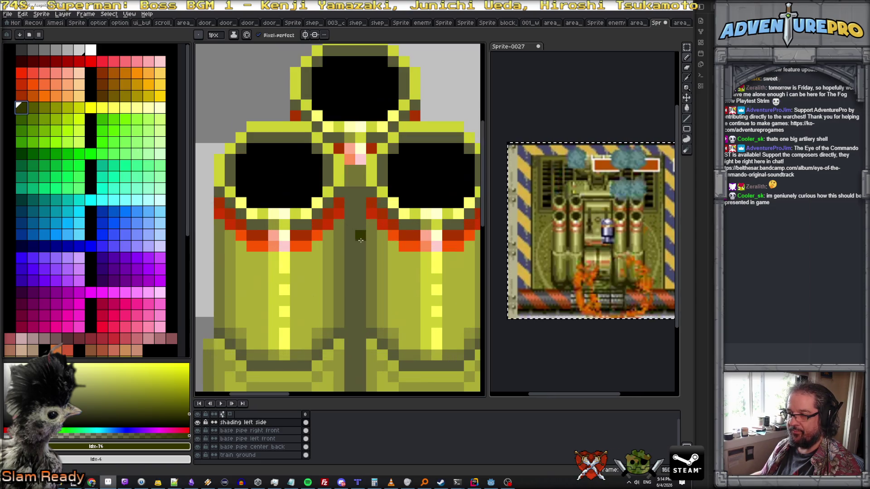
pyautogui.click(351, 204)
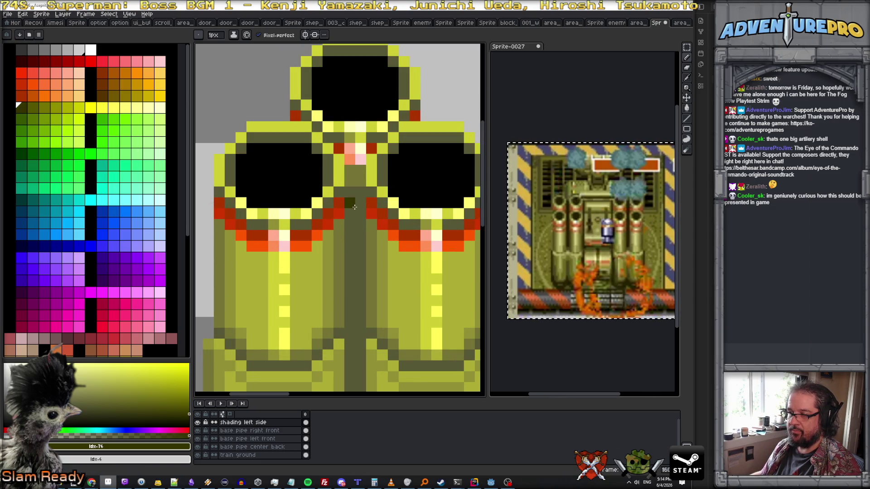
pyautogui.keyDown('shift'); pyautogui.click(350, 347); pyautogui.keyUp('shift')
pyautogui.moveTo(361, 203)
pyautogui.mouseDown()
pyautogui.moveTo(361, 349)
pyautogui.moveTo(332, 218)
pyautogui.mouseUp()
# Draw a dark olive line along the sprite's bottom edge
pyautogui.hscroll(2, 358, 347)
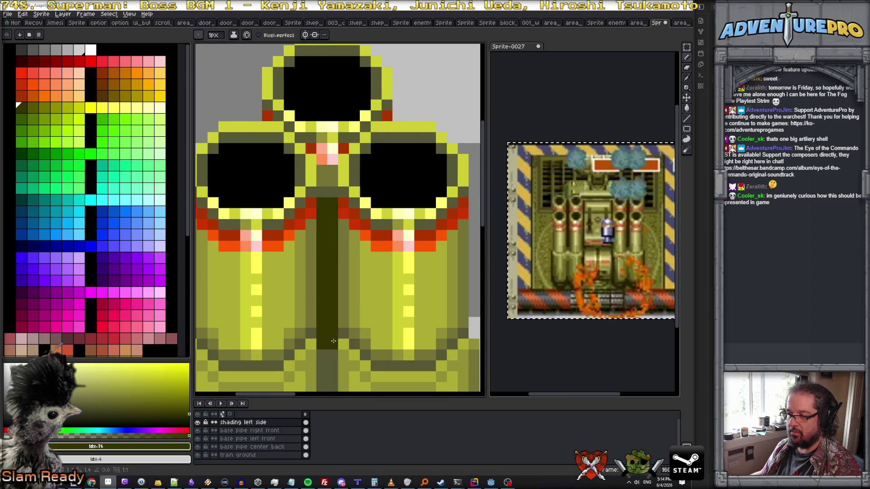
pyautogui.scroll(-3, 327, 362)
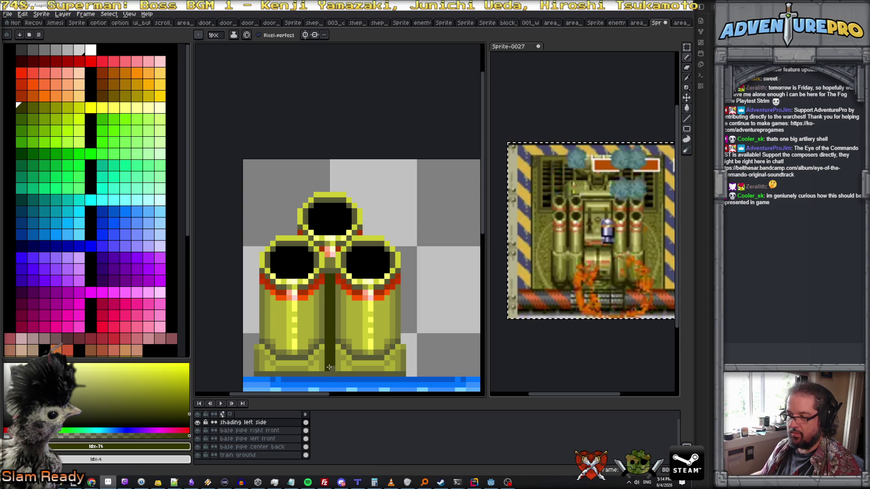
pyautogui.moveTo(255, 374); pyautogui.dragTo(401, 372)
pyautogui.scroll(-4, 401, 372)
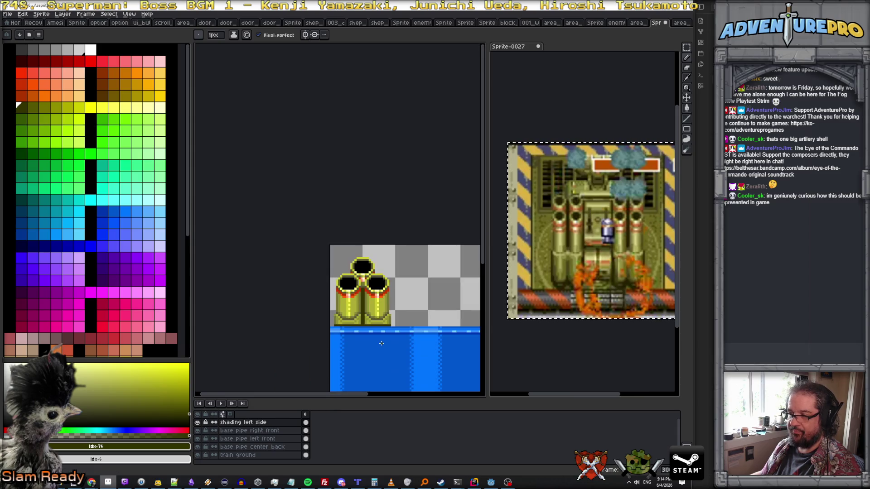
pyautogui.scroll(1, 372, 295)
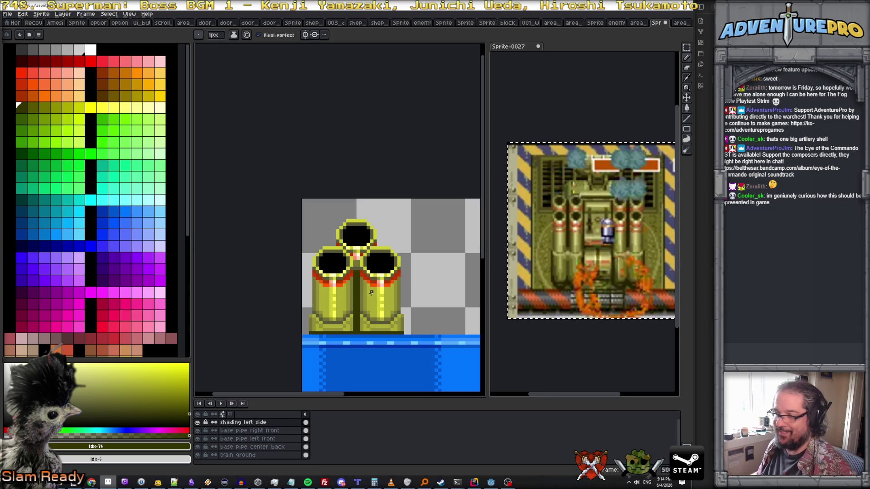
# Group the shading and base pipe layers with Ctrl+G and name the group 'left pipearinos'
pyautogui.scroll(-1, 352, 223)
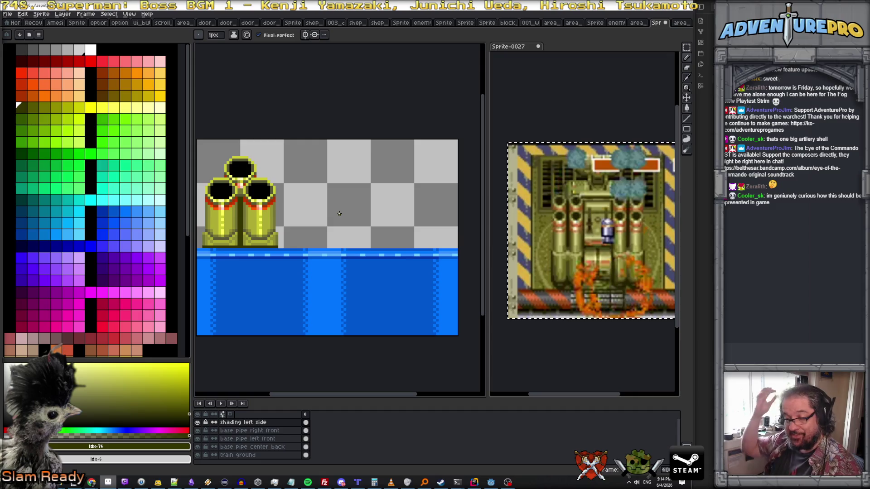
pyautogui.moveTo(254, 422)
pyautogui.mouseDown()
pyautogui.moveTo(265, 426)
pyautogui.moveTo(265, 448)
pyautogui.mouseUp()
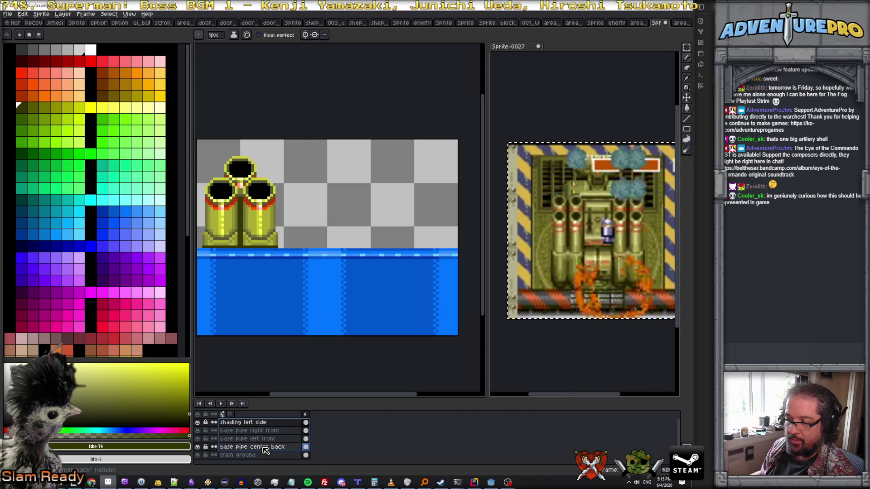
pyautogui.click(267, 432)
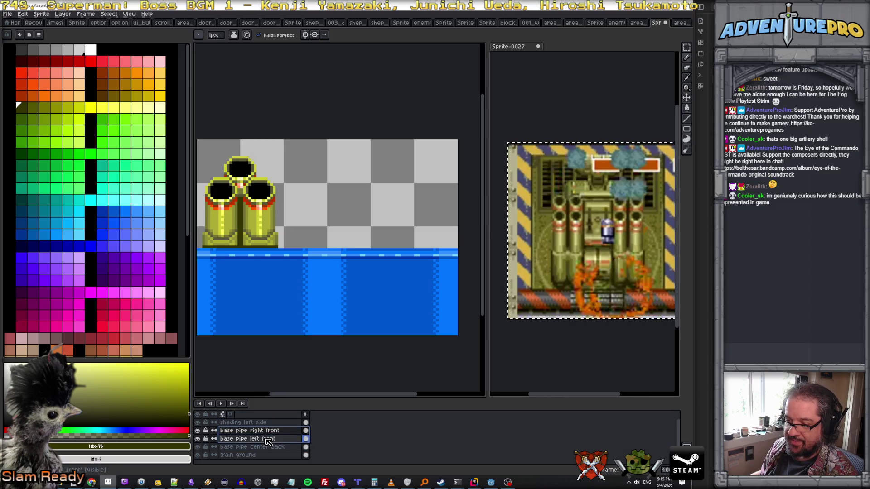
pyautogui.moveTo(265, 447); pyautogui.dragTo(266, 425)
pyautogui.hotkey('ctrl', 'g')
pyautogui.doubleClick(266, 422)
pyautogui.write('left ')
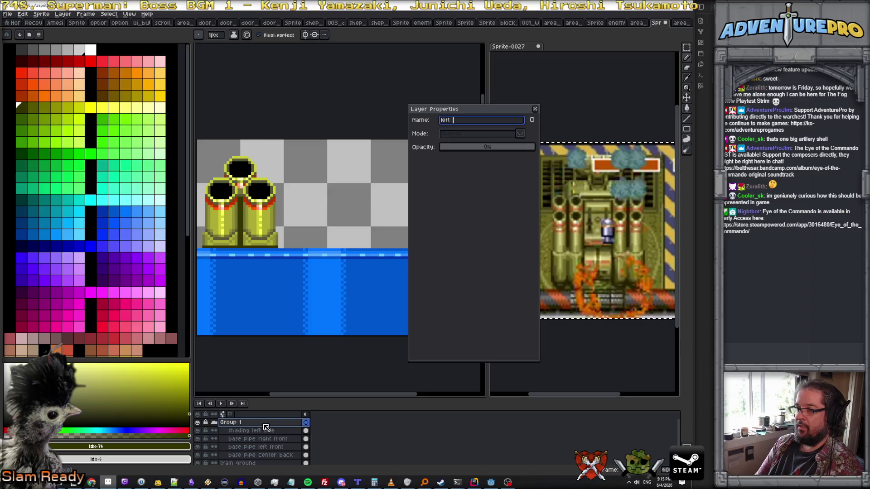
pyautogui.write('pipearinos')
pyautogui.press('Return')
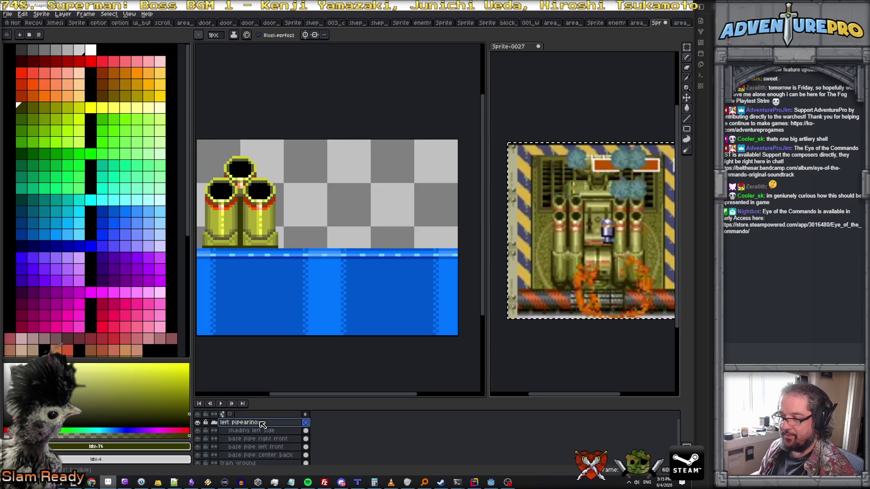
# Nudge the left pipearinos group up slightly with the Move tool
pyautogui.press('v')
pyautogui.moveTo(258, 218); pyautogui.dragTo(258, 211)
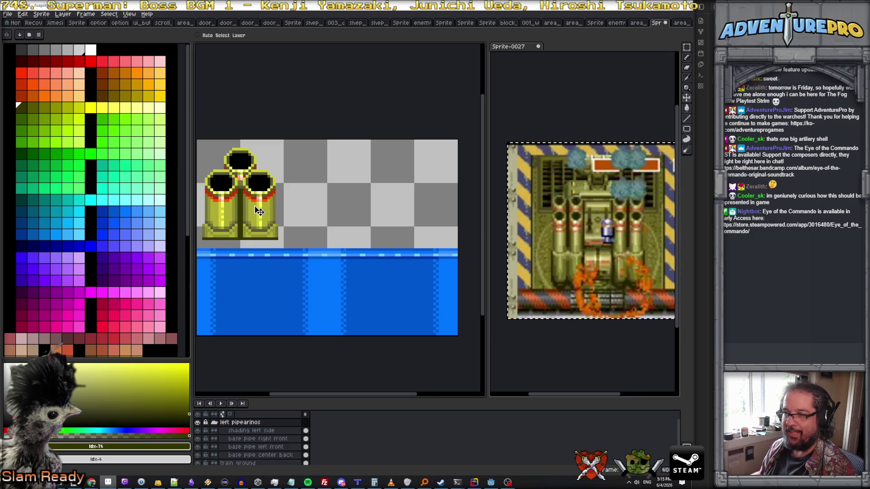
pyautogui.moveTo(291, 258); pyautogui.dragTo(355, 219)
pyautogui.click(288, 439)
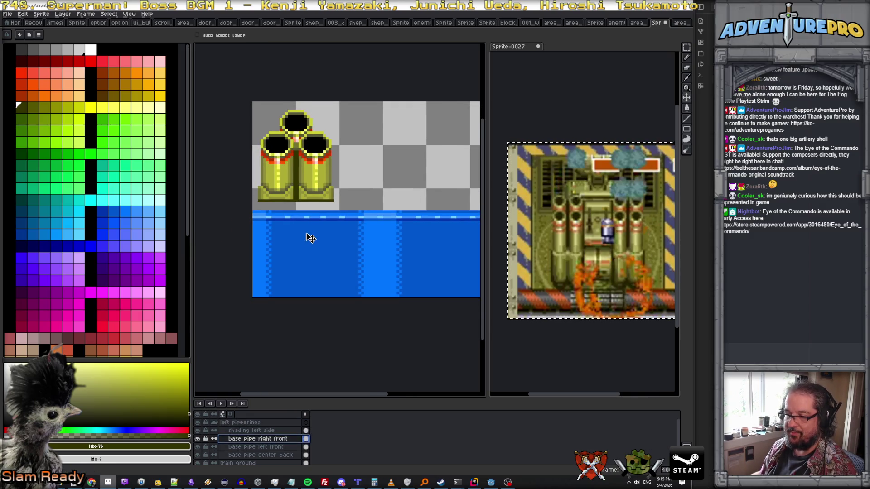
pyautogui.scroll(1, 307, 236)
pyautogui.scroll(1, 270, 200)
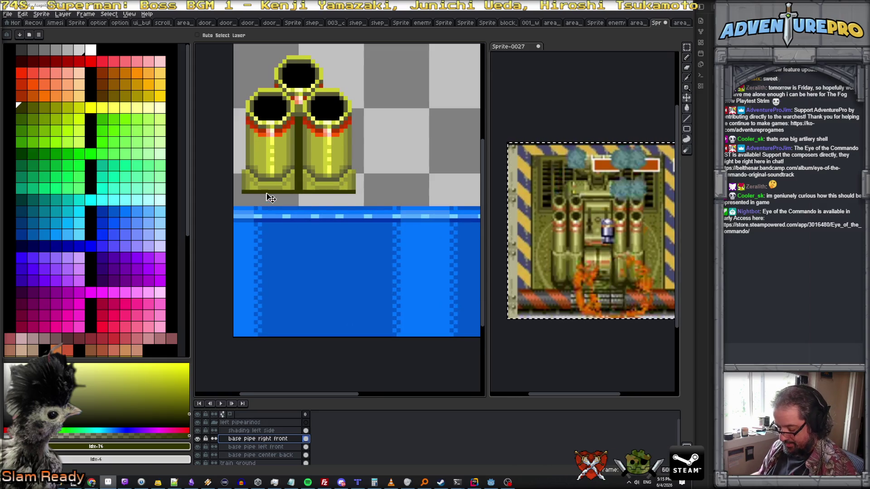
# Add a new layer named 'pipebase' above 'shading left side' in the group
pyautogui.scroll(1, 269, 196)
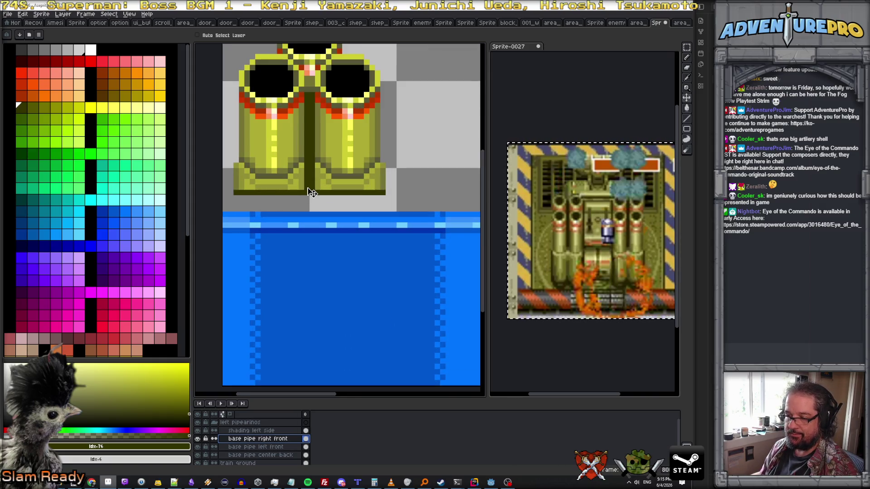
pyautogui.click(265, 431)
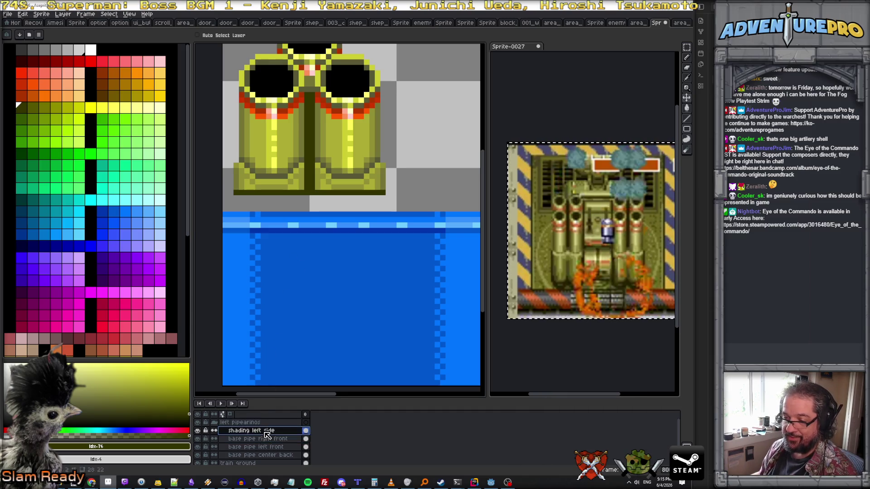
pyautogui.click(62, 14)
pyautogui.moveTo(73, 56)
pyautogui.click(150, 56)
pyautogui.doubleClick(254, 432)
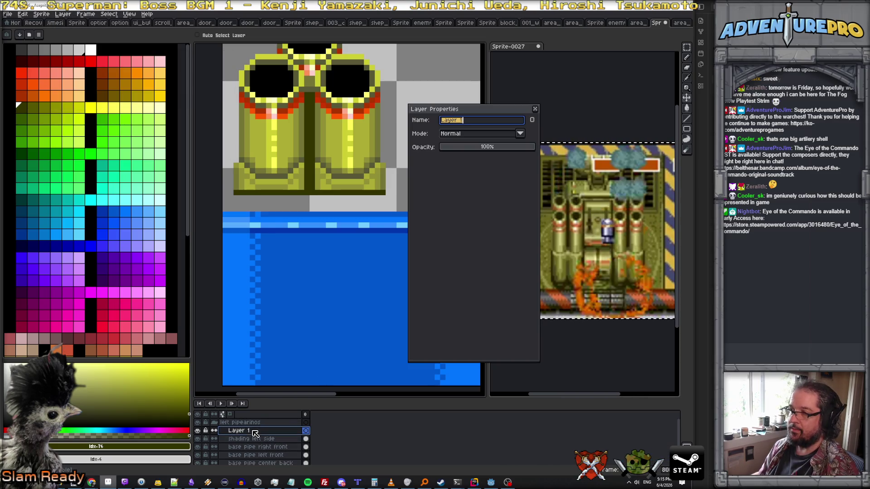
pyautogui.write('pipebase')
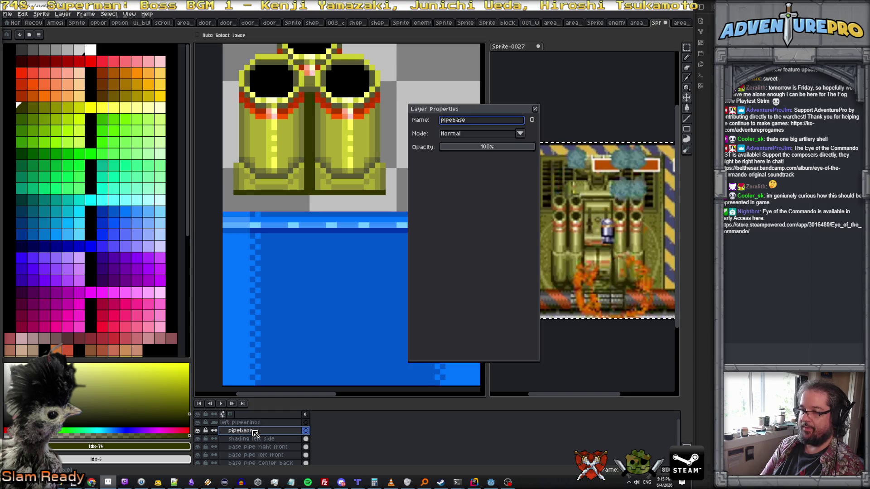
pyautogui.press('Return')
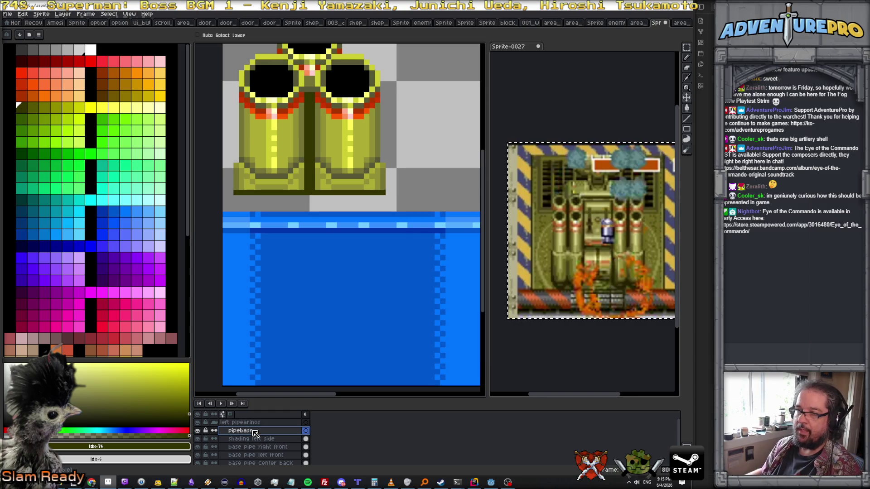
# Paint a light olive strip and a dark olive row along the left pipe base
pyautogui.press('b')
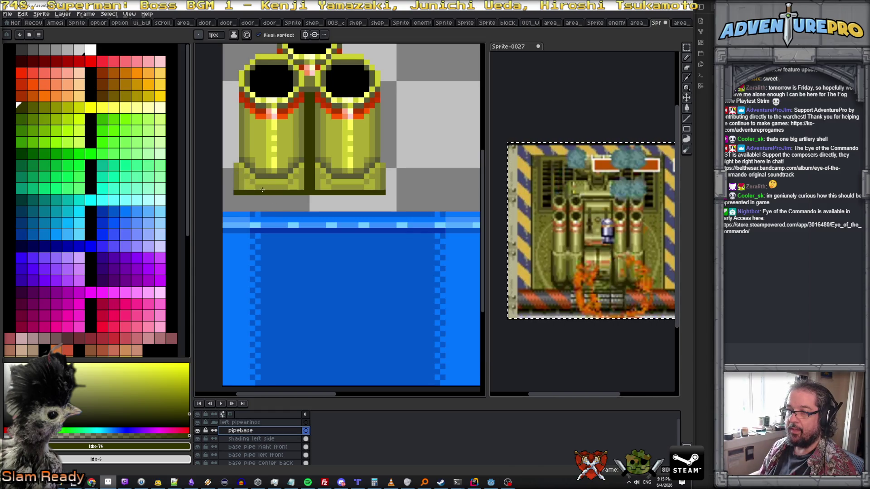
pyautogui.keyDown('alt'); pyautogui.click(262, 189); pyautogui.keyUp('alt')
pyautogui.moveTo(253, 193); pyautogui.dragTo(285, 199)
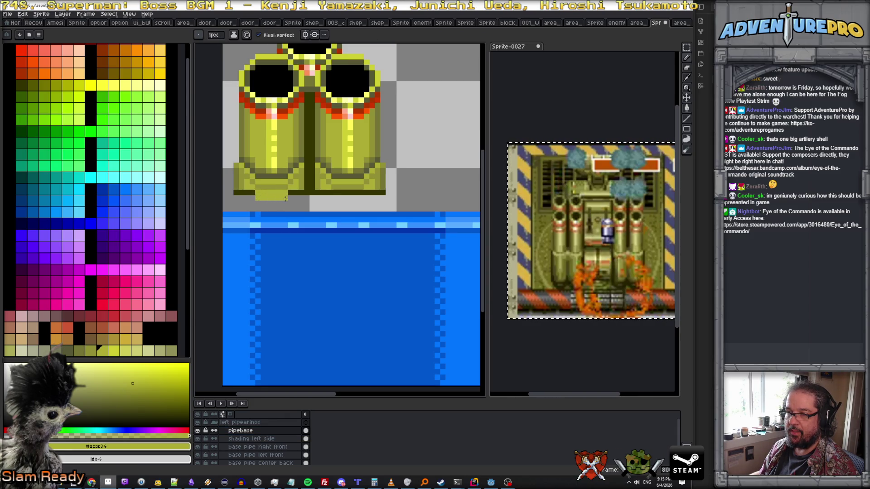
pyautogui.keyDown('alt'); pyautogui.click(248, 194); pyautogui.keyUp('alt')
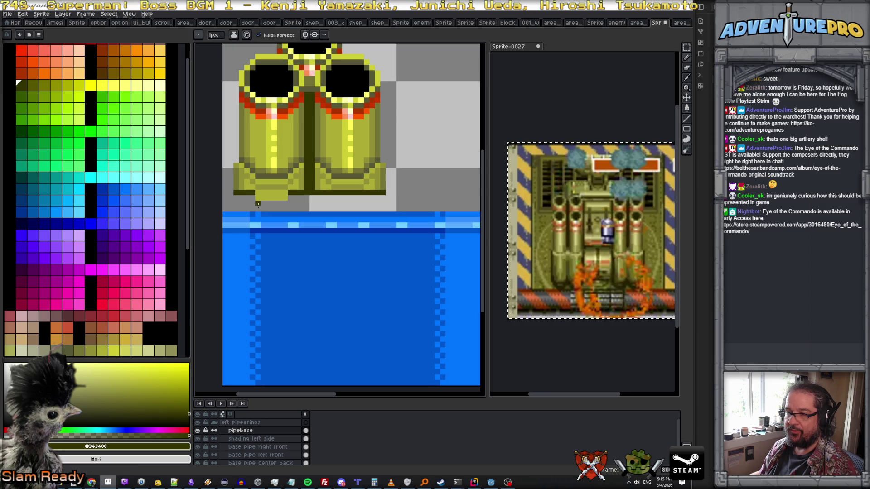
pyautogui.moveTo(257, 204); pyautogui.dragTo(285, 208)
pyautogui.press('v')
pyautogui.press('b')
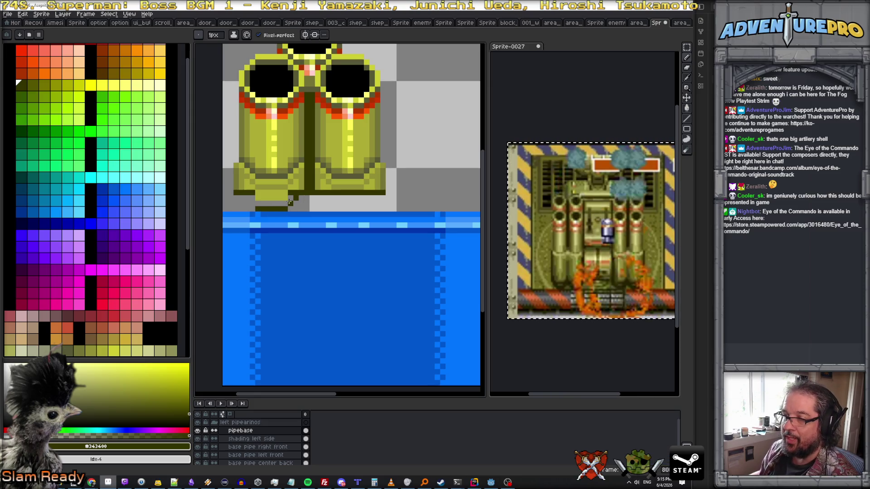
pyautogui.click(251, 202)
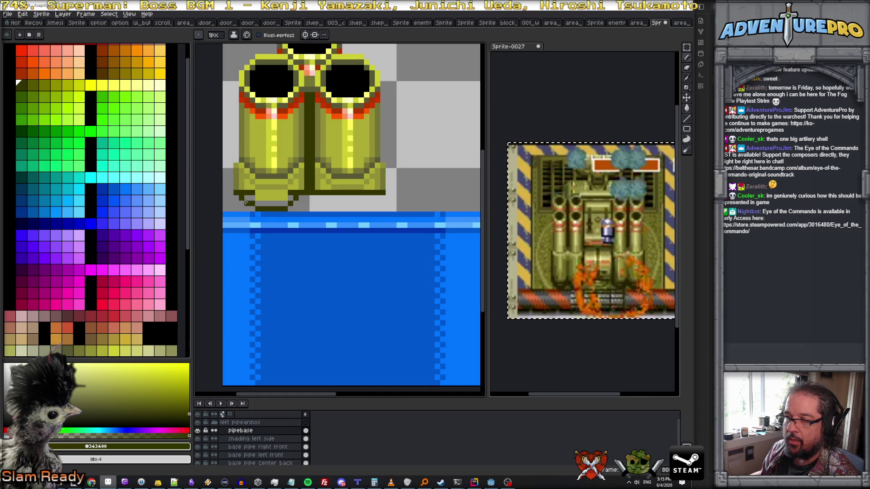
# Repaint the left pipe base's bottom rows in light olive
pyautogui.press('x')
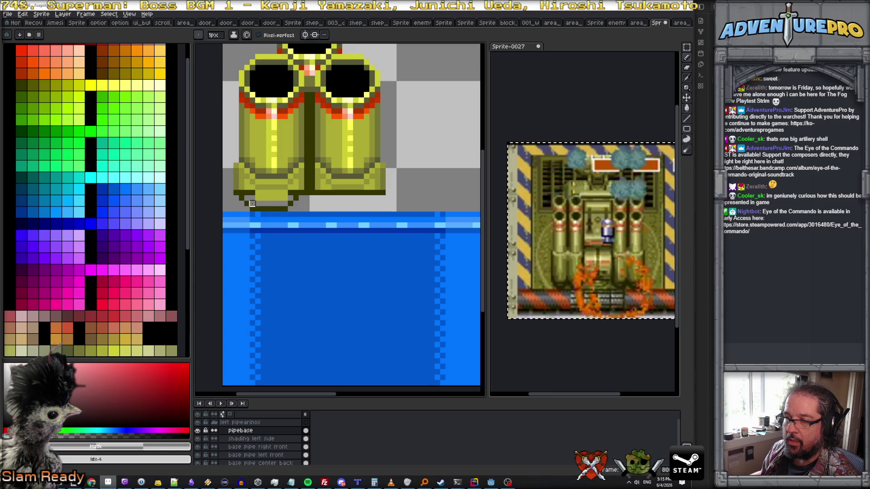
pyautogui.press('x')
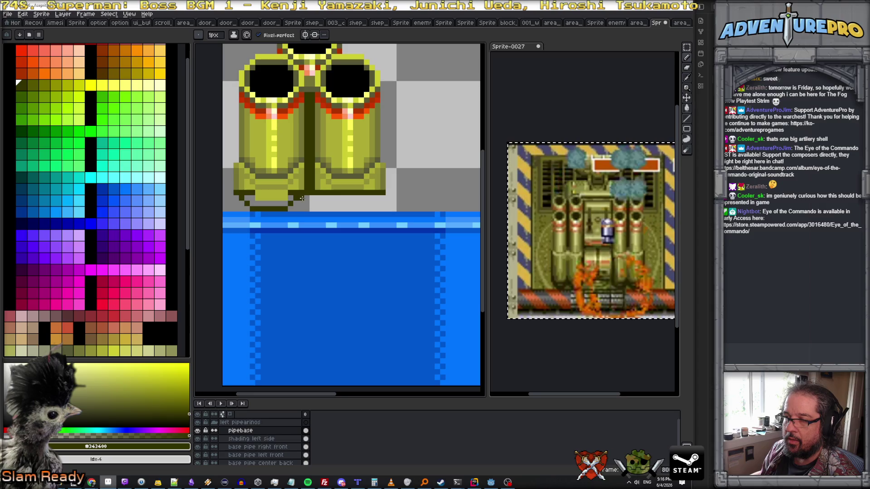
pyautogui.press('x')
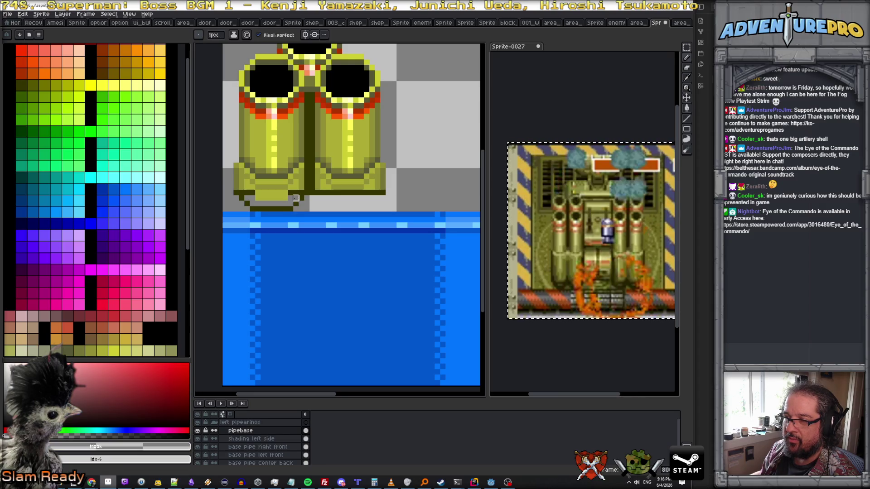
pyautogui.keyDown('alt'); pyautogui.click(291, 198); pyautogui.keyUp('alt')
pyautogui.moveTo(292, 202); pyautogui.dragTo(249, 202)
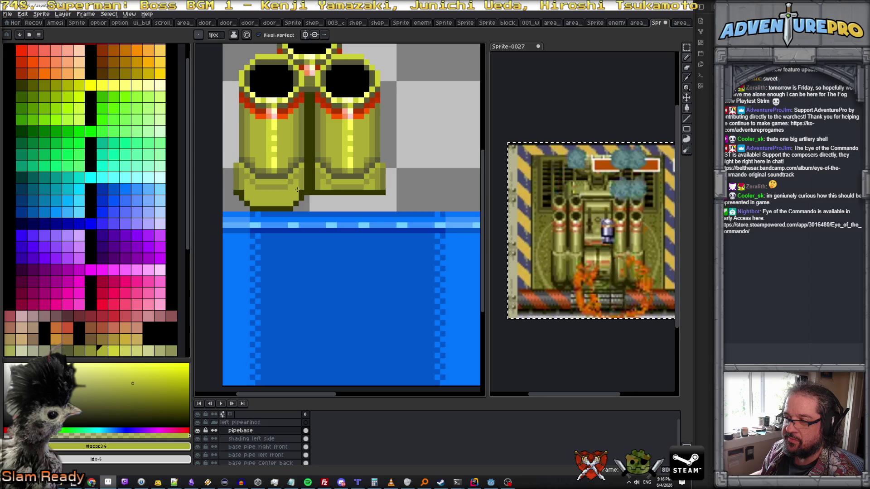
pyautogui.scroll(-2, 243, 194)
pyautogui.scroll(2, 240, 191)
# Darken the left base's bottom edge with mid olive, then pick the darkest olive
pyautogui.keyDown('alt'); pyautogui.click(237, 186); pyautogui.keyUp('alt')
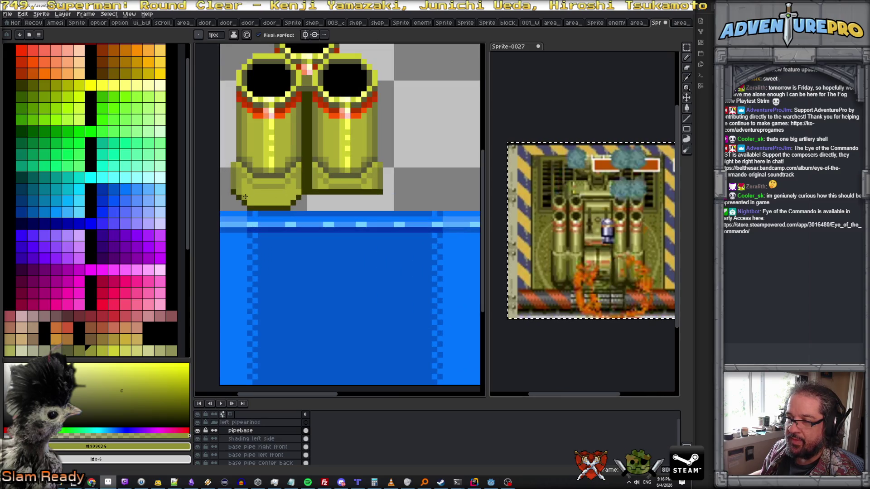
pyautogui.moveTo(250, 202); pyautogui.dragTo(289, 200)
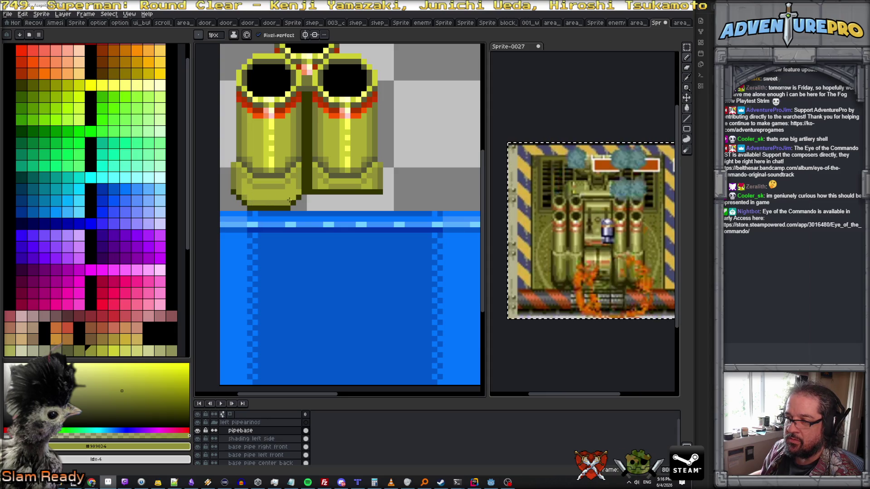
pyautogui.scroll(-3, 298, 192)
pyautogui.scroll(2, 266, 191)
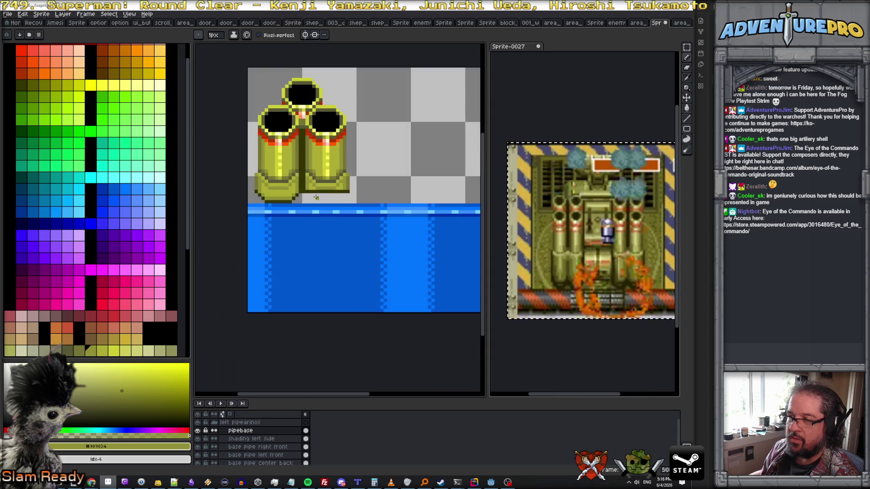
pyautogui.scroll(-1, 266, 191)
pyautogui.scroll(1, 268, 188)
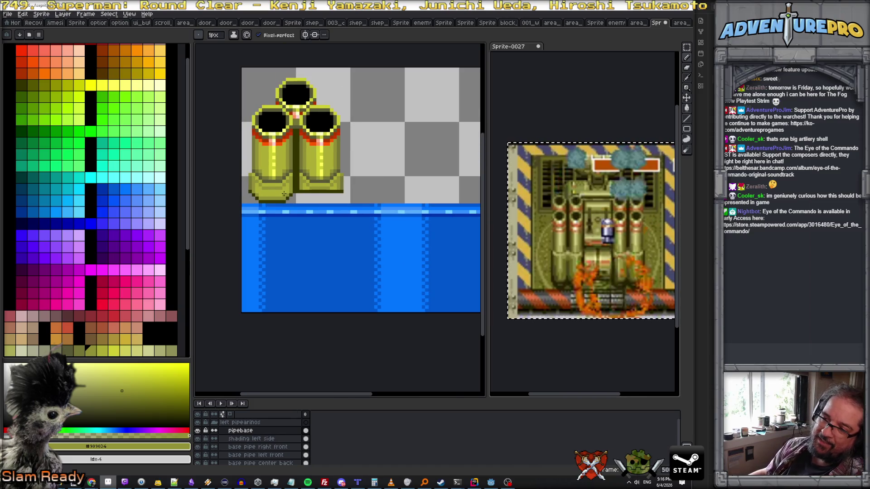
pyautogui.scroll(-1, 271, 184)
pyautogui.scroll(1, 271, 184)
pyautogui.scroll(-1, 265, 189)
pyautogui.scroll(1, 263, 192)
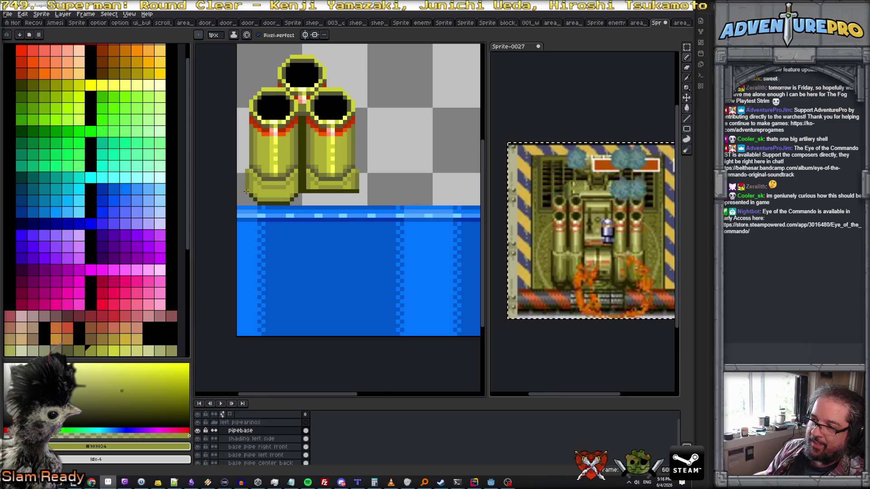
pyautogui.keyDown('alt'); pyautogui.click(246, 191); pyautogui.keyUp('alt')
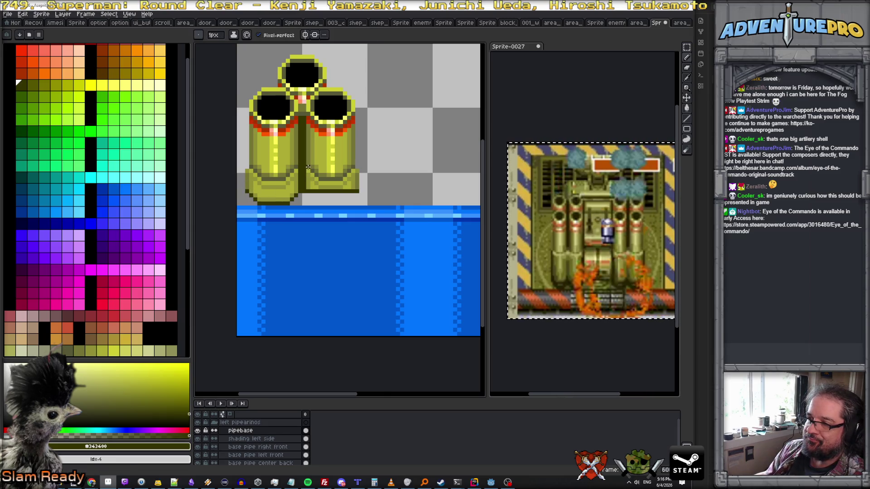
pyautogui.keyDown('alt'); pyautogui.click(285, 172); pyautogui.keyUp('alt')
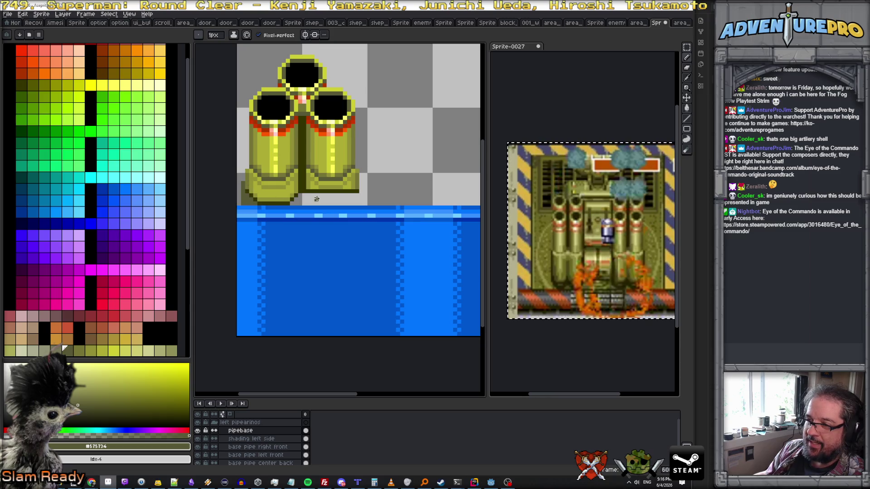
pyautogui.keyDown('alt'); pyautogui.click(302, 188); pyautogui.keyUp('alt')
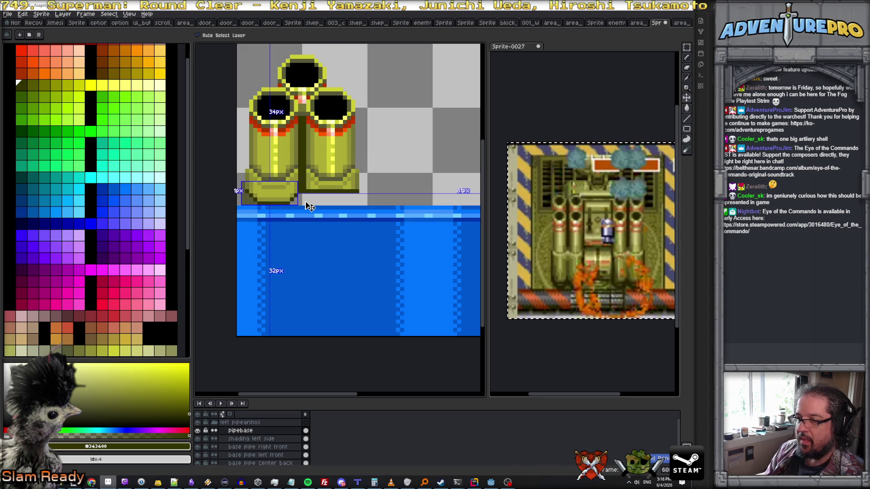
# Give the right pipe base a dark stepped edge with mid and yellow-olive highlights along its bottom
pyautogui.scroll(1, 308, 191)
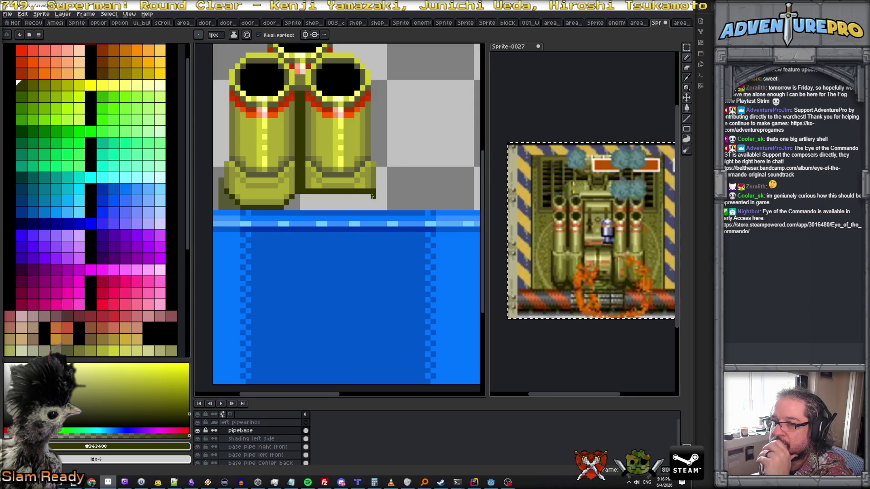
pyautogui.moveTo(368, 197)
pyautogui.mouseDown()
pyautogui.moveTo(325, 208)
pyautogui.moveTo(356, 202)
pyautogui.mouseUp()
pyautogui.keyDown('alt'); pyautogui.click(274, 202); pyautogui.keyUp('alt')
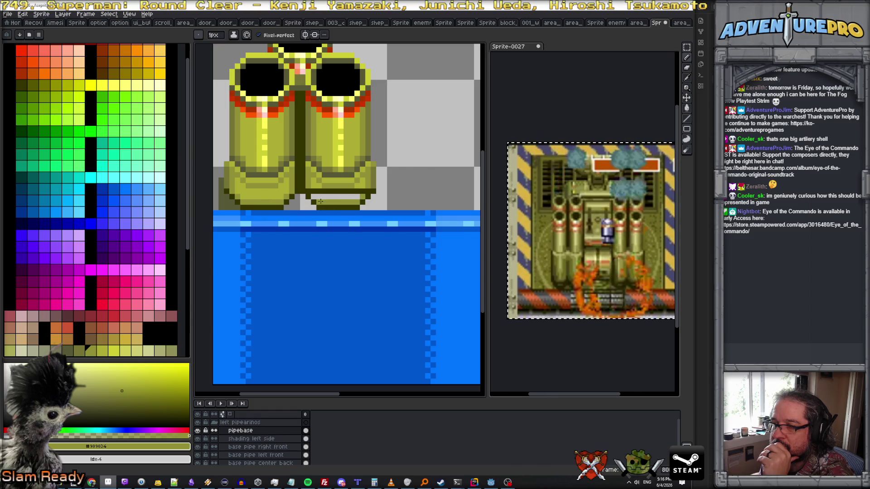
pyautogui.keyDown('alt'); pyautogui.click(248, 193); pyautogui.keyUp('alt')
pyautogui.moveTo(326, 196); pyautogui.dragTo(362, 191)
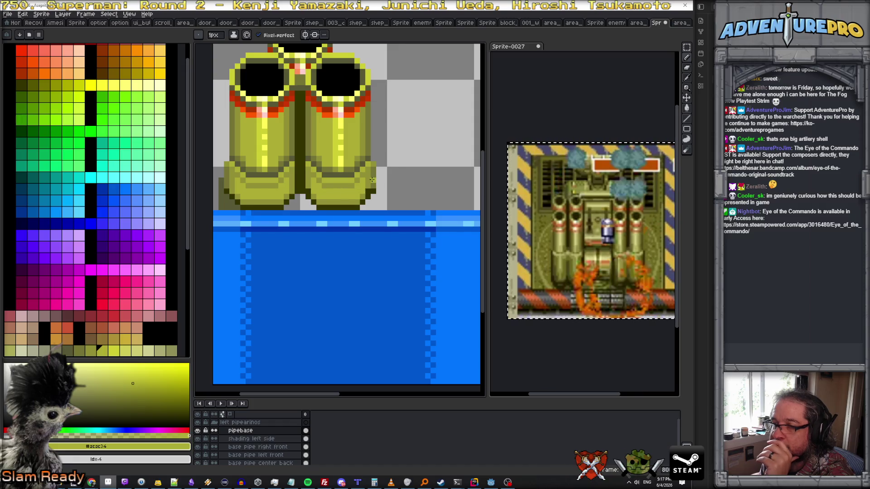
pyautogui.keyDown('alt'); pyautogui.click(366, 190); pyautogui.keyUp('alt')
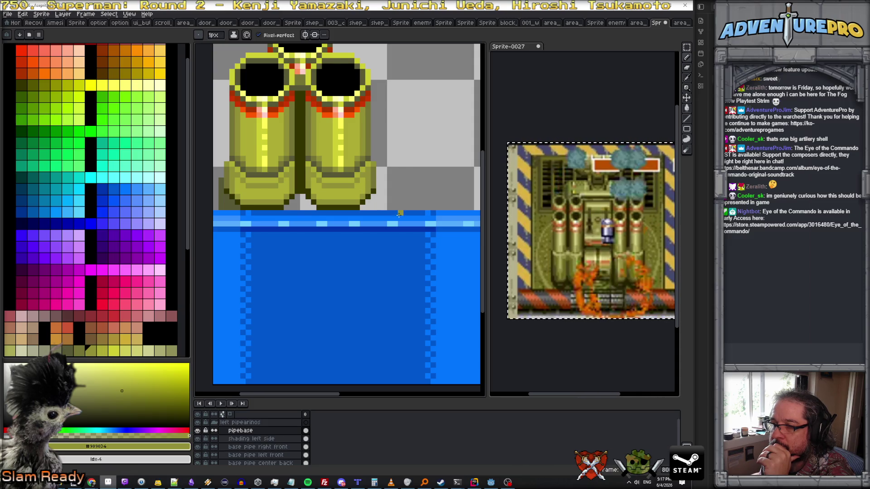
pyautogui.scroll(-2, 399, 214)
pyautogui.scroll(1, 355, 208)
pyautogui.keyDown('alt'); pyautogui.click(289, 211); pyautogui.keyUp('alt')
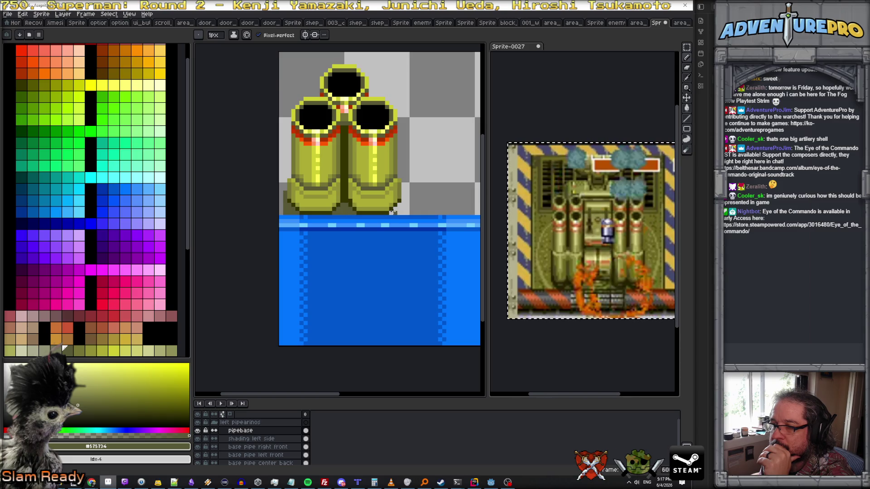
# Pencil a dark olive outline along the right pipe's outer edge and bottom
pyautogui.moveTo(403, 192)
pyautogui.mouseDown()
pyautogui.moveTo(404, 212)
pyautogui.moveTo(396, 207)
pyautogui.mouseUp()
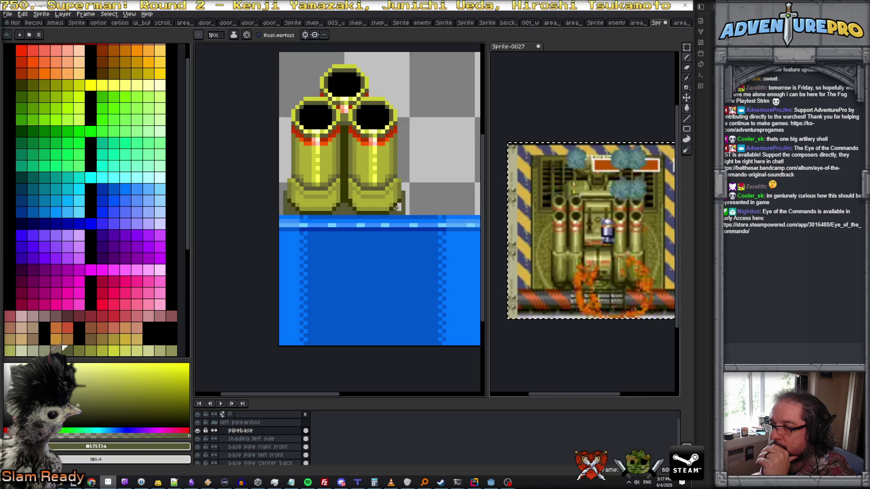
pyautogui.scroll(-2, 401, 207)
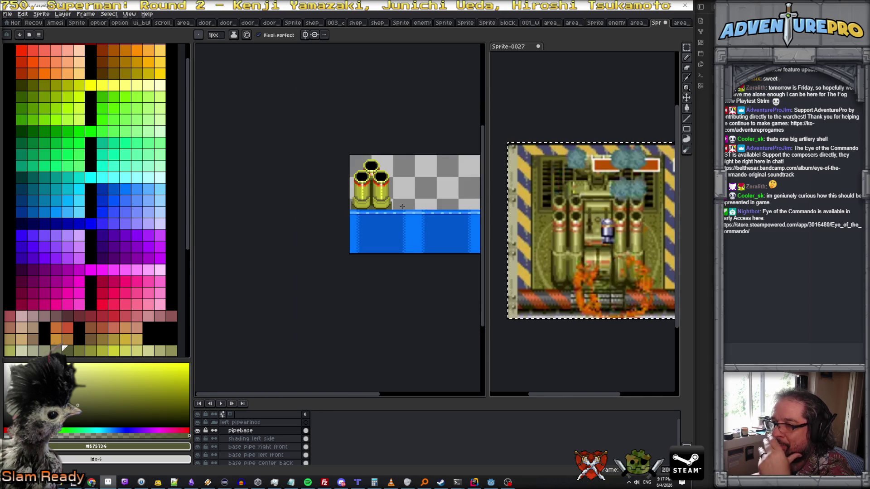
pyautogui.scroll(2, 334, 194)
pyautogui.scroll(-1, 334, 194)
pyautogui.scroll(1, 335, 195)
pyautogui.scroll(-1, 340, 198)
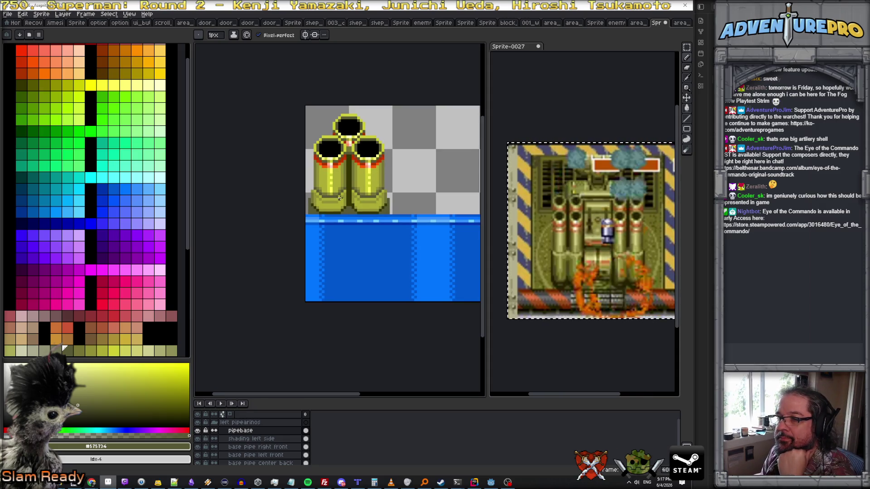
pyautogui.scroll(2, 340, 198)
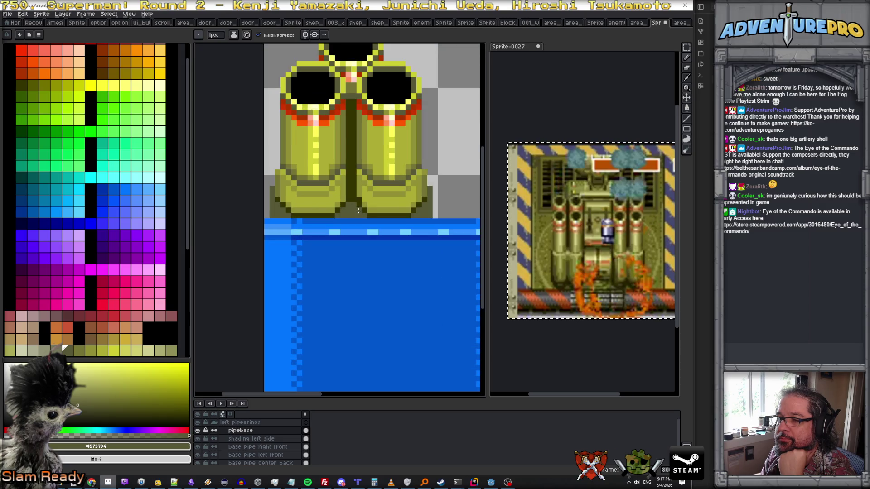
# Sample the mid olive, choose another palette colour, and zoom out to review the cluster
pyautogui.keyDown('alt'); pyautogui.click(357, 200); pyautogui.keyUp('alt')
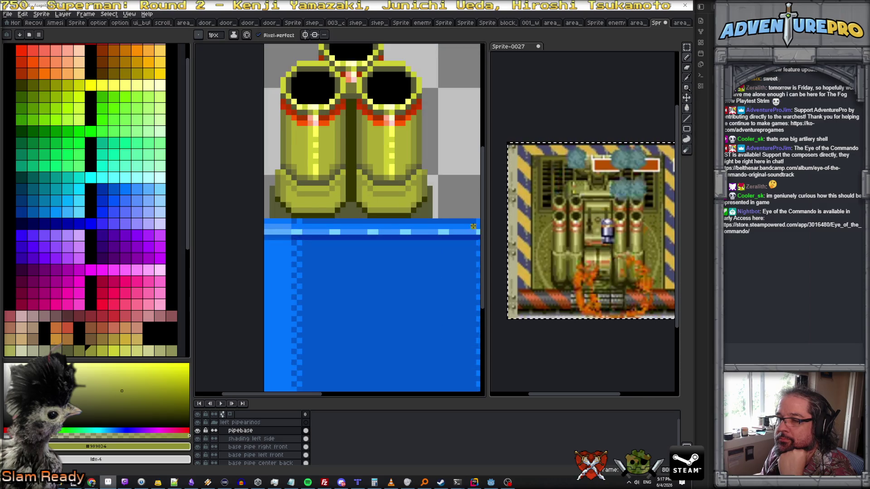
pyautogui.scroll(-2, 436, 214)
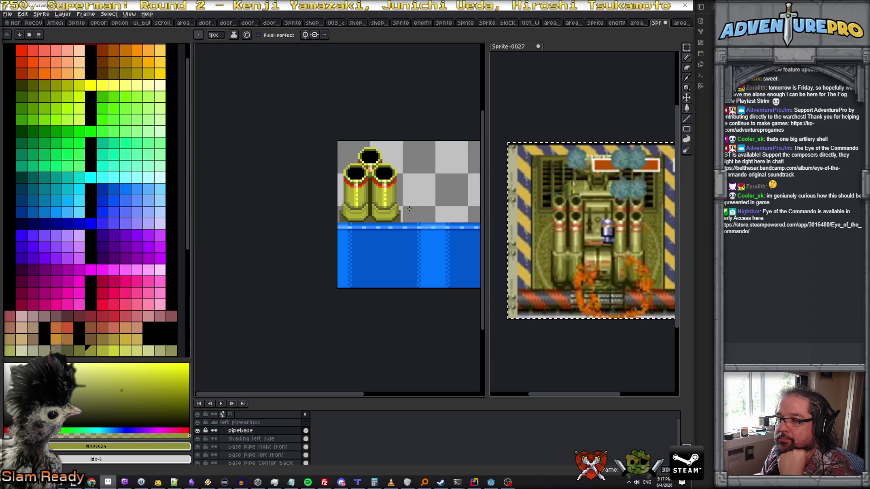
pyautogui.scroll(1, 392, 206)
pyautogui.click(21, 85)
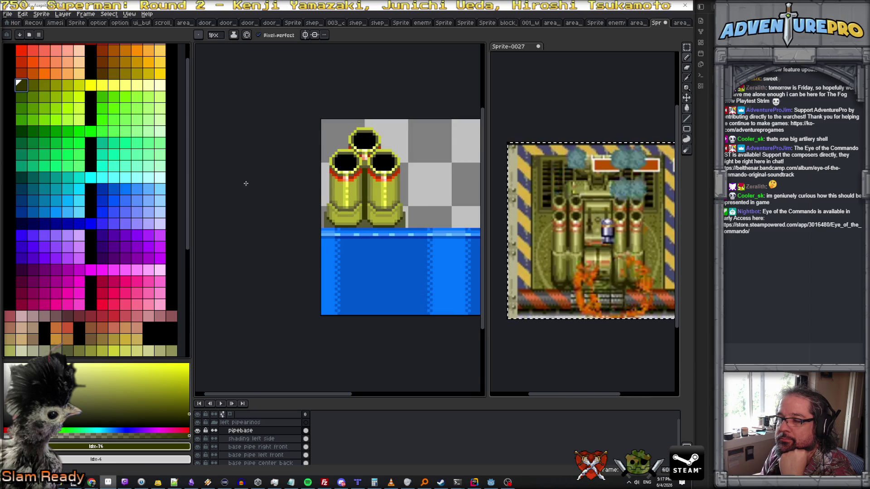
pyautogui.scroll(1, 277, 202)
pyautogui.scroll(1, 332, 239)
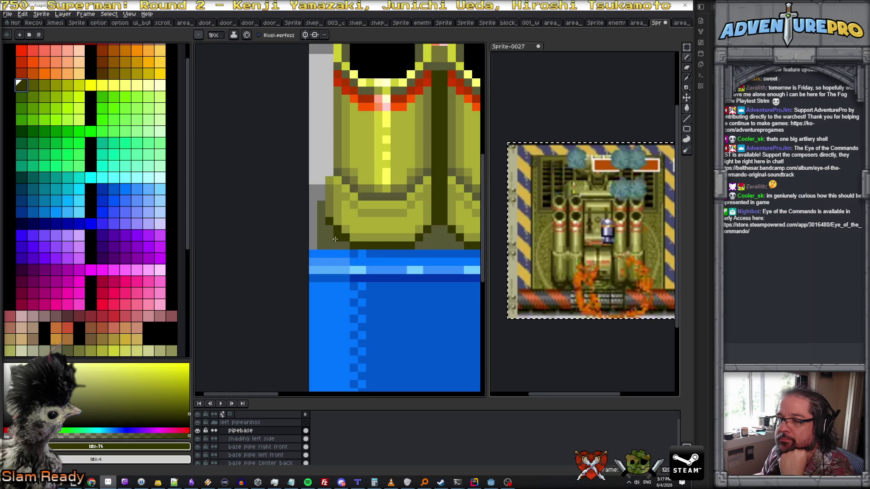
pyautogui.scroll(-1, 330, 236)
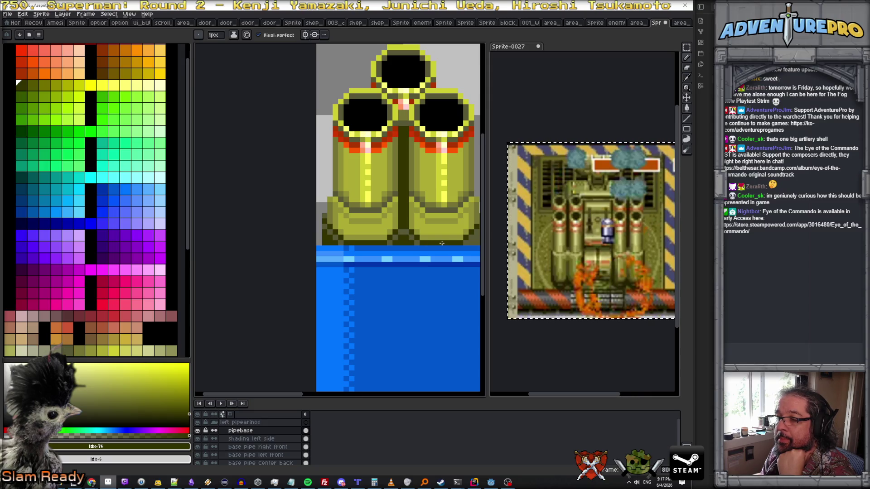
pyautogui.hscroll(4, 370, 244)
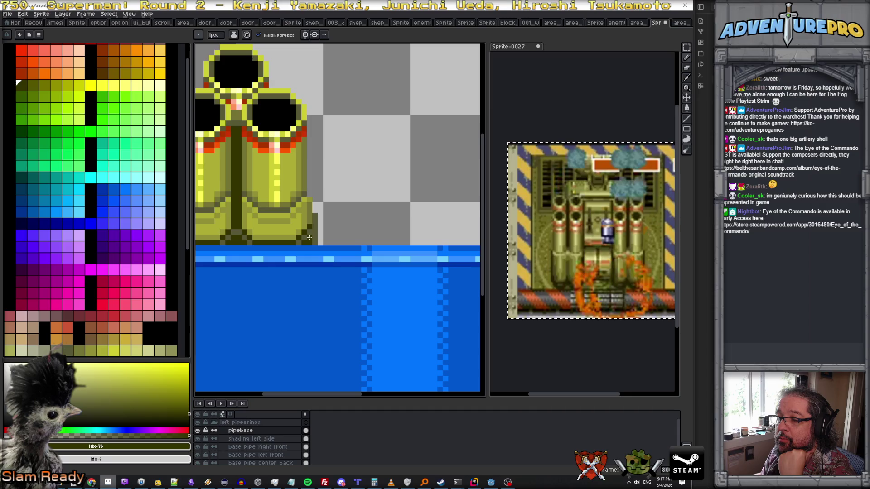
pyautogui.scroll(-2, 315, 244)
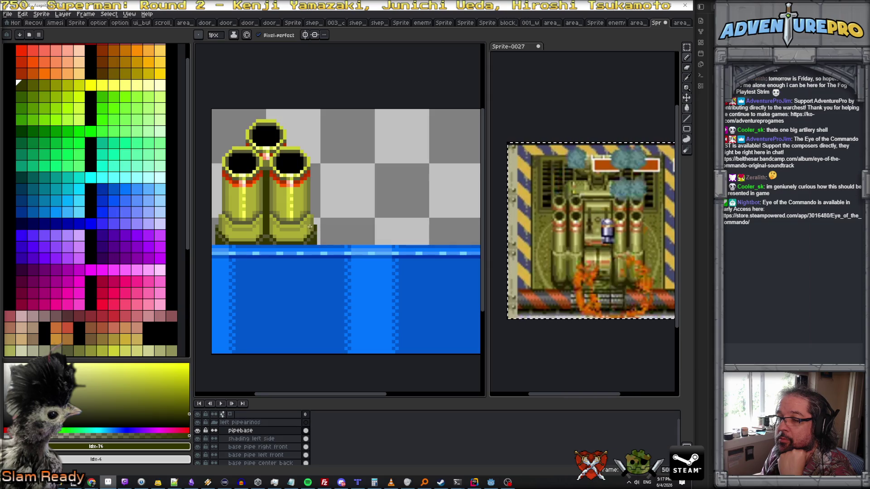
pyautogui.scroll(-2, 265, 248)
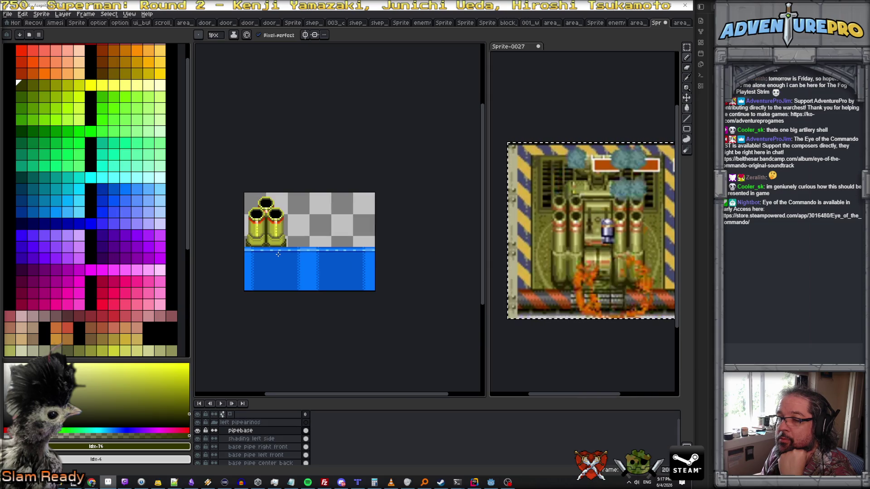
pyautogui.scroll(2, 278, 254)
# Duplicate the collapsed left pipearinos group and start renaming the copy
pyautogui.moveTo(325, 235); pyautogui.dragTo(343, 236)
pyautogui.click(269, 422)
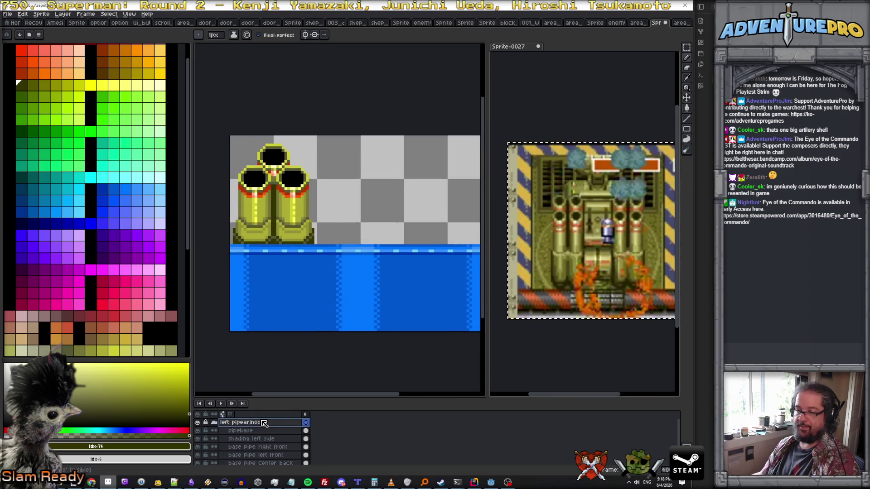
pyautogui.moveTo(324, 406); pyautogui.dragTo(331, 365)
pyautogui.click(215, 383)
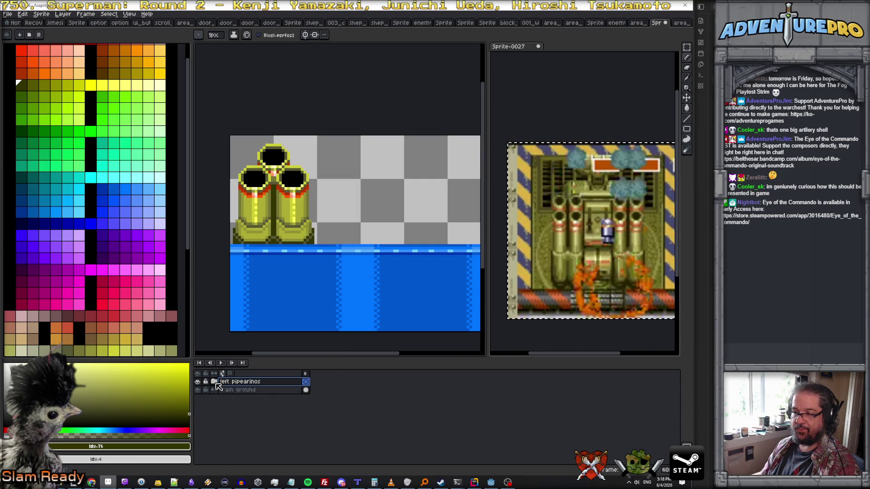
pyautogui.rightClick(239, 383)
pyautogui.click(275, 424)
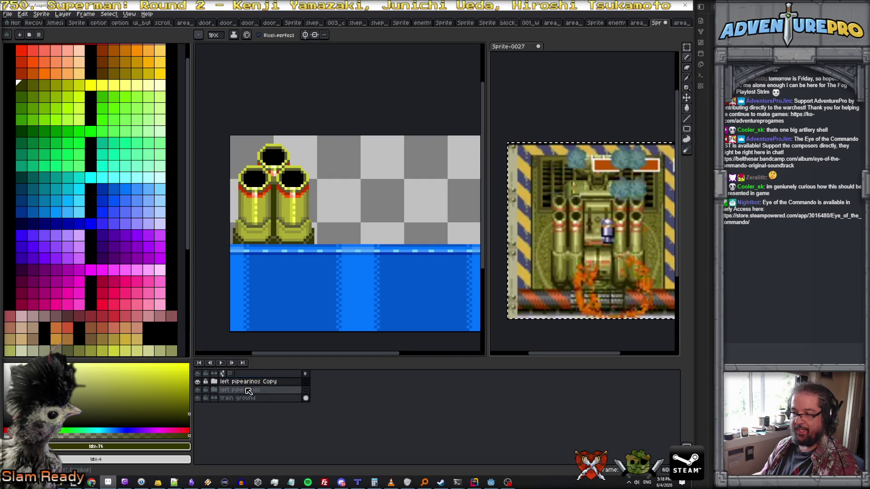
pyautogui.doubleClick(241, 383)
pyautogui.write('ri')
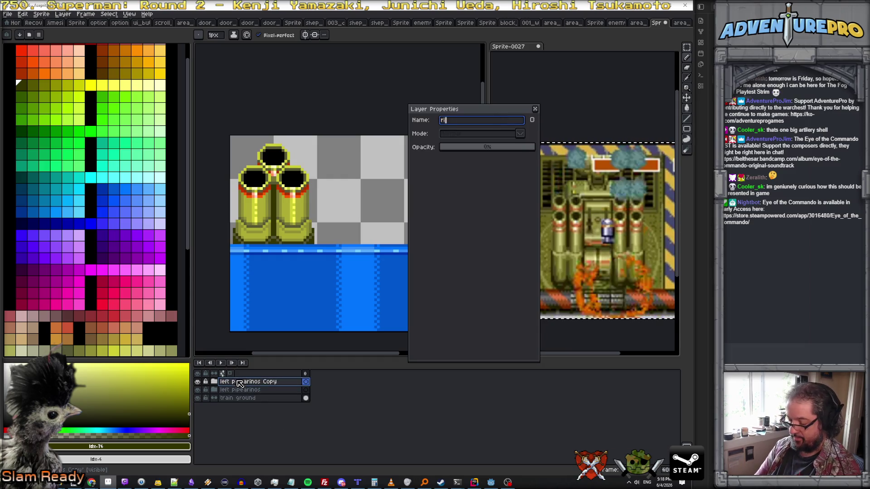
pyautogui.write('inos')
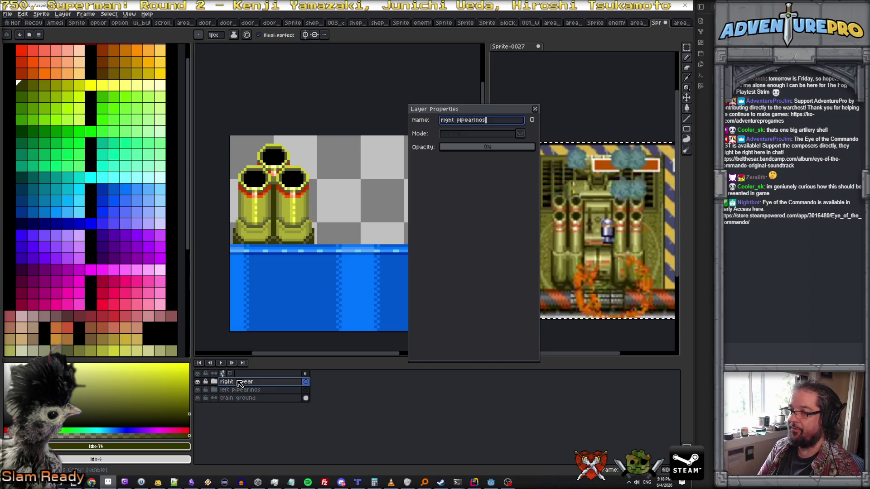
# Confirm the 'right pipearinos' name and move its cannon stack to the canvas's right side
pyautogui.press('Return')
pyautogui.scroll(-1, 330, 208)
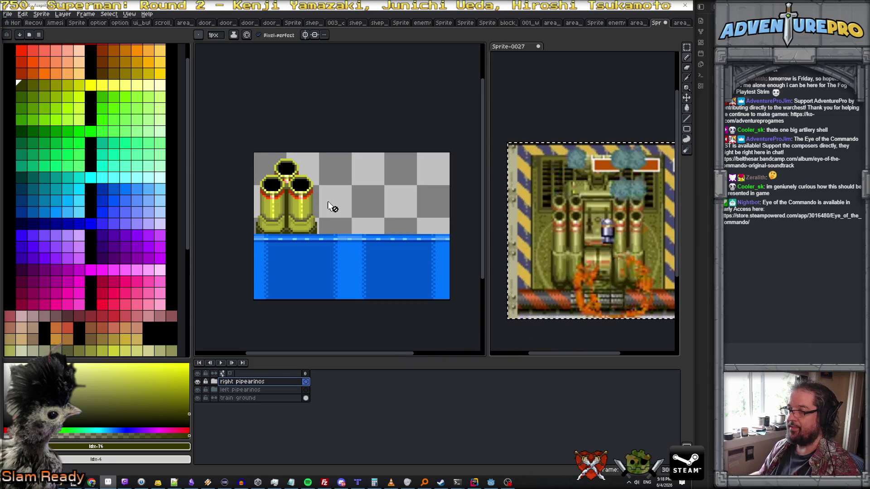
pyautogui.click(686, 98)
pyautogui.moveTo(295, 208); pyautogui.dragTo(422, 208)
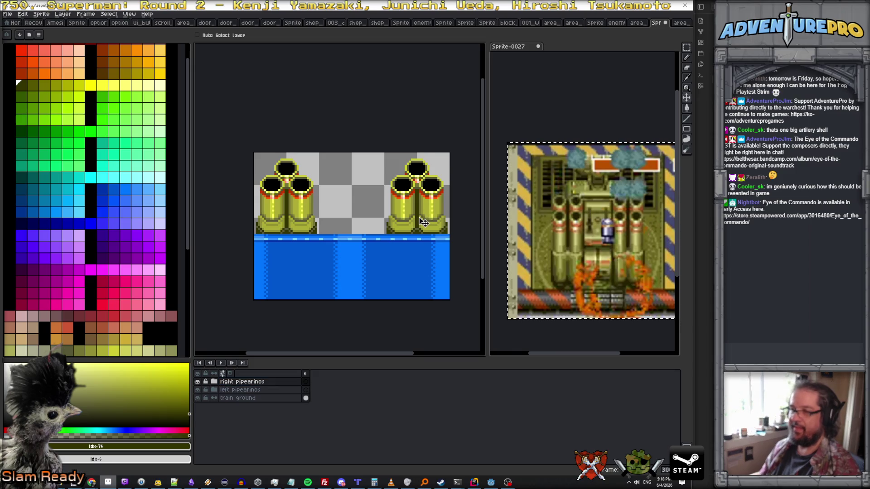
# Delete the right pipearinos layer group via its right-click menu
pyautogui.scroll(-1, 424, 220)
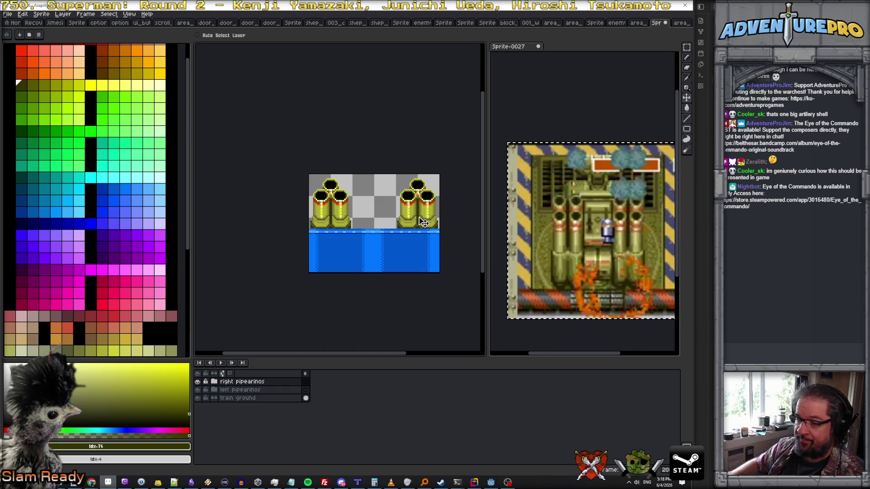
pyautogui.click(215, 382)
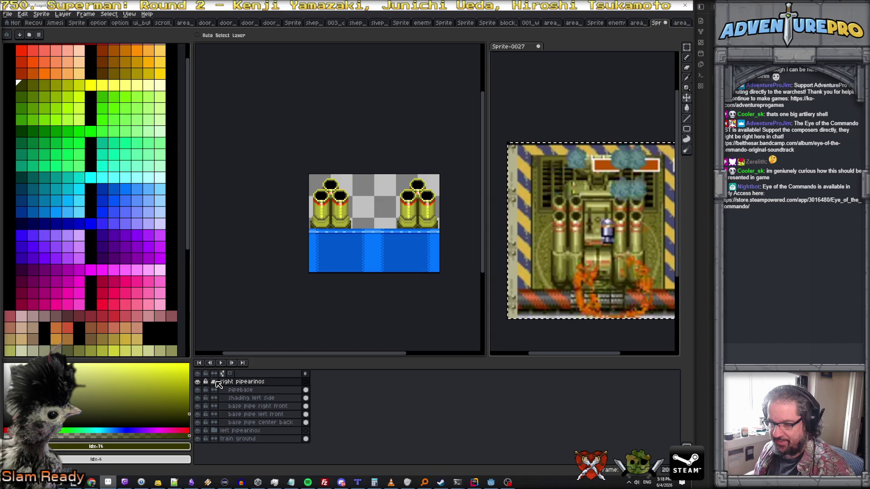
pyautogui.click(216, 383)
pyautogui.rightClick(231, 383)
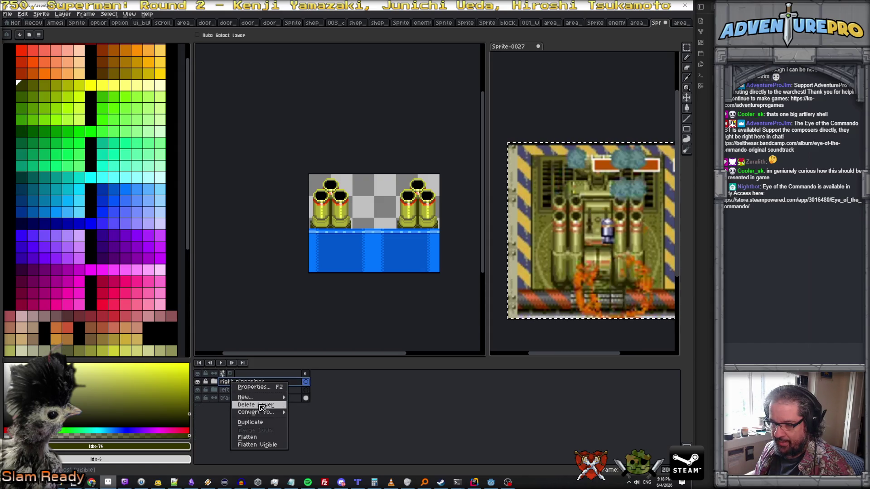
pyautogui.click(262, 405)
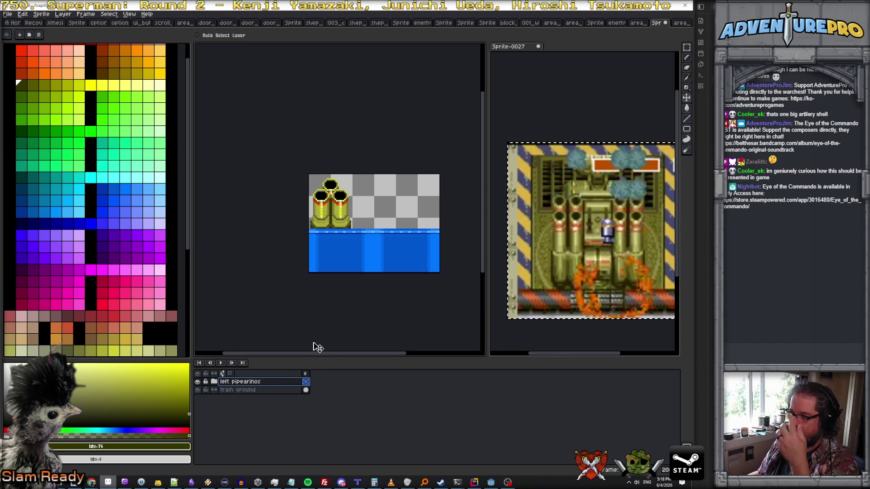
pyautogui.click(86, 14)
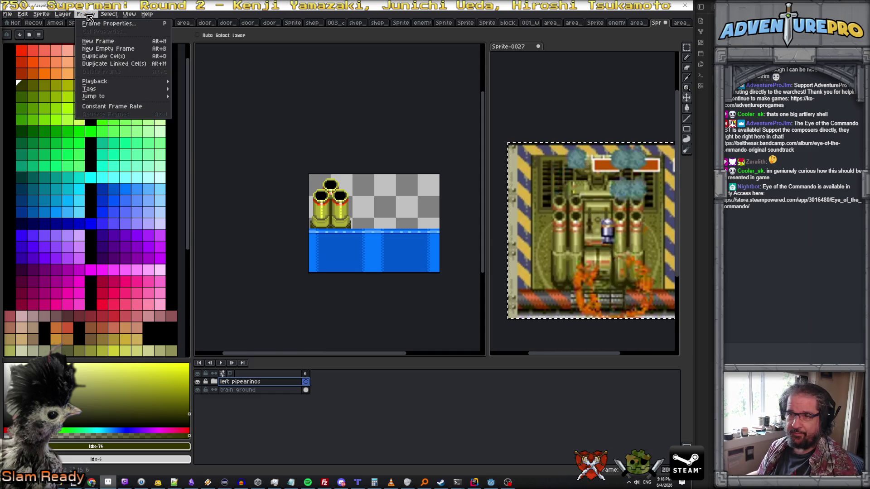
# Add a new frame and lower the base pipe center back cannon a few pixels
pyautogui.click(109, 41)
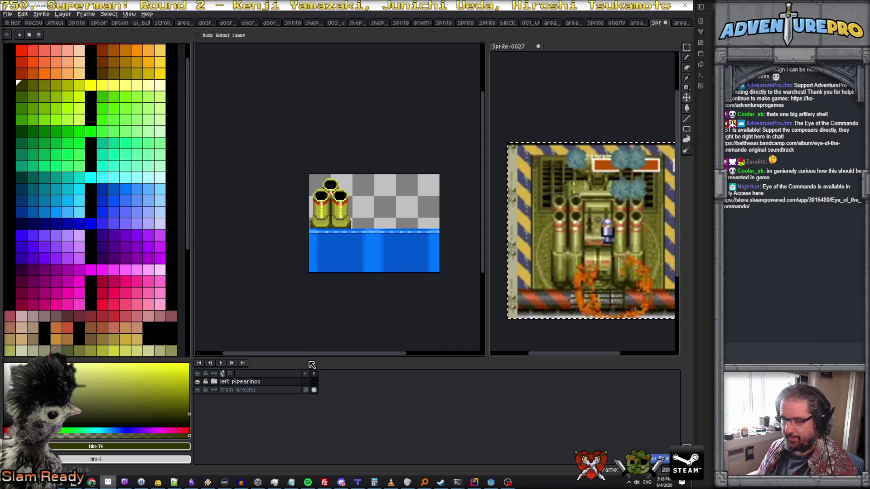
pyautogui.click(214, 381)
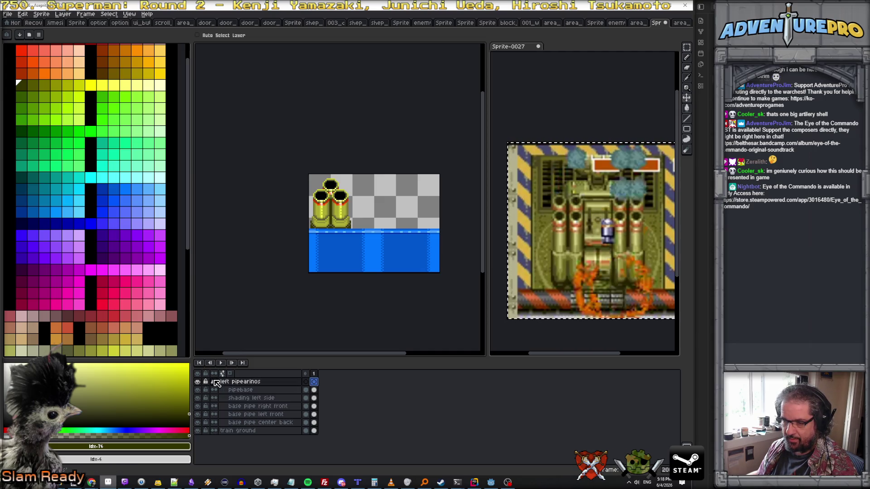
pyautogui.click(317, 407)
pyautogui.click(314, 423)
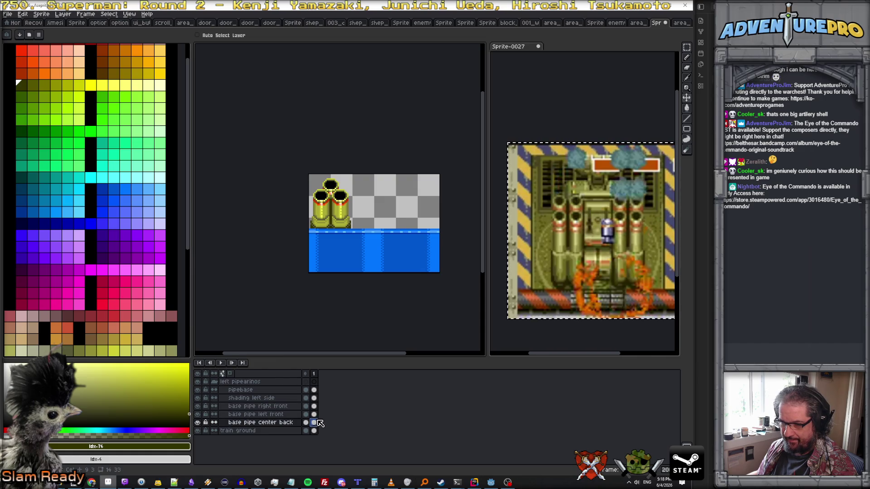
pyautogui.scroll(1, 392, 212)
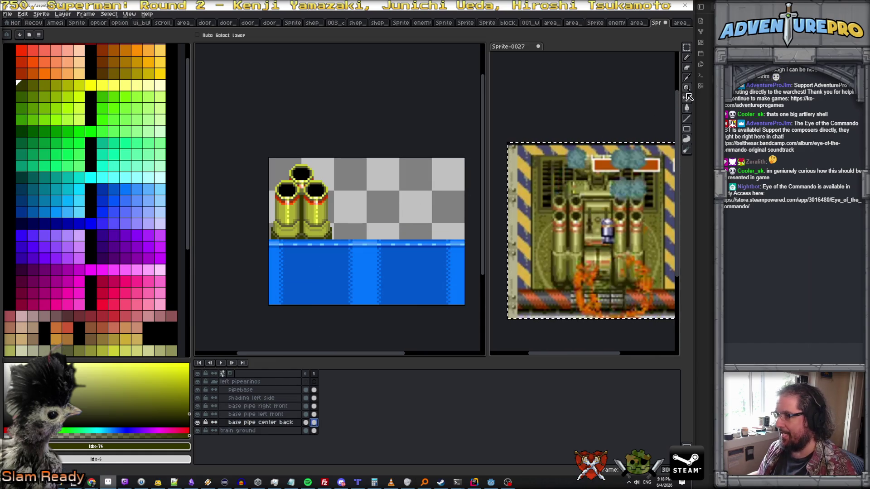
pyautogui.moveTo(305, 188); pyautogui.dragTo(307, 196)
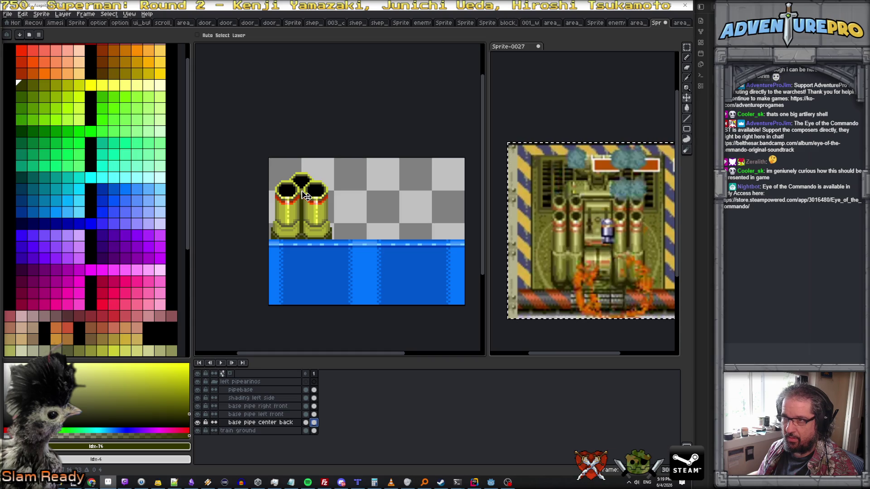
# Extend the timeline to three frames with Alt+N from frame 1
pyautogui.click(313, 373)
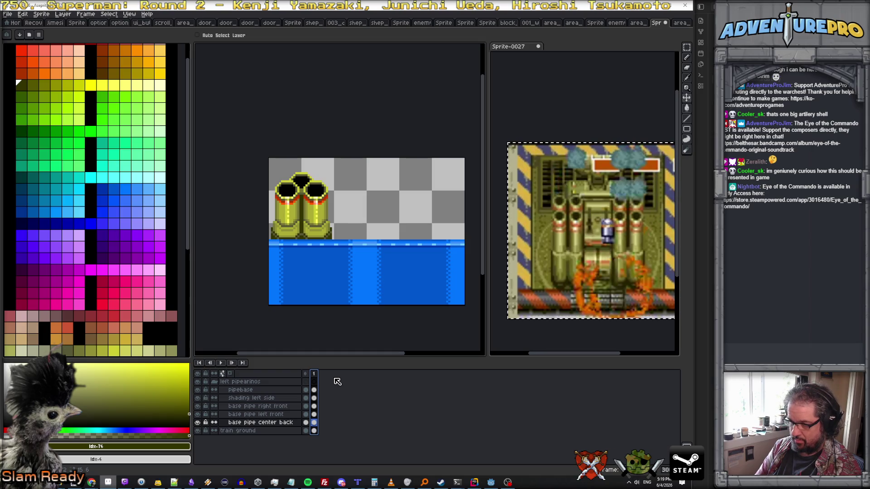
pyautogui.hotkey('alt', 'n')
pyautogui.hotkey('alt', 'n')
pyautogui.click(324, 423)
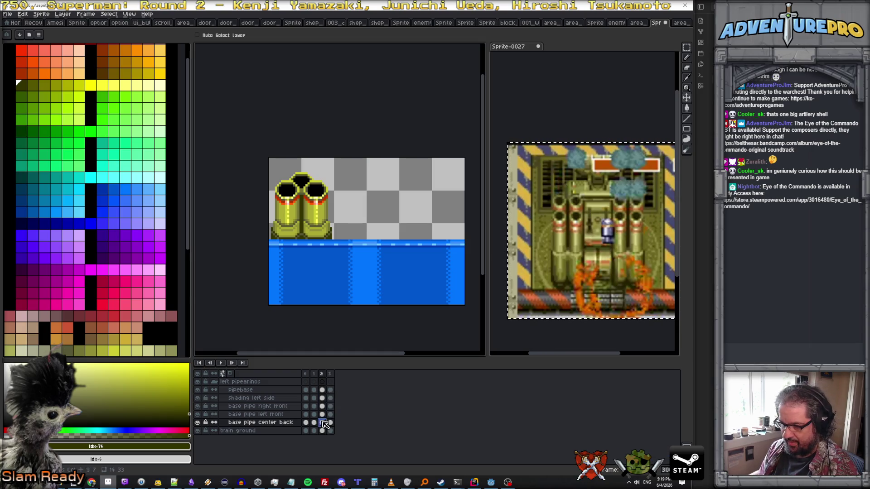
# Drag the center back cannon a few pixels up in frame 2 and again in frame 3
pyautogui.moveTo(306, 219); pyautogui.dragTo(305, 215)
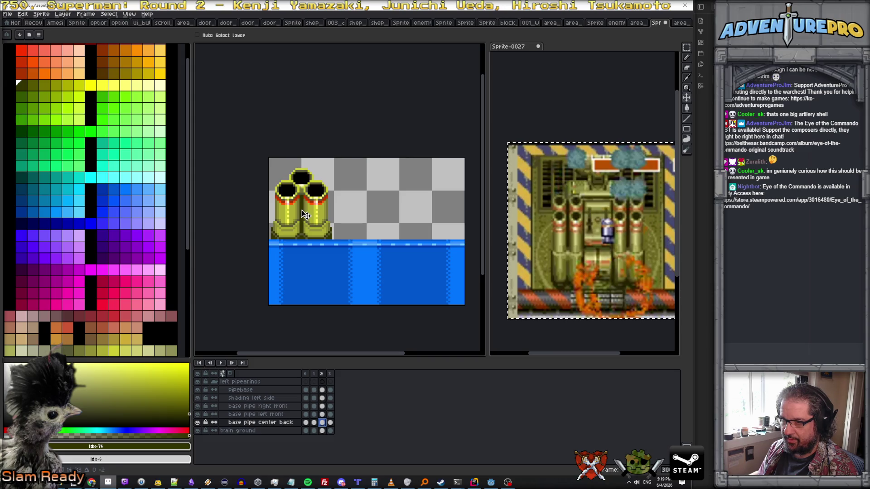
pyautogui.press('.')
pyautogui.press(',')
pyautogui.press('.')
pyautogui.click(330, 422)
pyautogui.moveTo(301, 211); pyautogui.dragTo(303, 200)
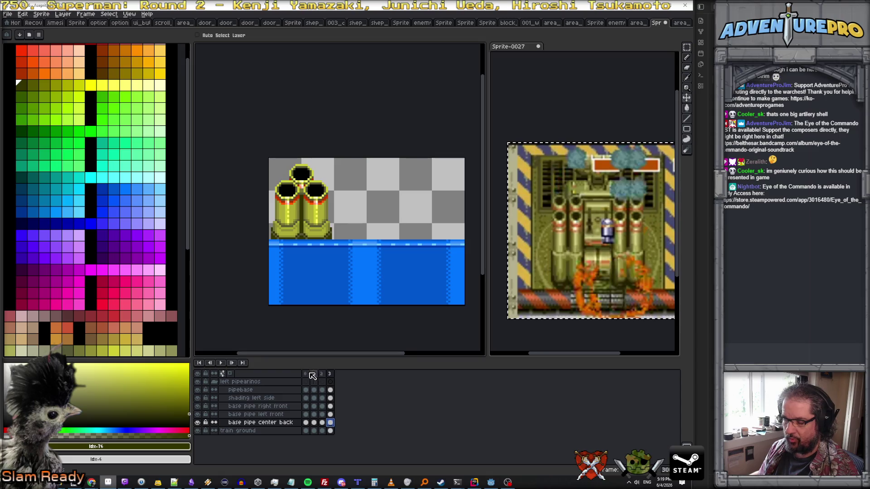
# Nudge the left front cannon up slightly in frame 2 on the base pipe left front layer
pyautogui.click(306, 374)
pyautogui.click(313, 374)
pyautogui.click(330, 373)
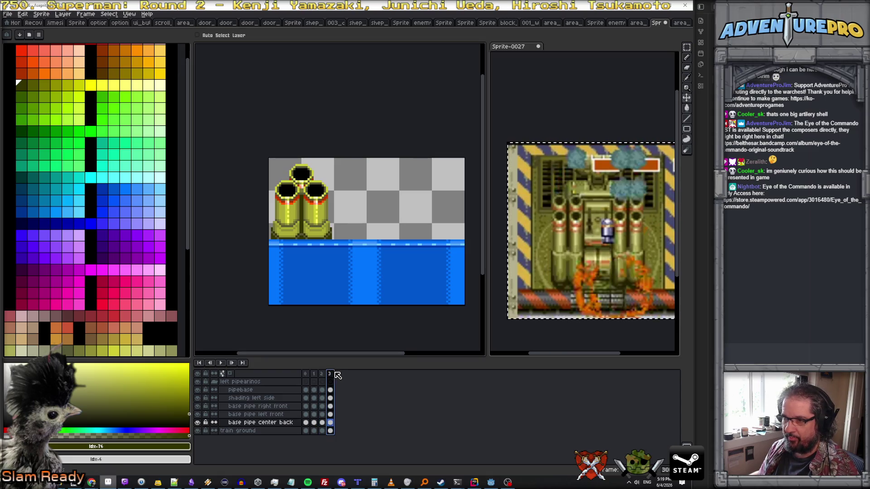
pyautogui.click(321, 373)
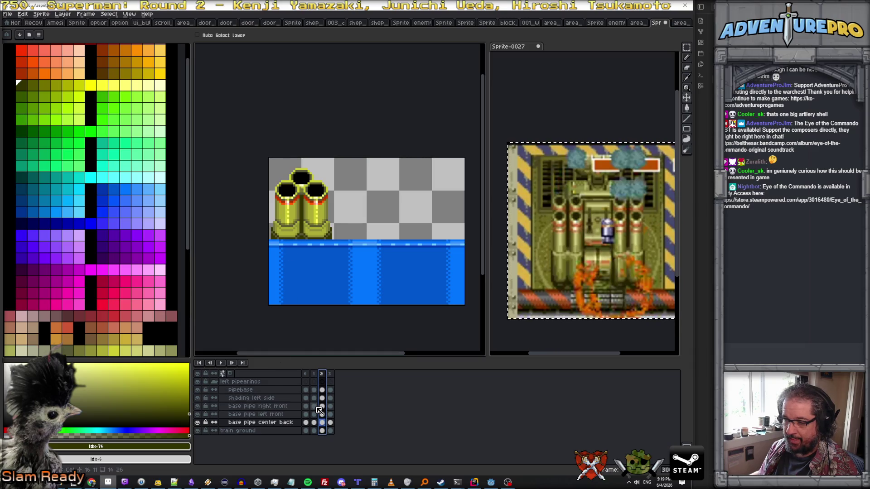
pyautogui.click(321, 414)
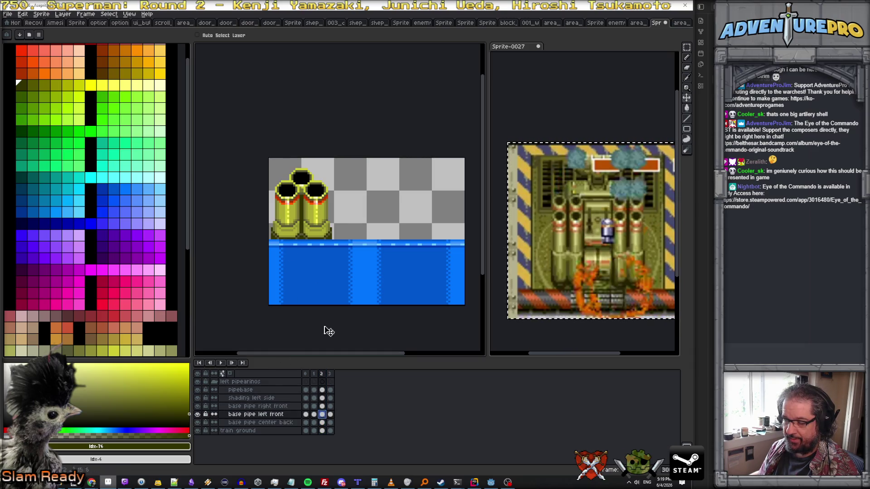
pyautogui.moveTo(294, 208); pyautogui.dragTo(295, 206)
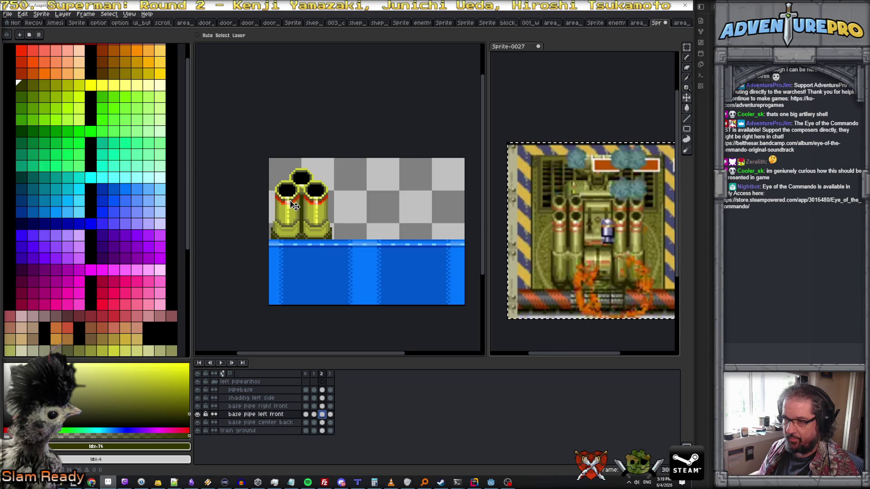
pyautogui.scroll(2, 294, 206)
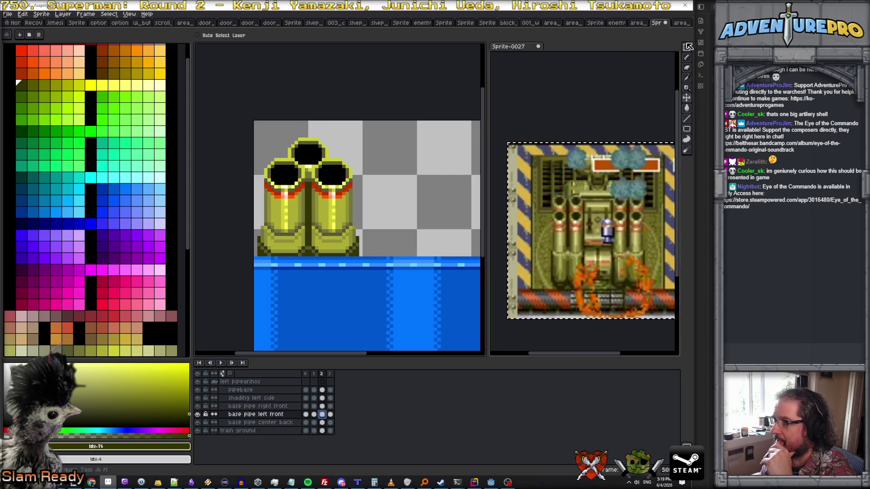
# Push the left front cannon top a few pixels down in frame 2 with a rectangular selection
pyautogui.click(686, 47)
pyautogui.moveTo(262, 156); pyautogui.dragTo(309, 205)
pyautogui.click(294, 201)
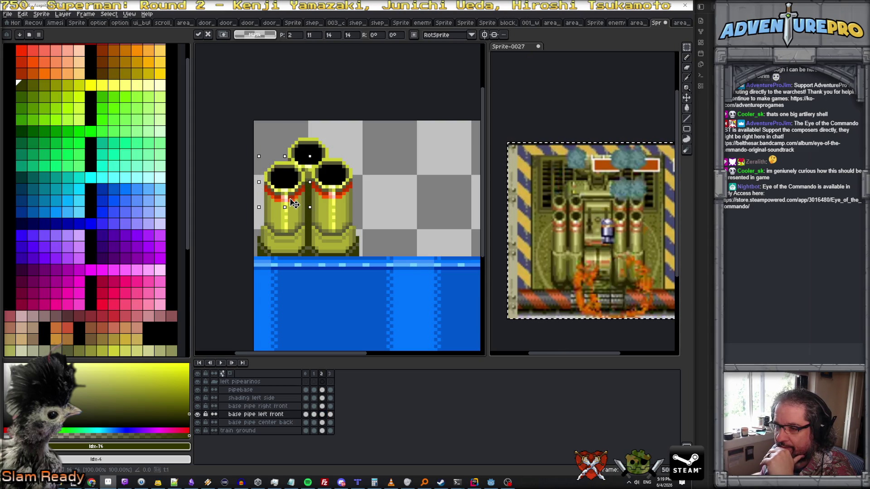
pyautogui.press('Down')
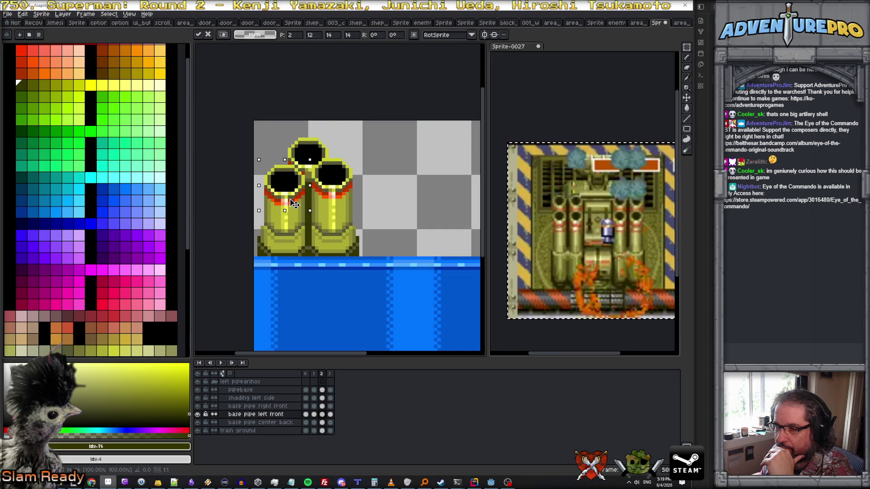
pyautogui.moveTo(293, 204); pyautogui.dragTo(293, 211)
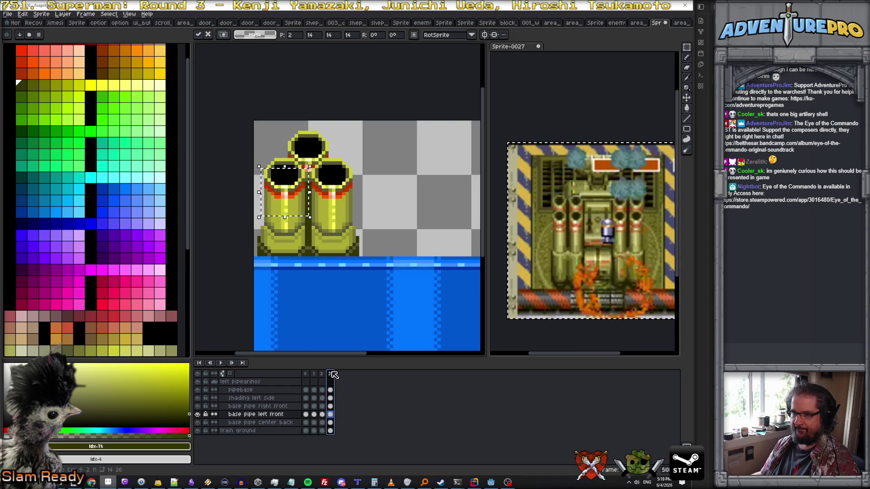
pyautogui.click(330, 373)
# Select and transform the same top-left cannon area in frame 3, then compare the frames
pyautogui.moveTo(258, 153); pyautogui.dragTo(310, 209)
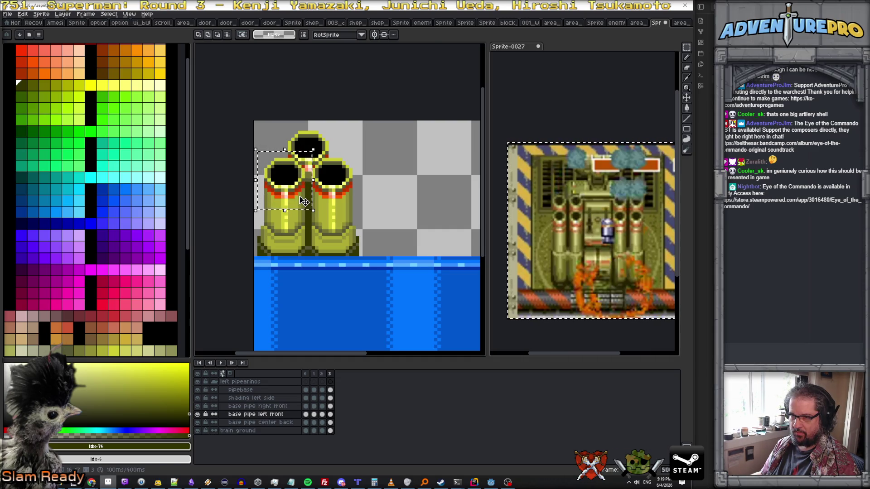
pyautogui.click(303, 202)
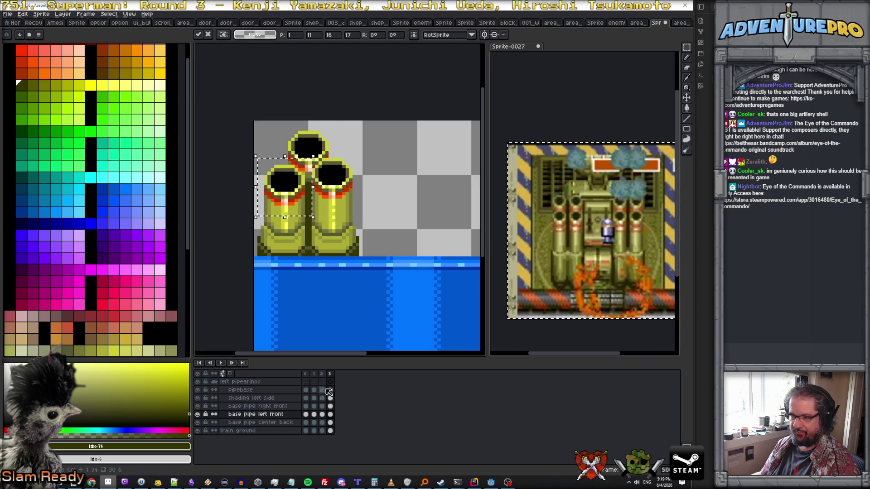
pyautogui.click(316, 374)
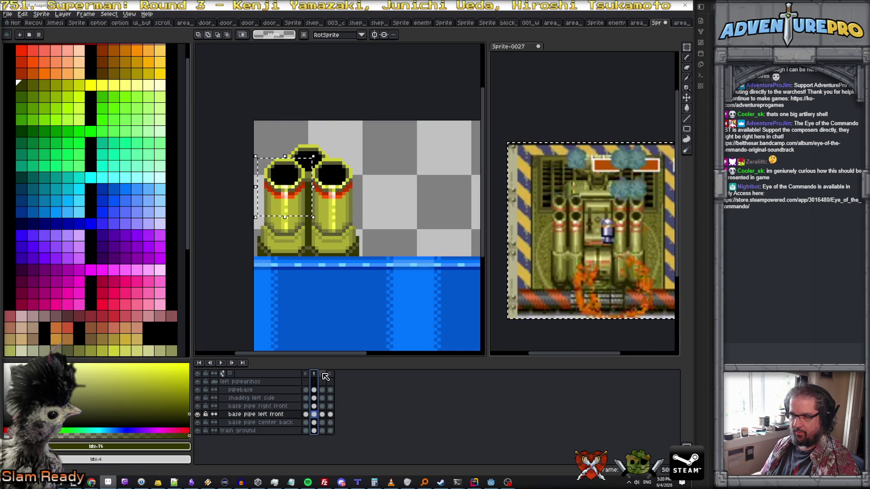
pyautogui.click(323, 374)
pyautogui.click(330, 375)
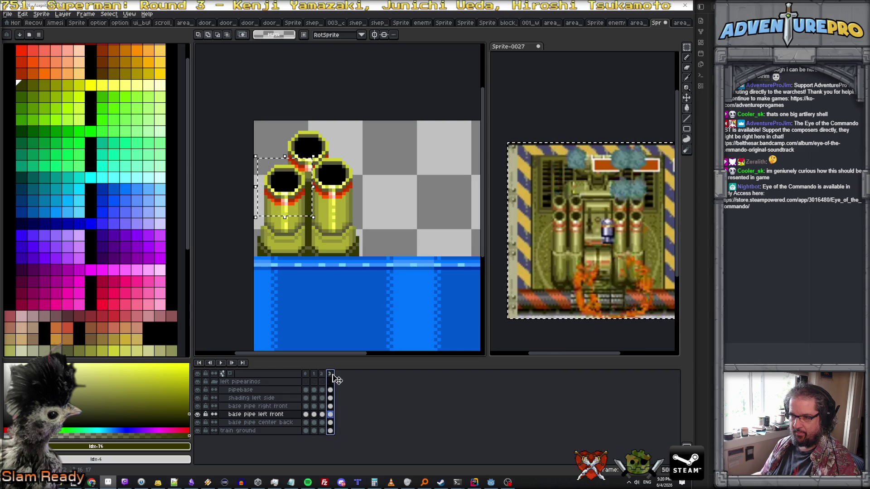
# Clear the selection and marquee the right front pipe on its own layer
pyautogui.click(342, 264)
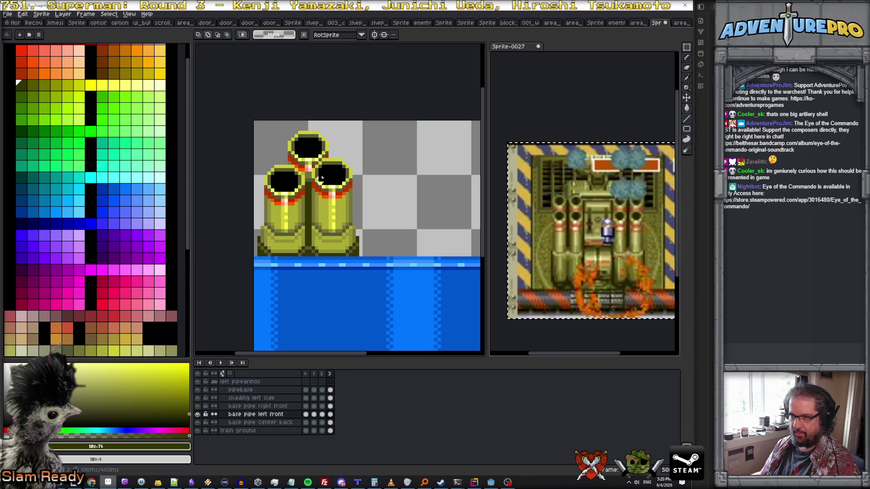
pyautogui.keyDown('ctrl'); pyautogui.click(318, 207); pyautogui.keyUp('ctrl')
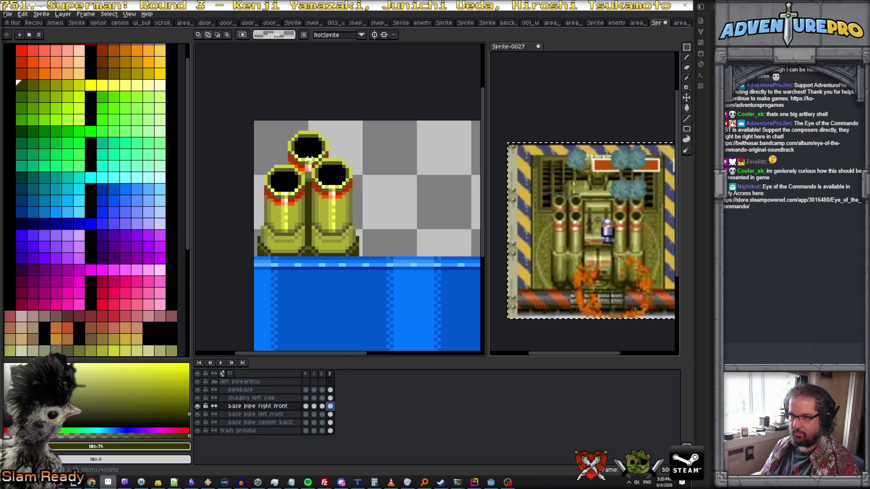
pyautogui.moveTo(309, 155)
pyautogui.mouseDown()
pyautogui.moveTo(357, 221)
pyautogui.moveTo(346, 205)
pyautogui.mouseUp()
pyautogui.press('Return')
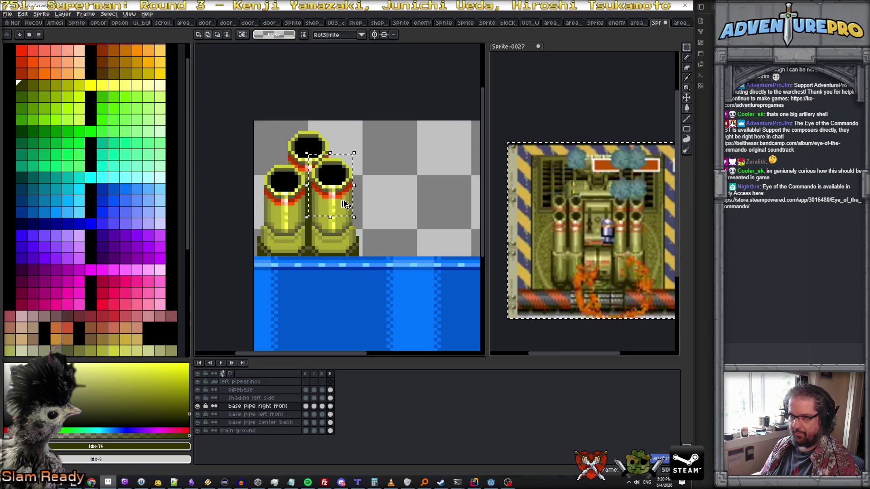
# Lower the right front pipe by one pixel and commit its position
pyautogui.moveTo(310, 154)
pyautogui.mouseDown()
pyautogui.moveTo(361, 207)
pyautogui.moveTo(348, 208)
pyautogui.mouseUp()
pyautogui.click(349, 198)
pyautogui.press('Down')
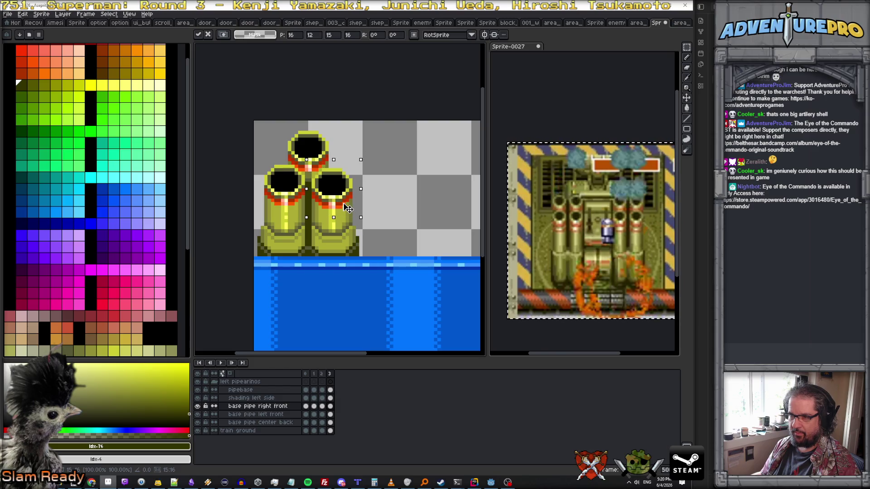
pyautogui.press('Return')
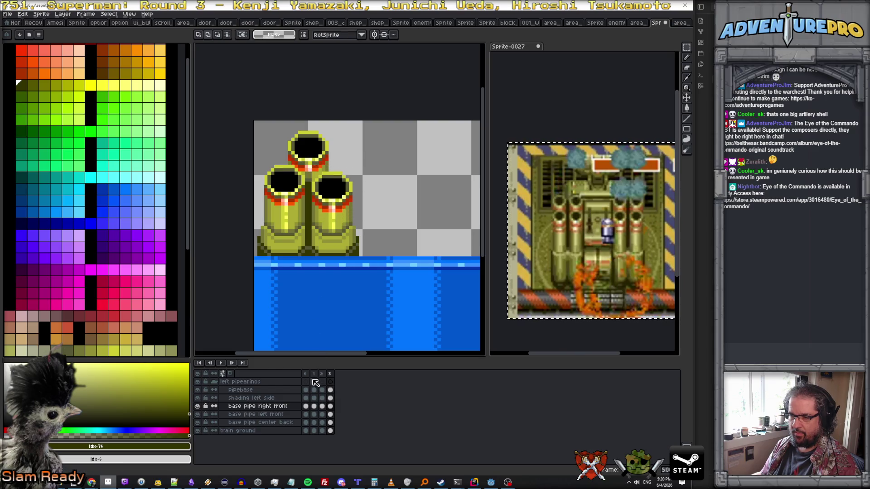
# Review frames 0–3 and add a new frame 4 at the end of the timeline
pyautogui.click(313, 374)
pyautogui.click(316, 375)
pyautogui.click(324, 376)
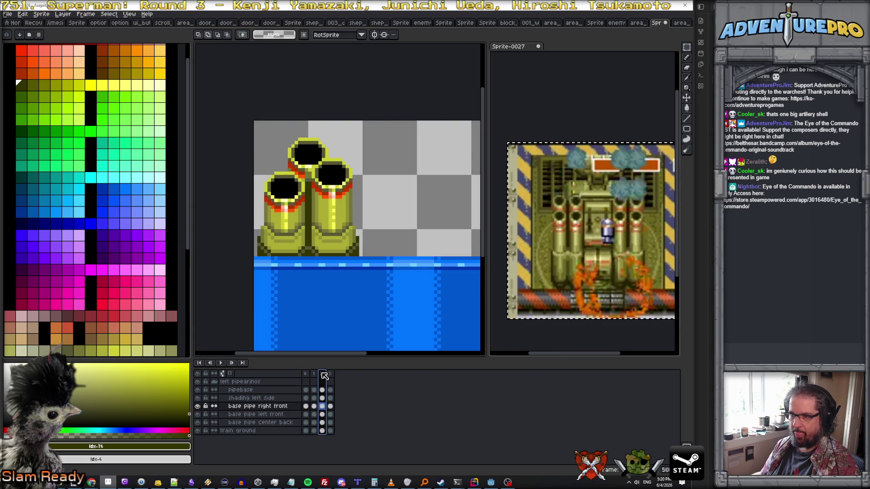
pyautogui.click(330, 375)
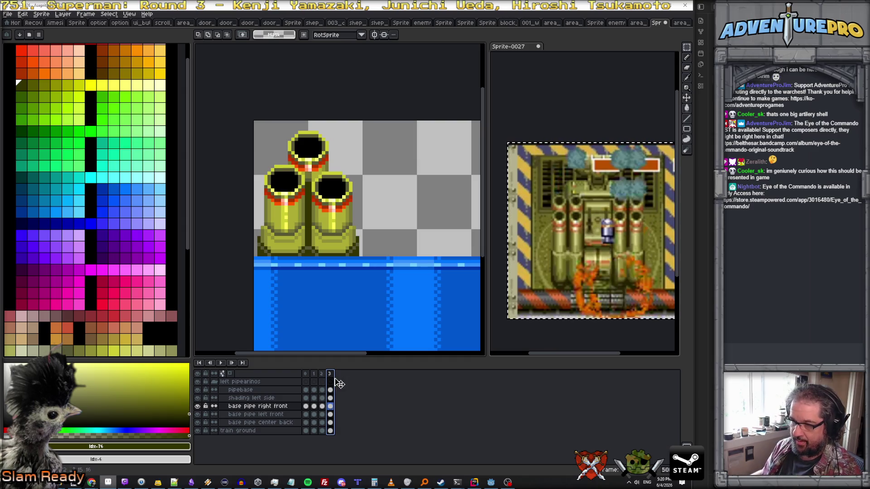
pyautogui.click(315, 374)
pyautogui.click(307, 375)
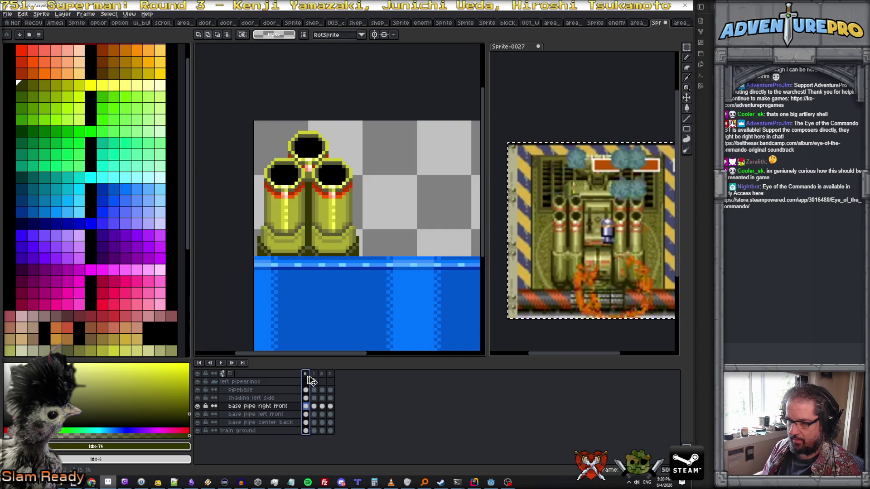
pyautogui.moveTo(308, 375); pyautogui.dragTo(341, 380)
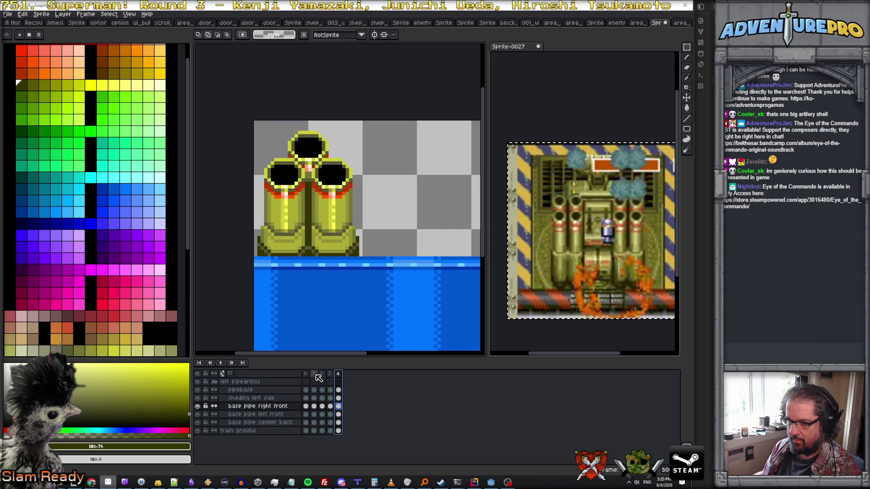
# Reposition the right front pipe in the new frame 4
pyautogui.click(314, 374)
pyautogui.click(323, 375)
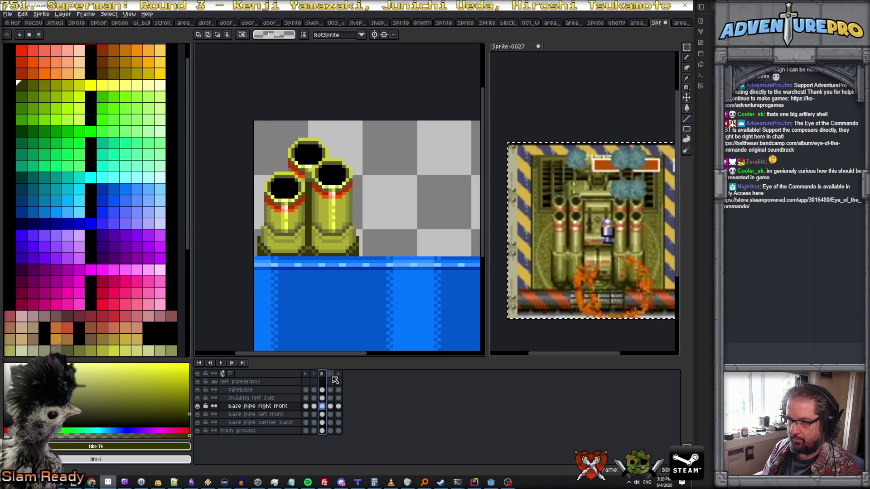
pyautogui.click(330, 375)
pyautogui.click(338, 375)
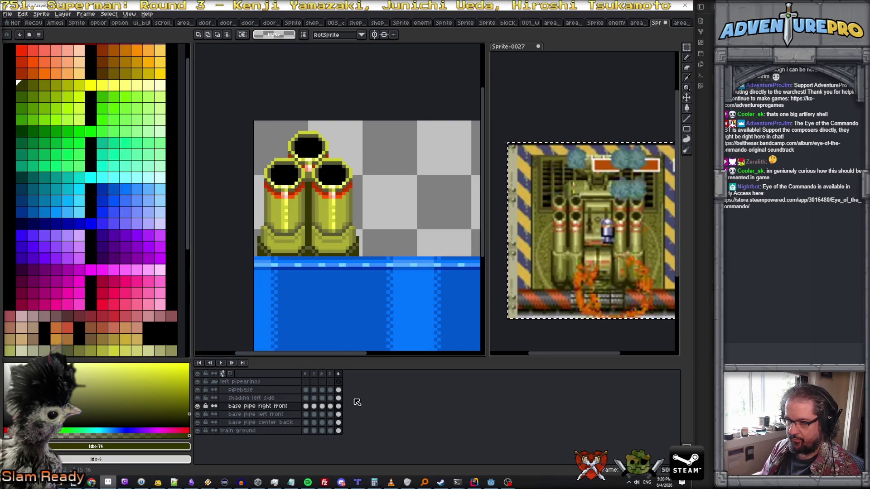
pyautogui.click(338, 407)
pyautogui.moveTo(303, 153)
pyautogui.mouseDown()
pyautogui.moveTo(358, 204)
pyautogui.moveTo(348, 199)
pyautogui.mouseUp()
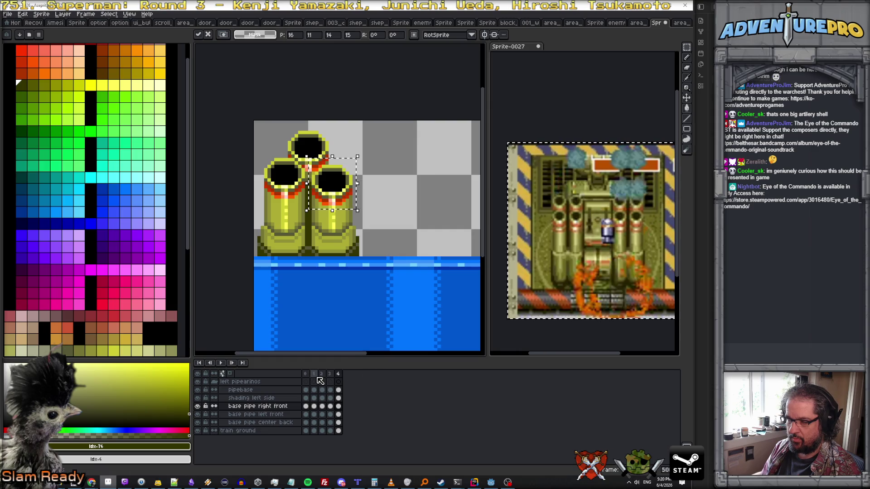
pyautogui.press('Return')
# Give frame 0 a 500 ms duration, set a new duration for frames 1–4, and play the animation
pyautogui.click(305, 374)
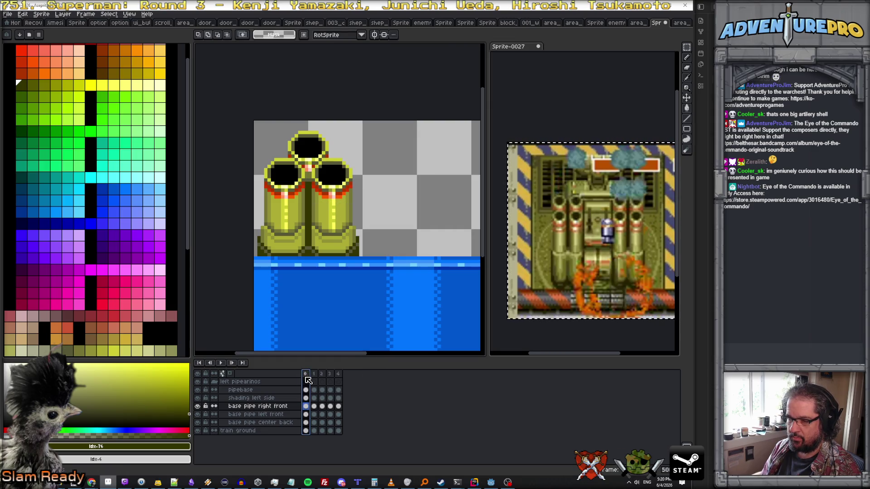
pyautogui.click(313, 373)
pyautogui.click(306, 374)
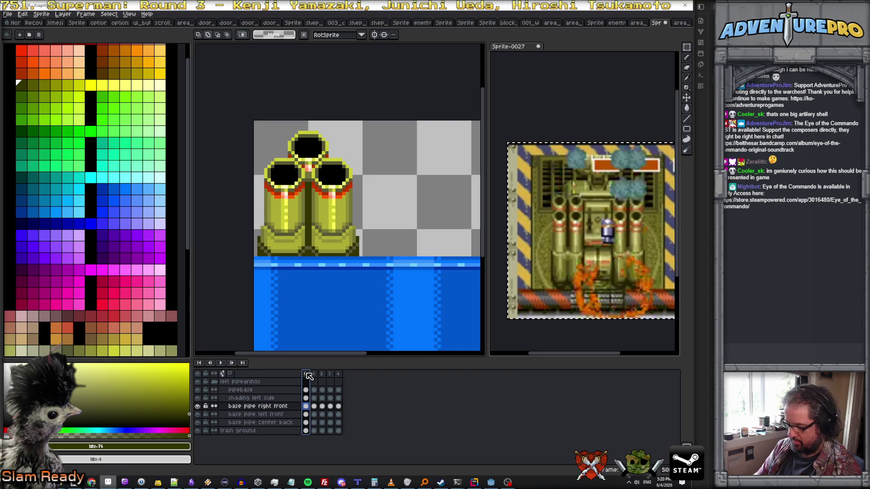
pyautogui.doubleClick(307, 375)
pyautogui.press('Return')
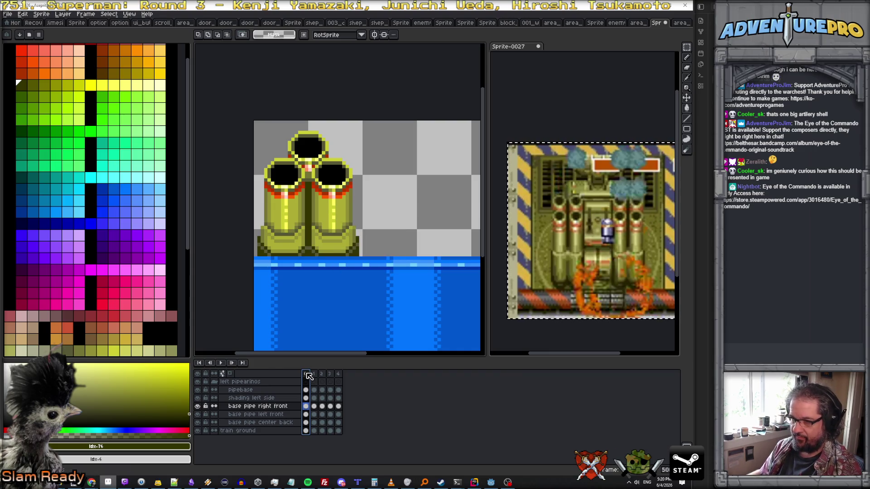
pyautogui.moveTo(313, 374); pyautogui.dragTo(338, 374)
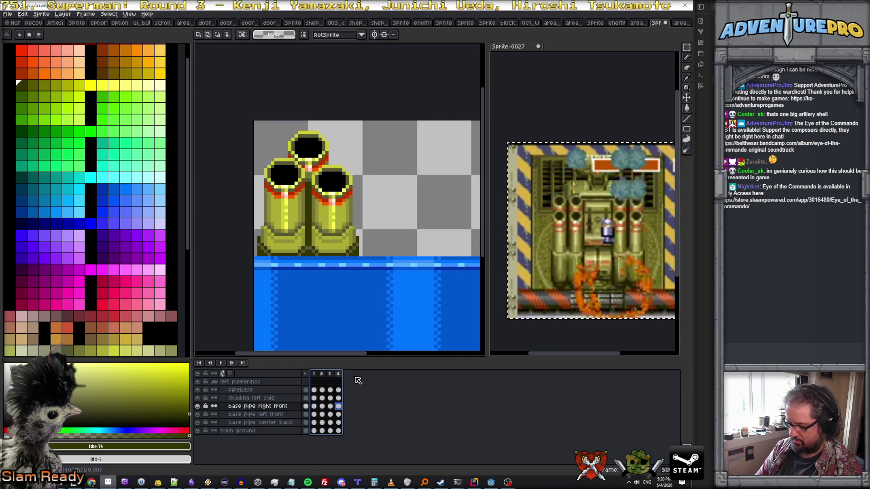
pyautogui.press('p')
pyautogui.press('Return')
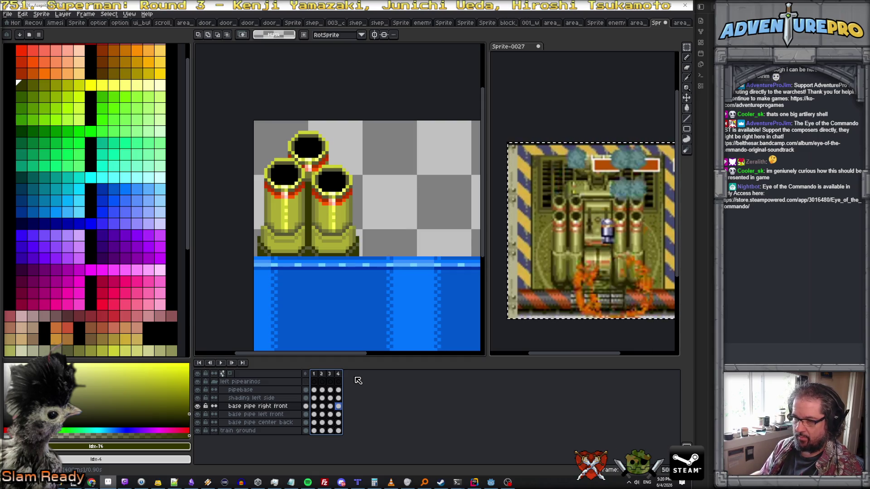
pyautogui.click(222, 364)
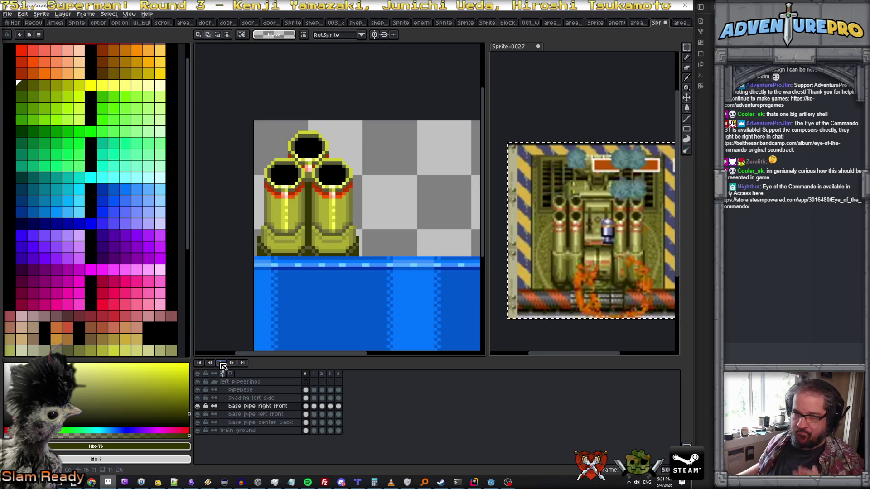
pyautogui.click(222, 365)
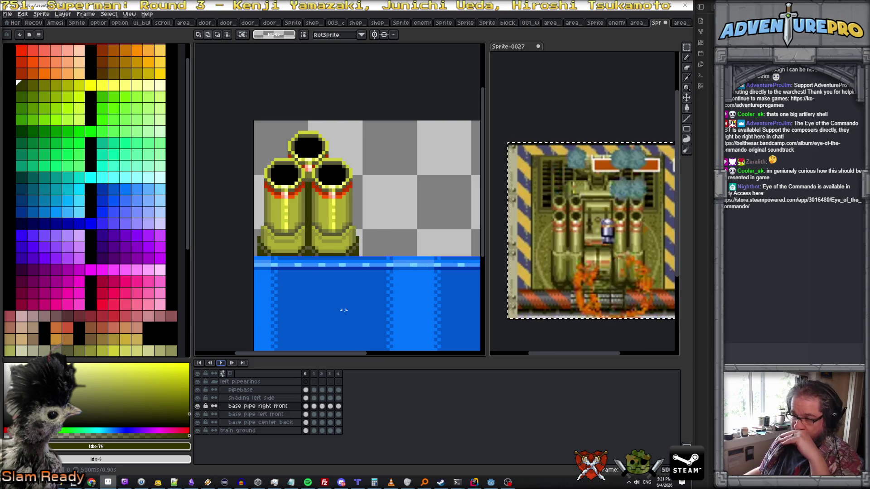
# In frame 2, eyedrop the yellow stripe colour #FFFF57 for the left front pipe layer
pyautogui.click(314, 374)
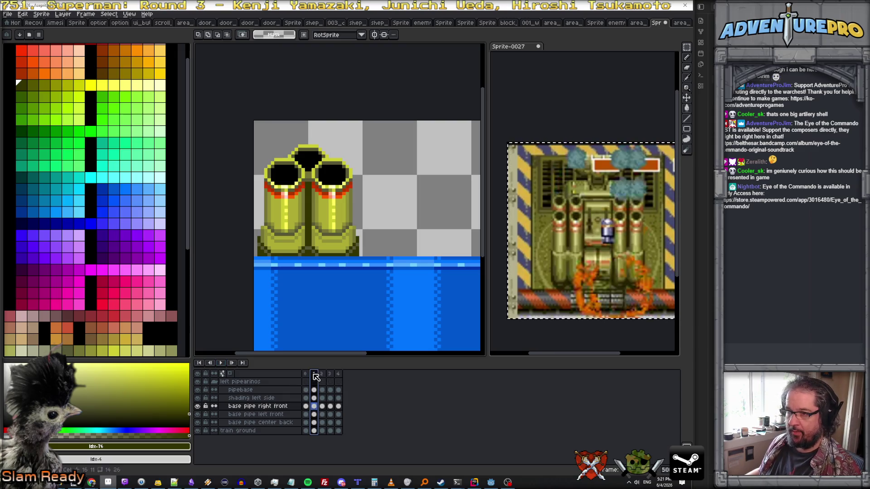
pyautogui.click(322, 375)
pyautogui.scroll(1, 286, 227)
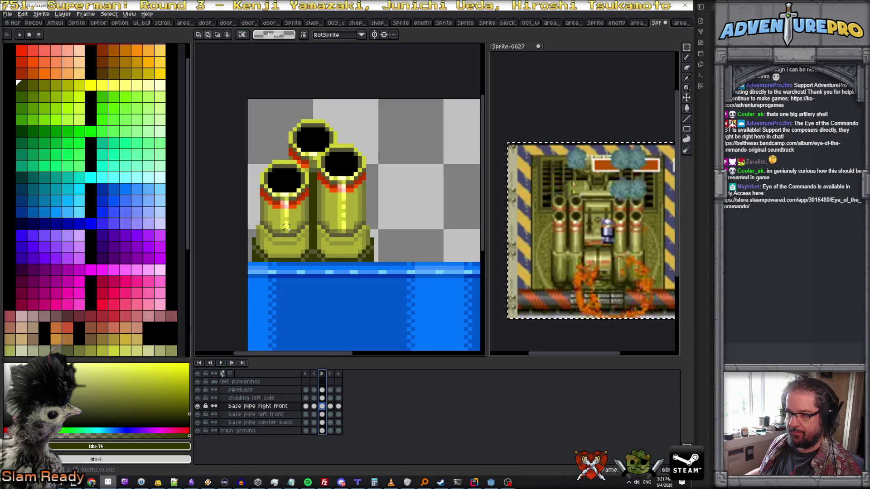
pyautogui.scroll(1, 286, 227)
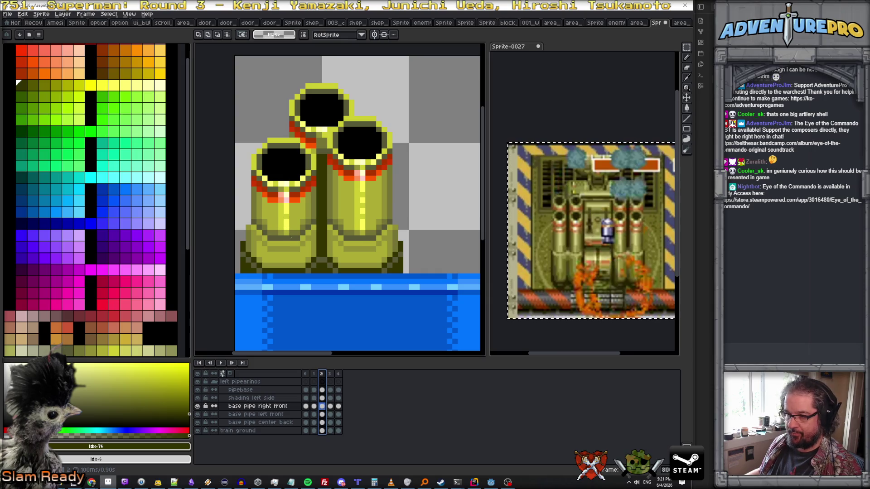
pyautogui.click(321, 414)
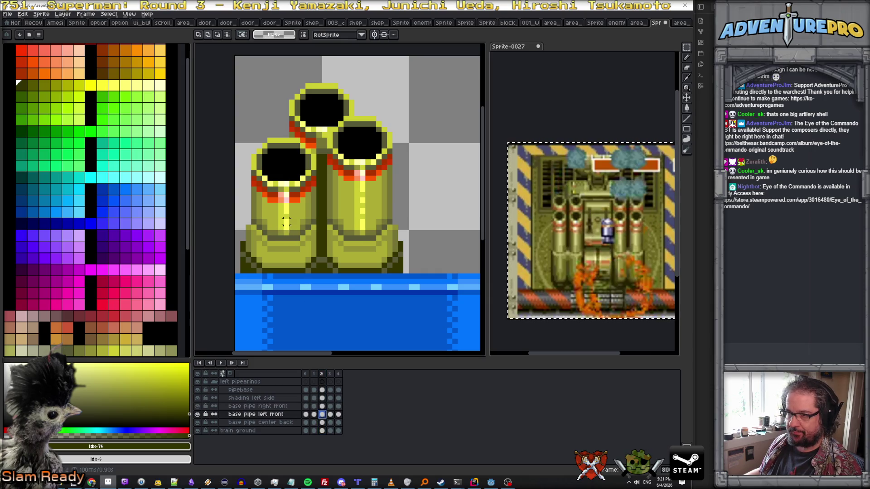
pyautogui.press('b')
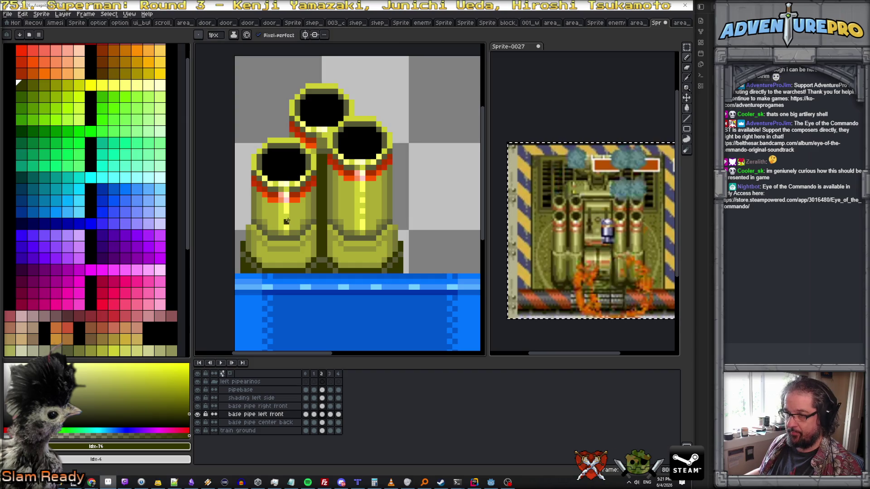
pyautogui.keyDown('alt'); pyautogui.click(287, 224); pyautogui.keyUp('alt')
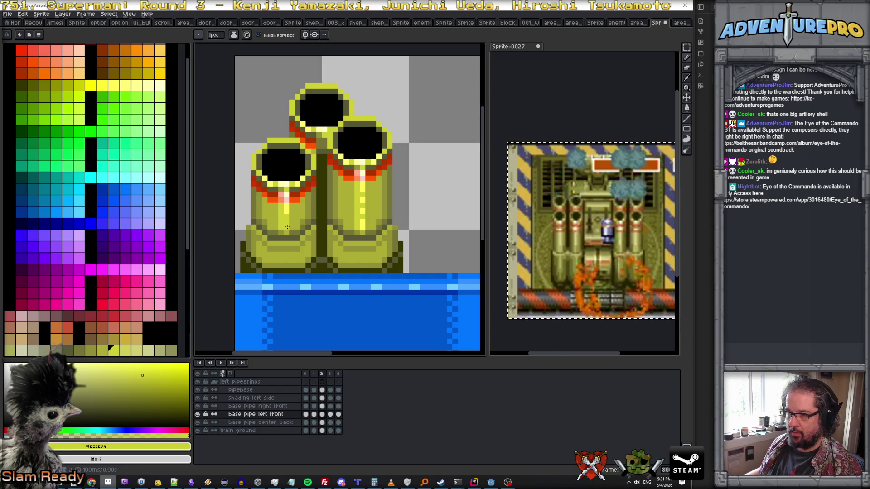
pyautogui.keyDown('alt'); pyautogui.click(286, 220); pyautogui.keyUp('alt')
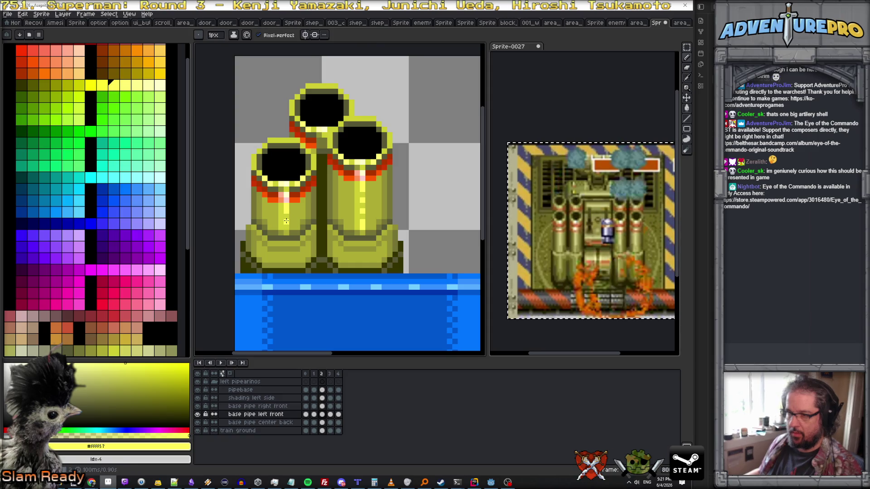
# Flip through frames 1–4 to compare the recoil, ending on the right front pipe's frame 4
pyautogui.press('Left')
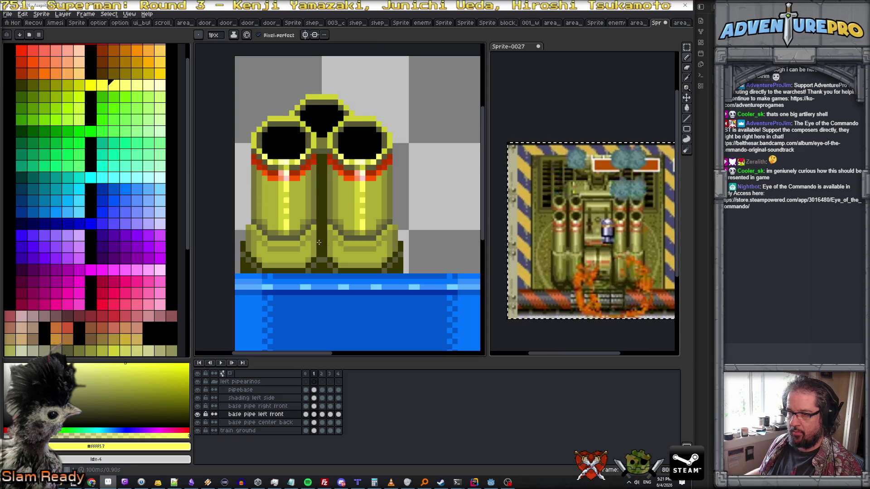
pyautogui.press('Right')
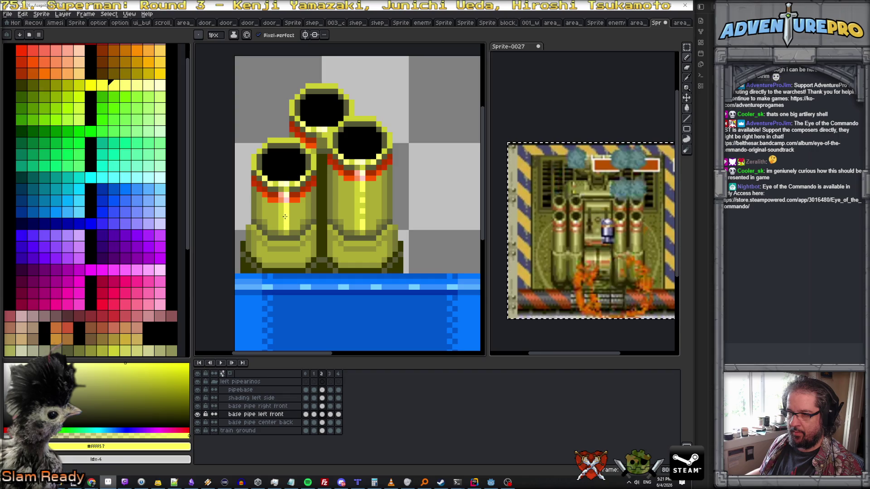
pyautogui.press('Right')
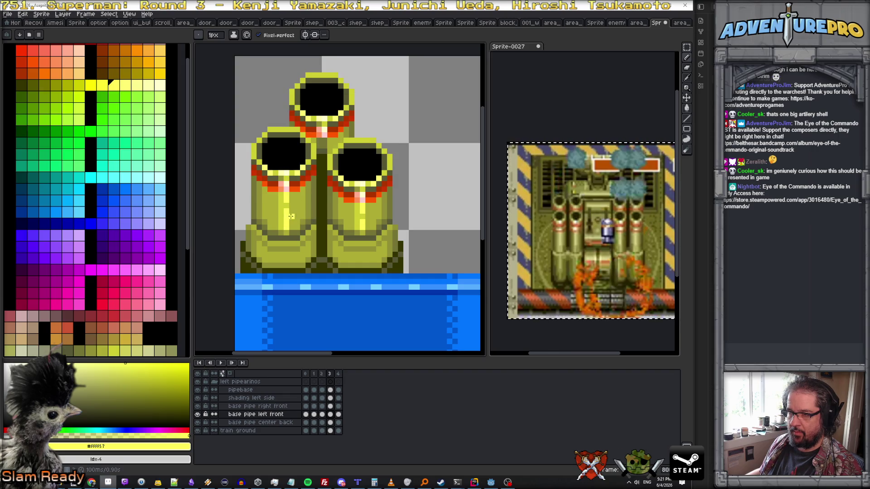
pyautogui.press('Right')
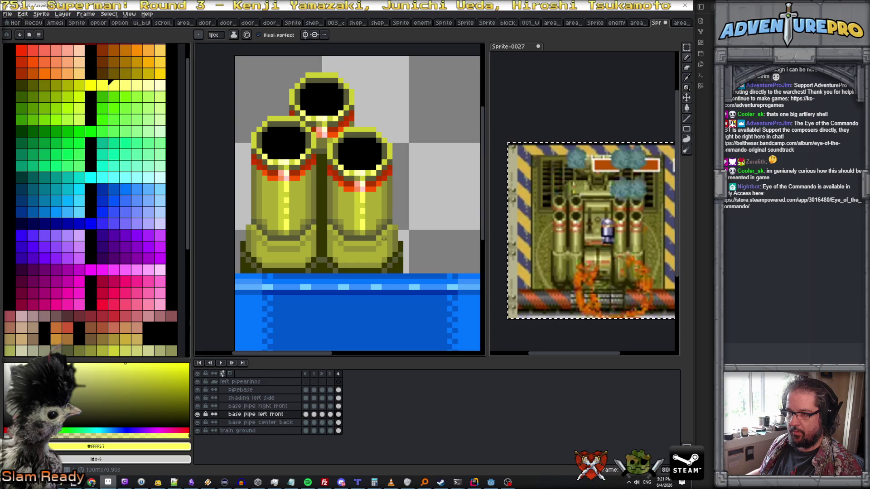
pyautogui.press('Right')
pyautogui.press('Right')
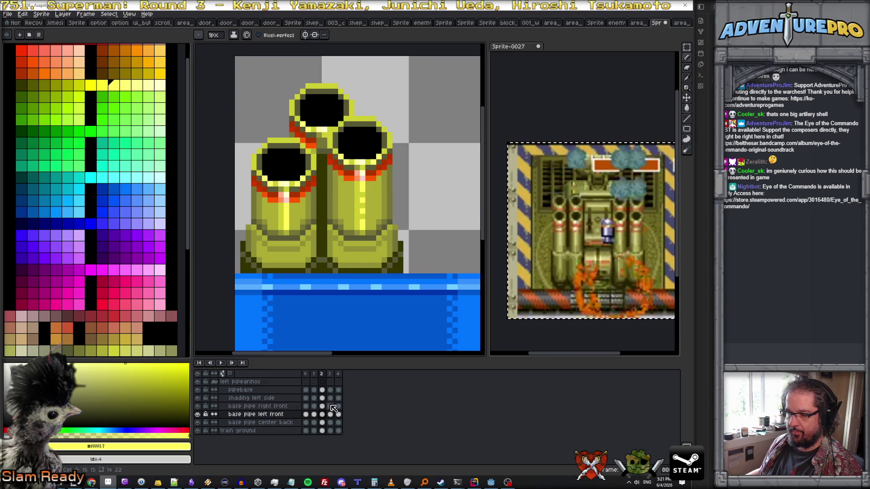
pyautogui.press('Left')
pyautogui.press('Right')
pyautogui.press('Right')
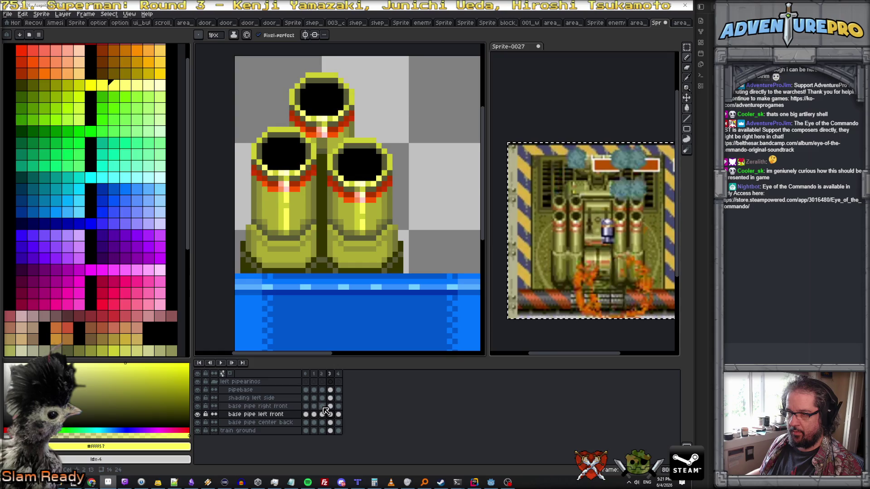
pyautogui.press('Left')
pyautogui.press('Left')
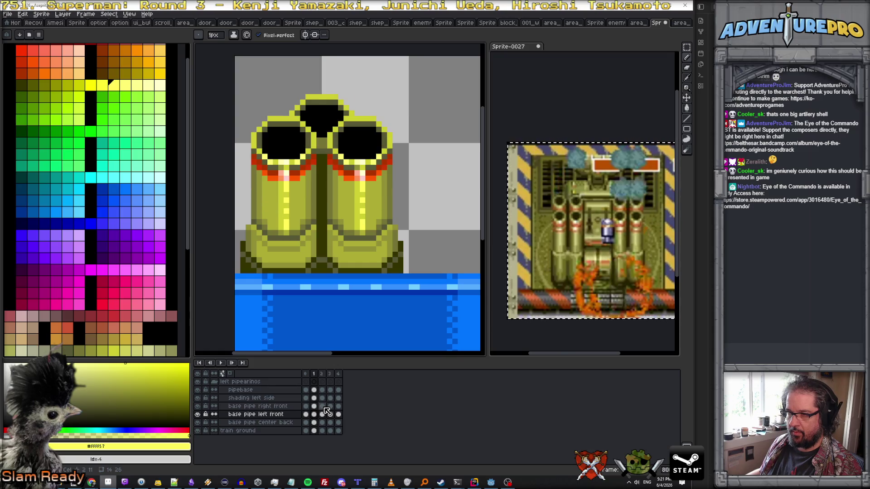
pyautogui.press('Right')
pyautogui.press('Right')
pyautogui.click(331, 406)
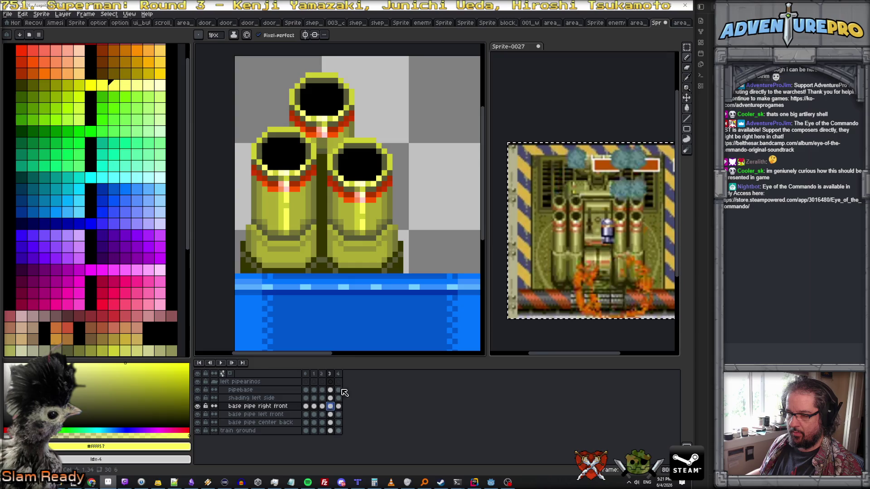
pyautogui.press('Right')
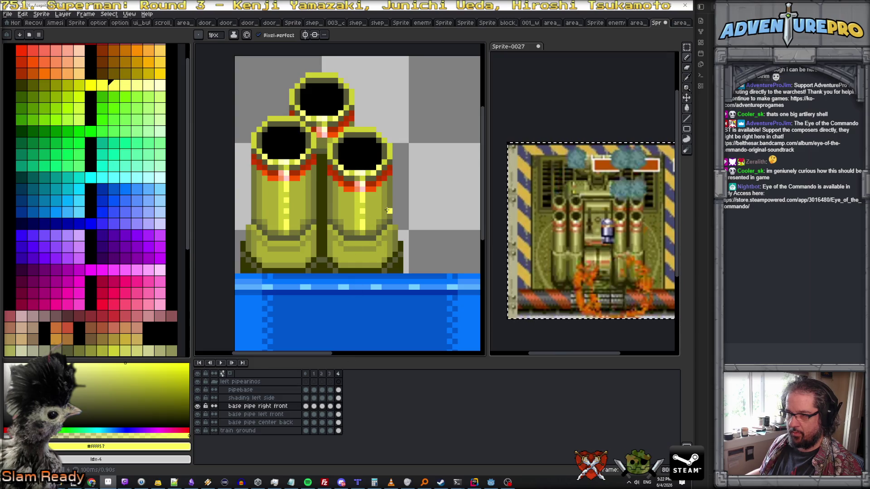
# Back on frame 0, sample olive #CCCC34, stop the preview, and open the left pipearinos group's properties
pyautogui.press('Right')
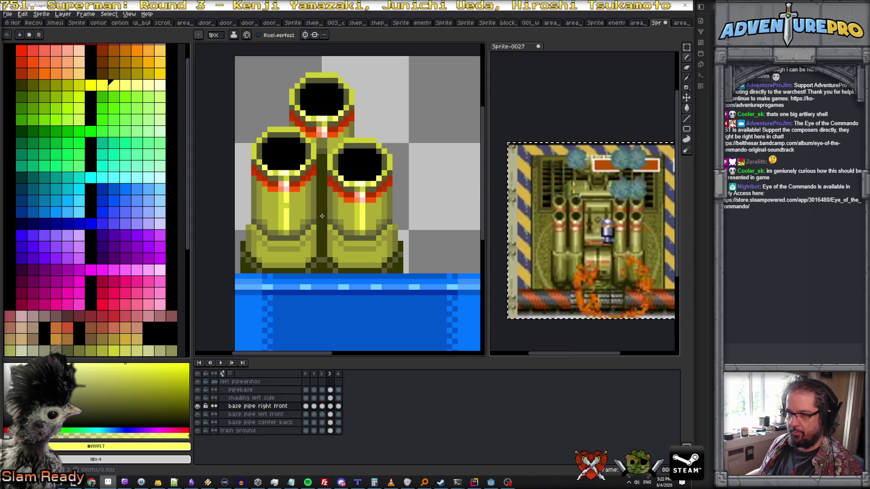
pyautogui.keyDown('alt'); pyautogui.click(288, 204); pyautogui.keyUp('alt')
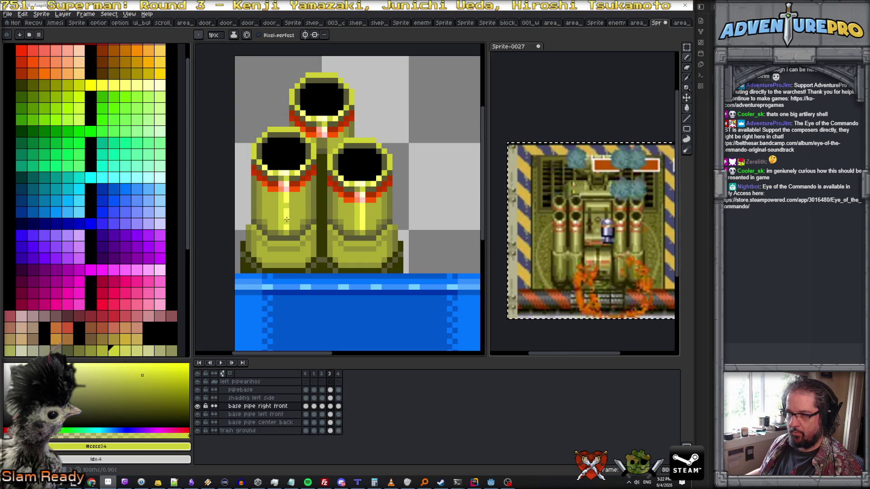
pyautogui.scroll(-2, 306, 222)
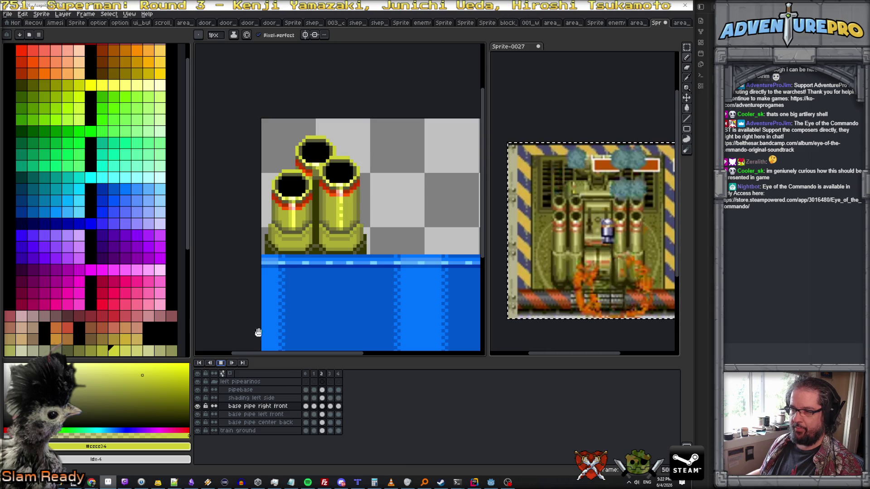
pyautogui.click(222, 364)
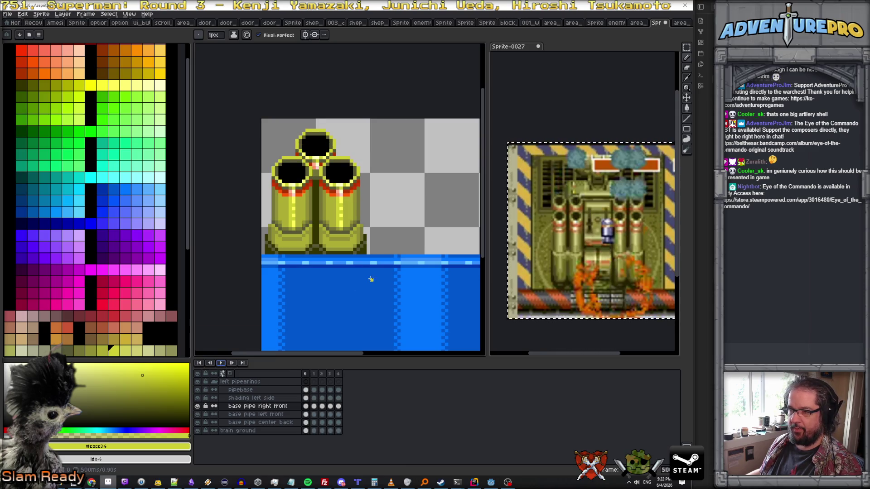
pyautogui.scroll(-2, 371, 279)
pyautogui.click(256, 382)
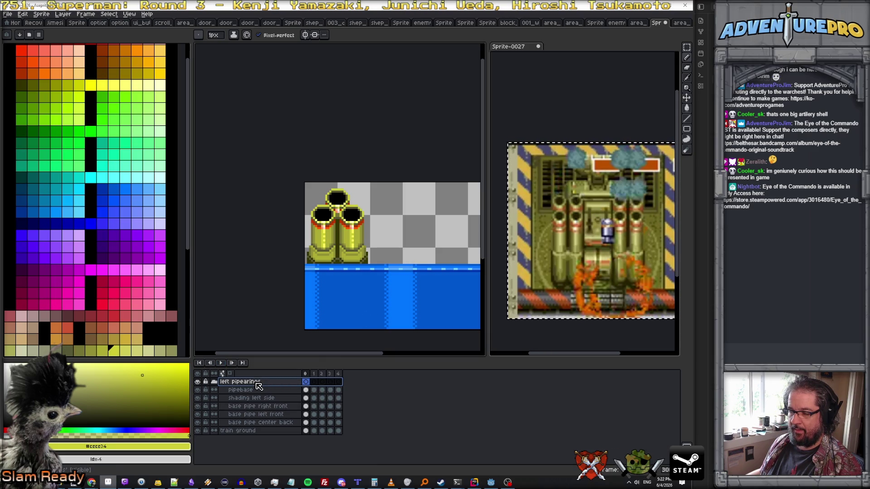
pyautogui.doubleClick(258, 381)
# Collapse and duplicate the left pipearinos group, renaming the copy 'right pipearinos'
pyautogui.press('Escape')
pyautogui.rightClick(256, 383)
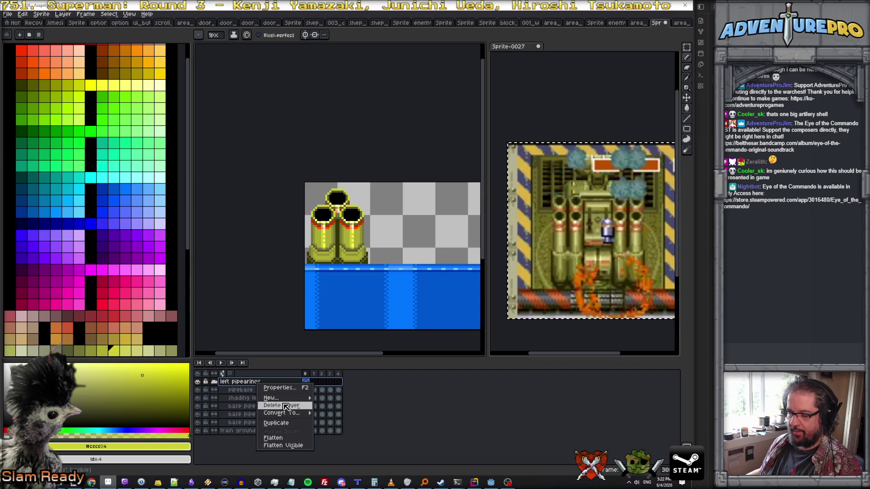
pyautogui.click(214, 382)
pyautogui.click(214, 382)
pyautogui.rightClick(252, 383)
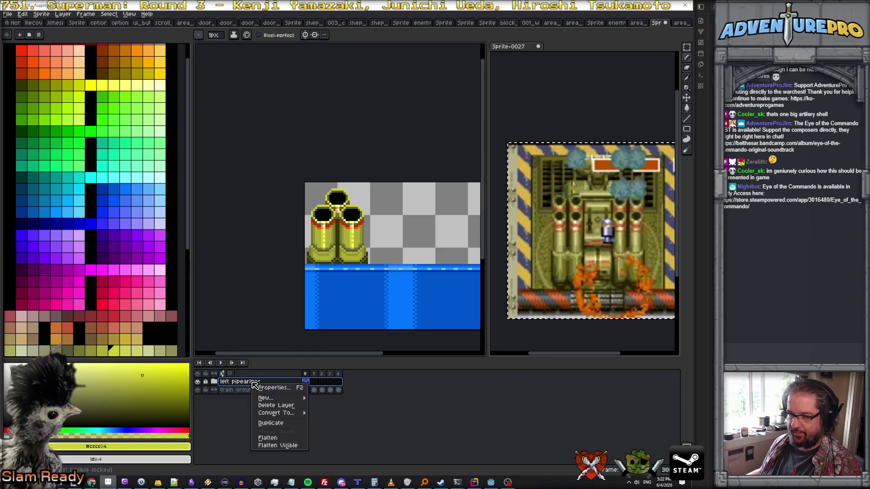
pyautogui.click(283, 422)
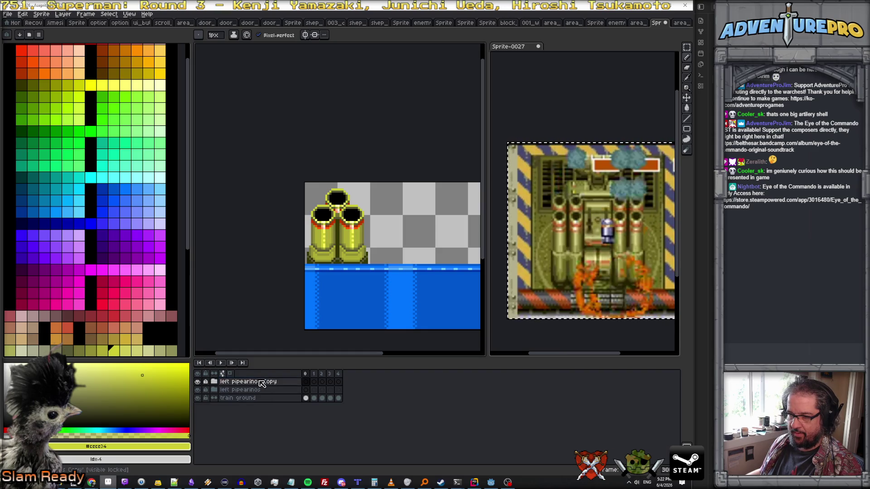
pyautogui.doubleClick(262, 382)
pyautogui.write('right pipearin')
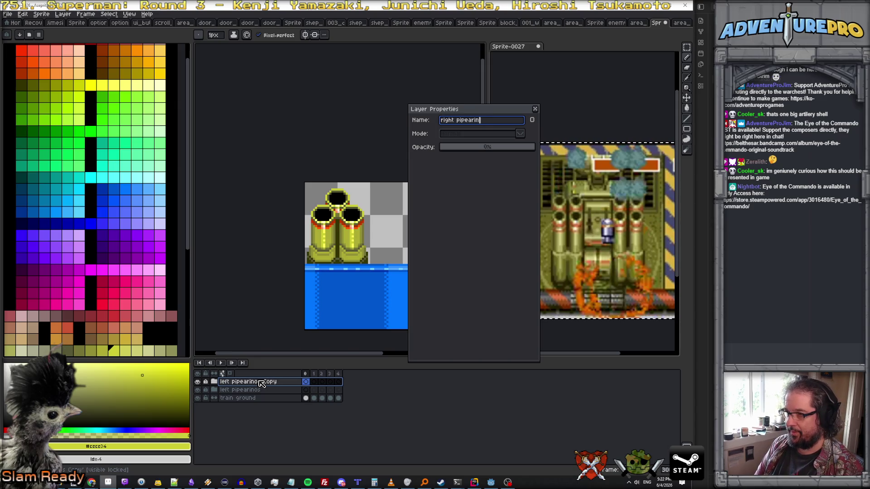
pyautogui.press('Return')
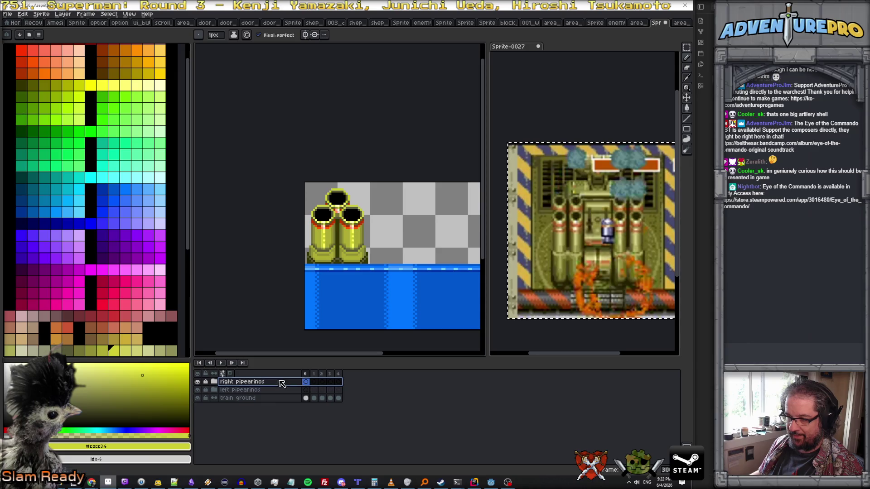
pyautogui.click(23, 14)
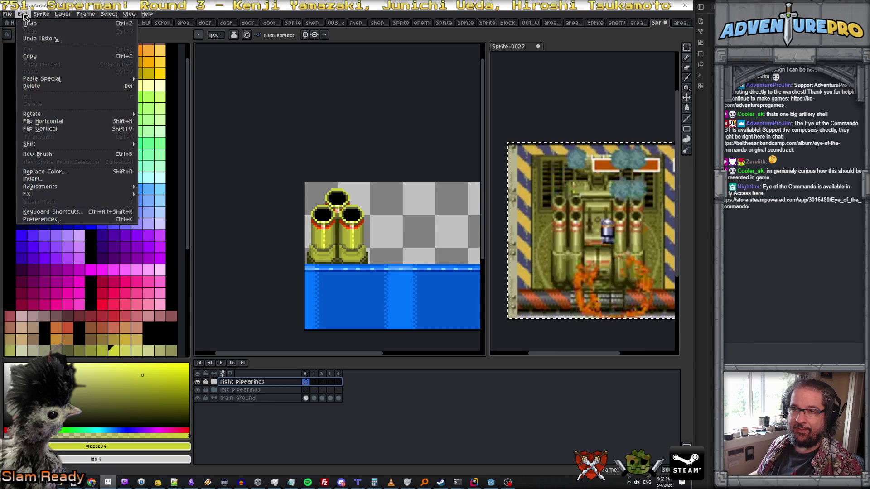
# Expand right pipearinos, select all its layers' cels across the frames, and make them visible
pyautogui.click(82, 122)
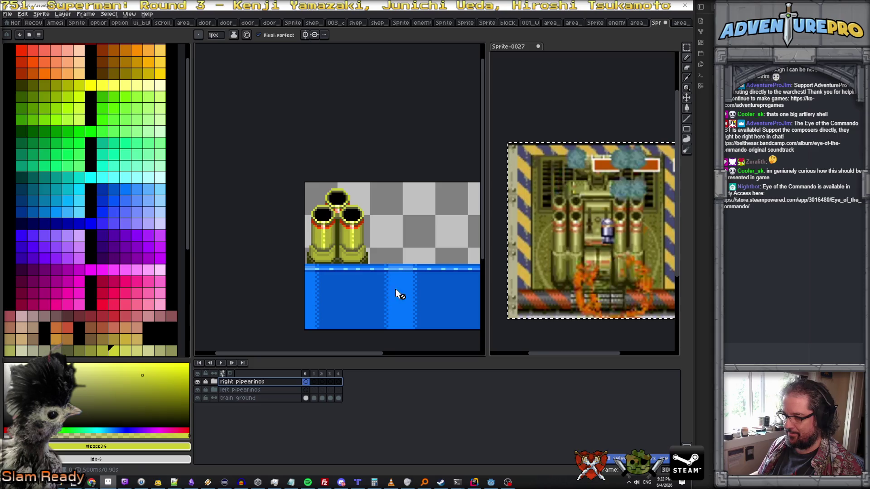
pyautogui.click(23, 14)
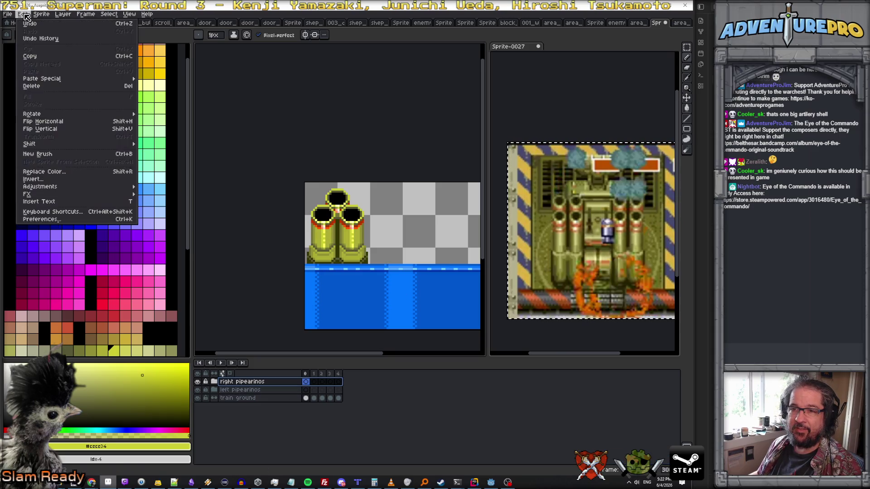
pyautogui.click(69, 122)
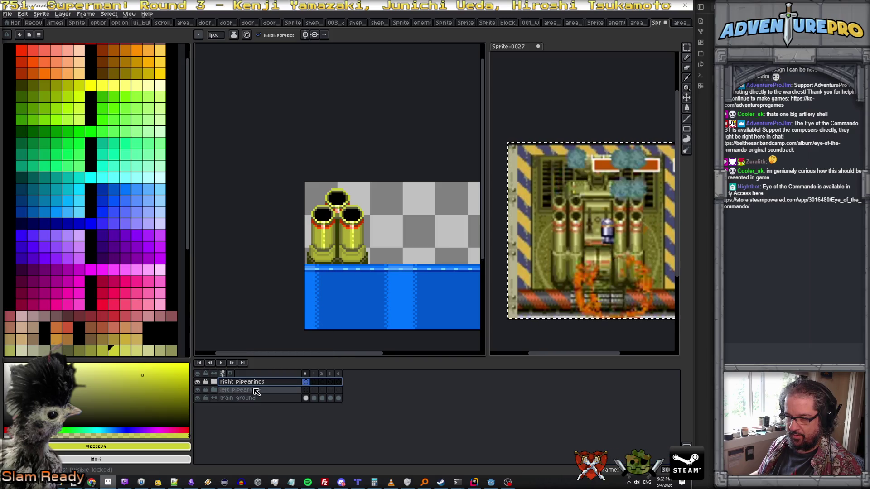
pyautogui.click(216, 381)
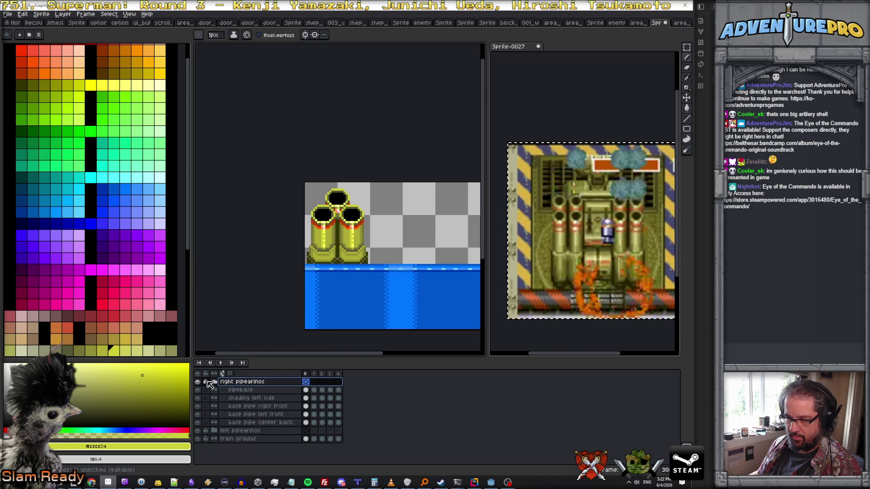
pyautogui.click(322, 382)
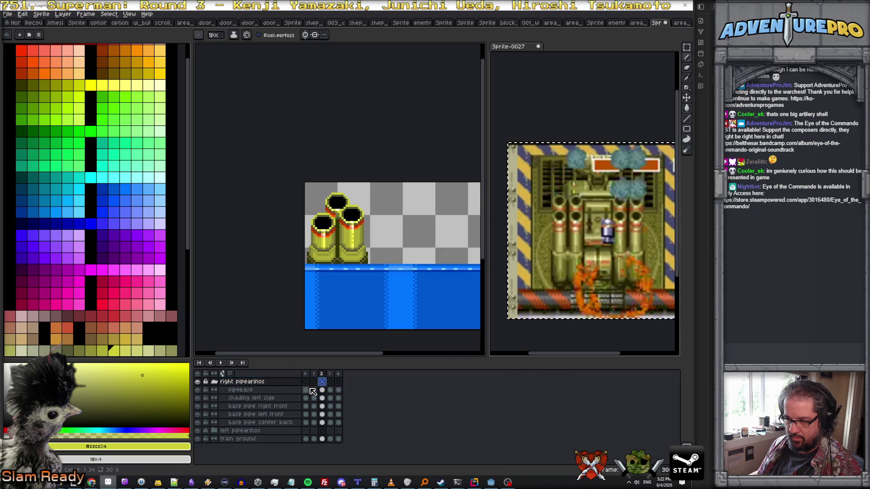
pyautogui.click(253, 390)
pyautogui.keyDown('shift'); pyautogui.click(277, 424); pyautogui.keyUp('shift')
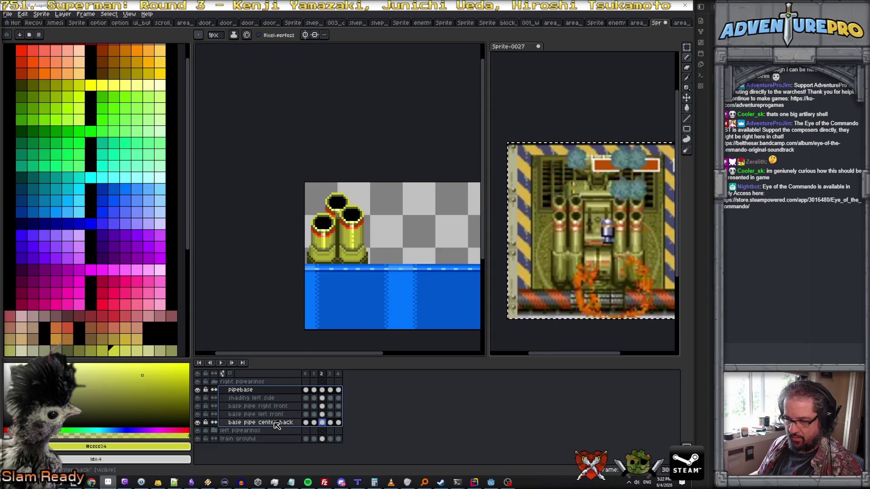
pyautogui.click(197, 406)
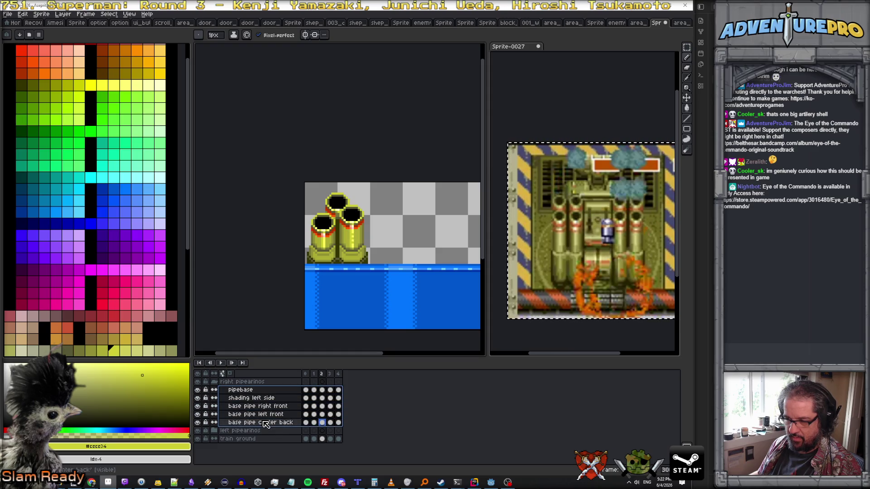
# Flip the right pipearinos layers horizontally and play the animation to preview both clusters
pyautogui.click(22, 13)
pyautogui.click(42, 13)
pyautogui.click(22, 14)
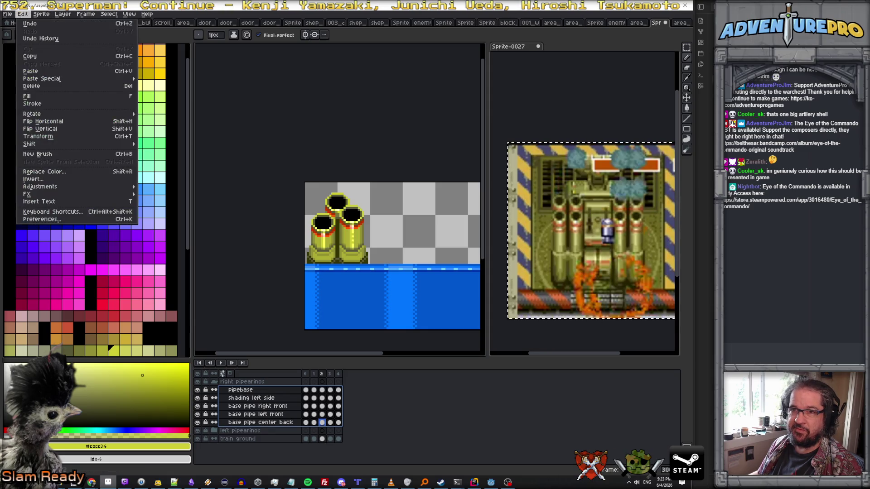
pyautogui.click(39, 123)
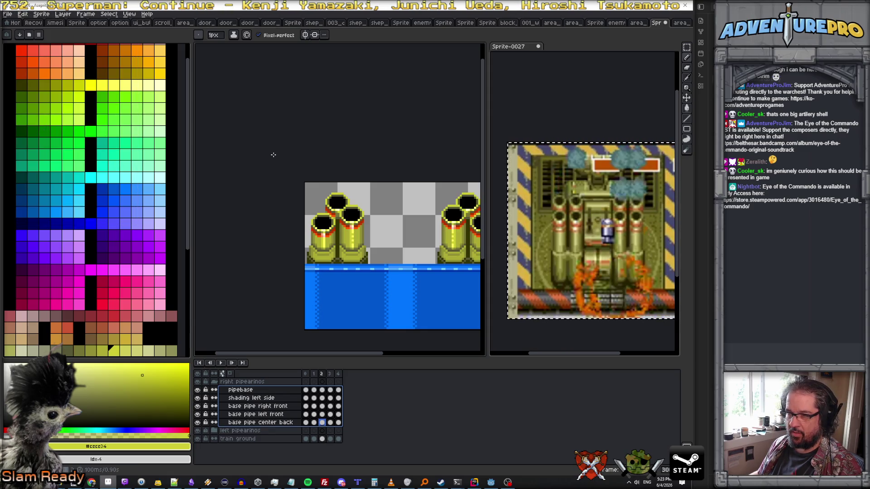
pyautogui.scroll(-2, 269, 302)
pyautogui.scroll(1, 270, 302)
pyautogui.press('Escape')
pyautogui.click(221, 363)
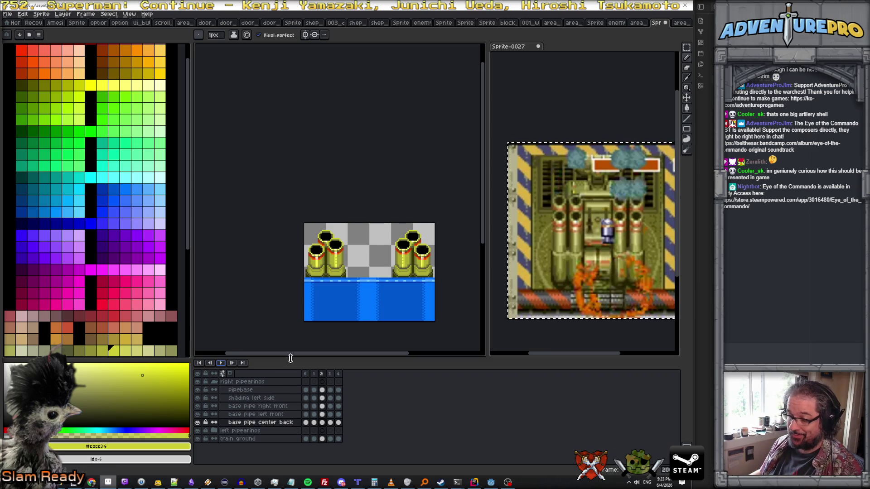
pyautogui.moveTo(310, 358); pyautogui.dragTo(310, 317)
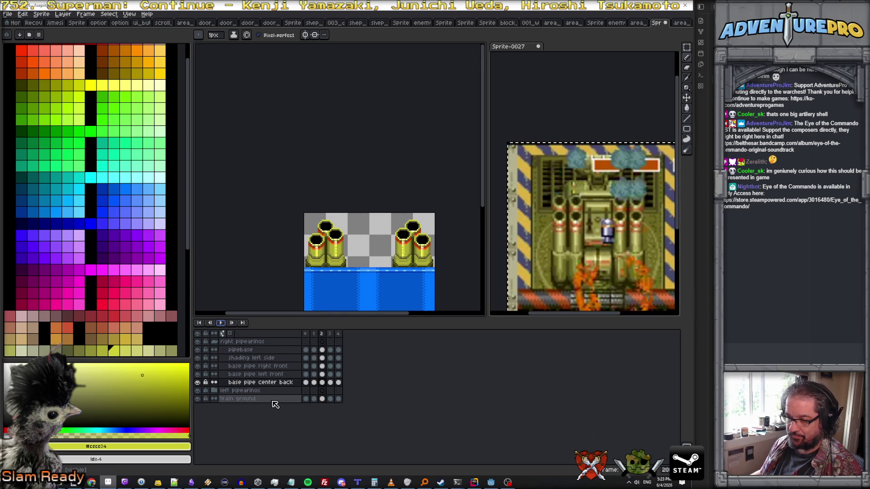
pyautogui.click(315, 334)
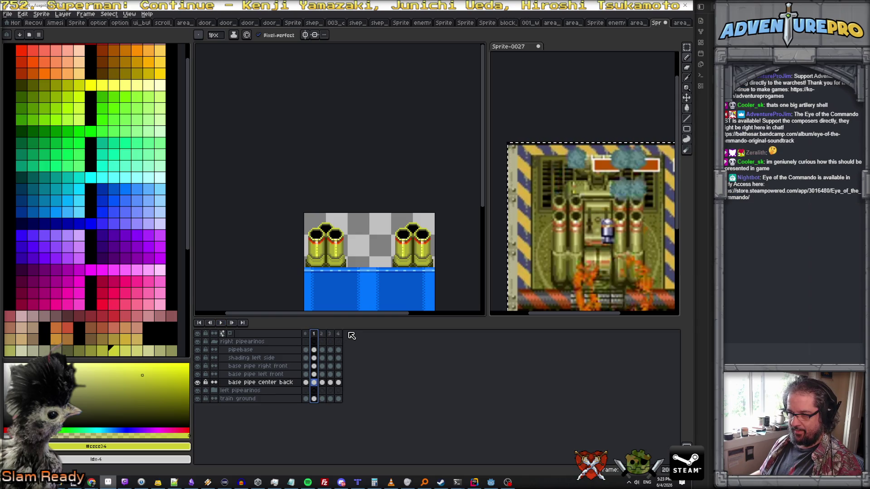
# Expand the left pipearinos group and add a new frame from the Frame menu
pyautogui.press('Left')
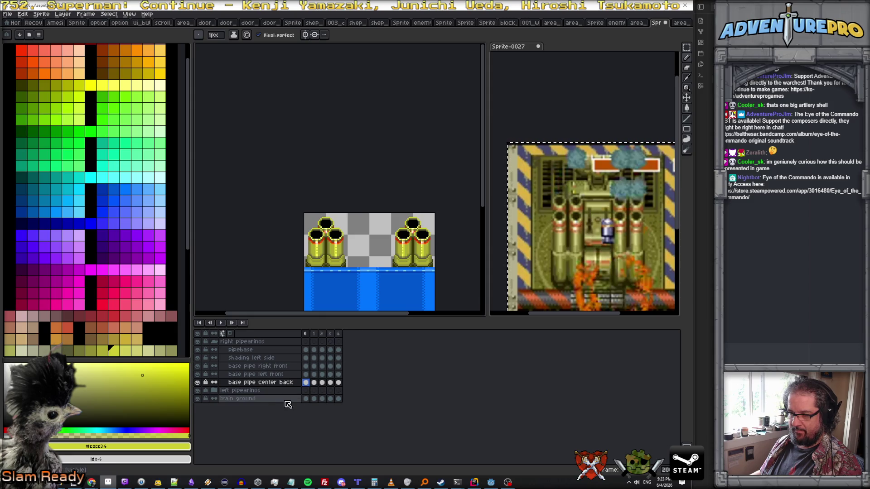
pyautogui.click(214, 391)
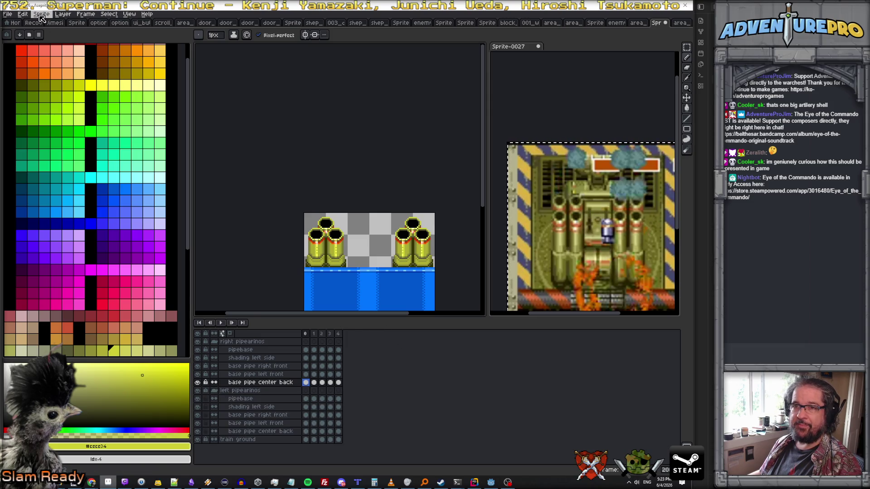
pyautogui.click(41, 14)
pyautogui.click(63, 14)
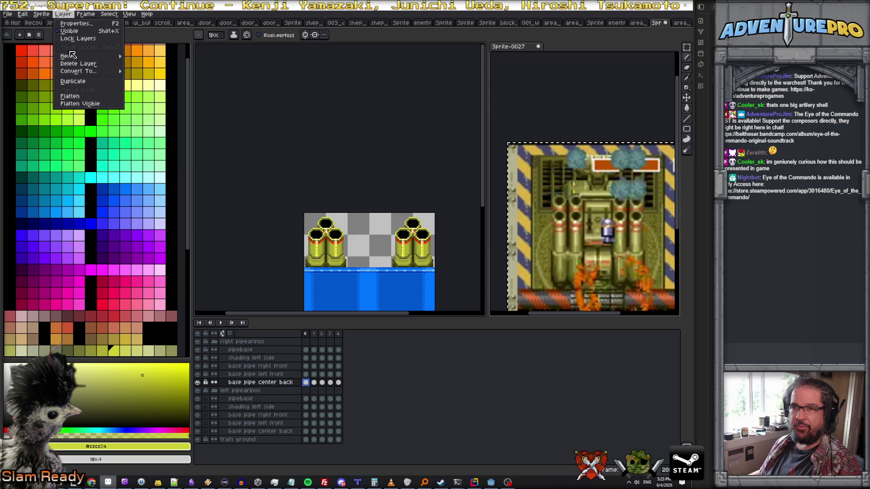
pyautogui.moveTo(96, 57)
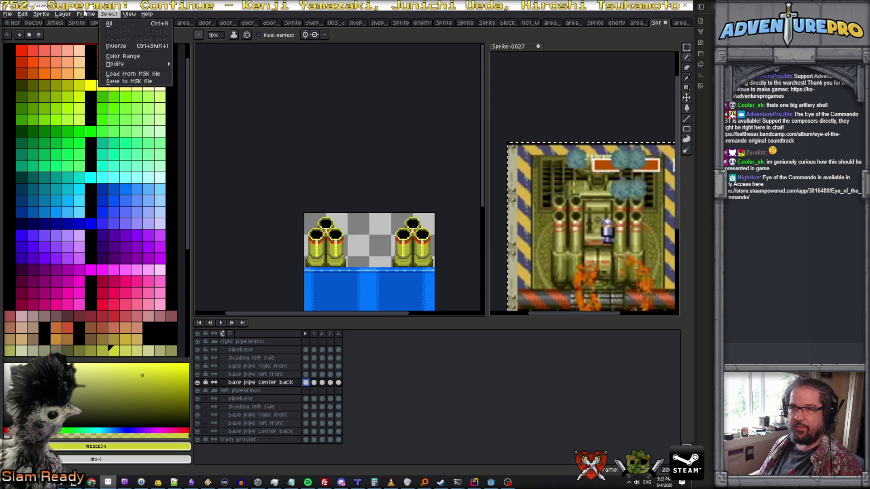
pyautogui.click(85, 14)
pyautogui.click(98, 41)
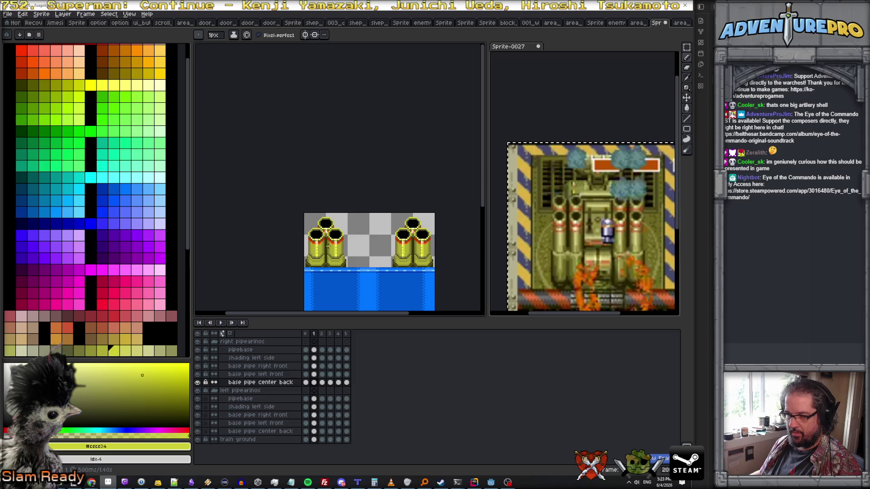
# Undo the extra frame, select the frame 4 column, and return to the Frame menu
pyautogui.click(314, 333)
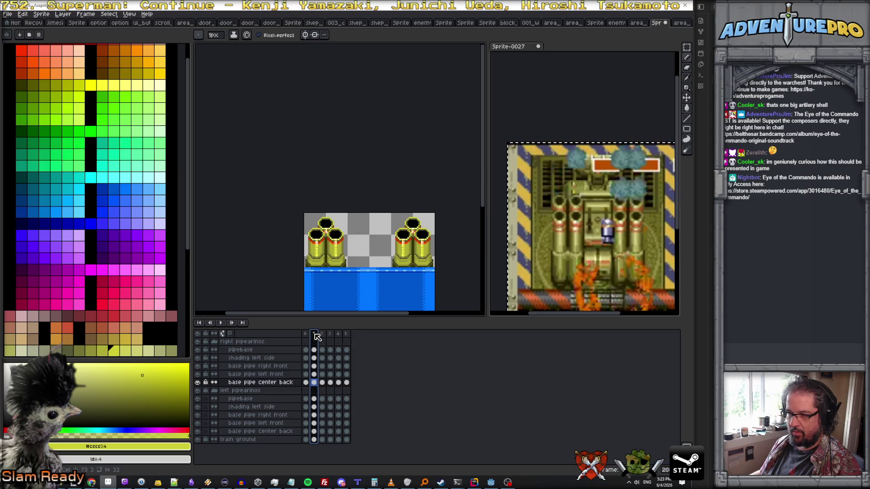
pyautogui.click(322, 334)
pyautogui.hotkey('ctrl', 'z')
pyautogui.hotkey('ctrl', 'z')
pyautogui.click(339, 333)
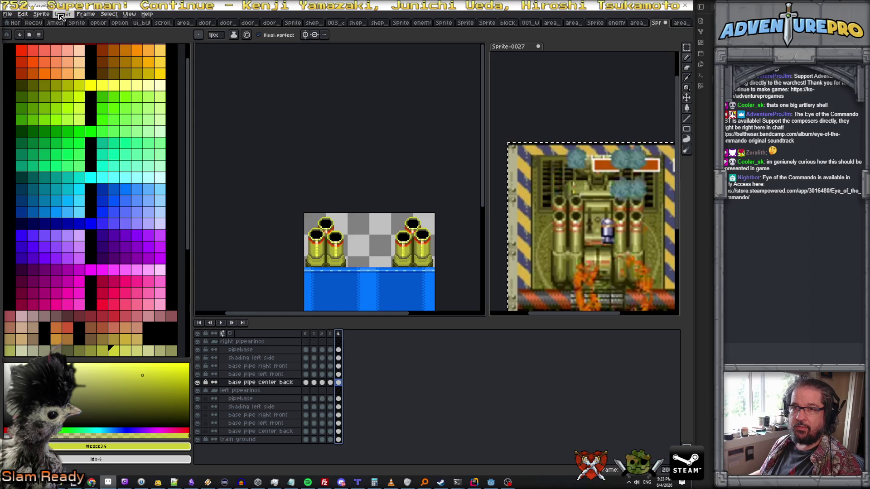
pyautogui.click(60, 15)
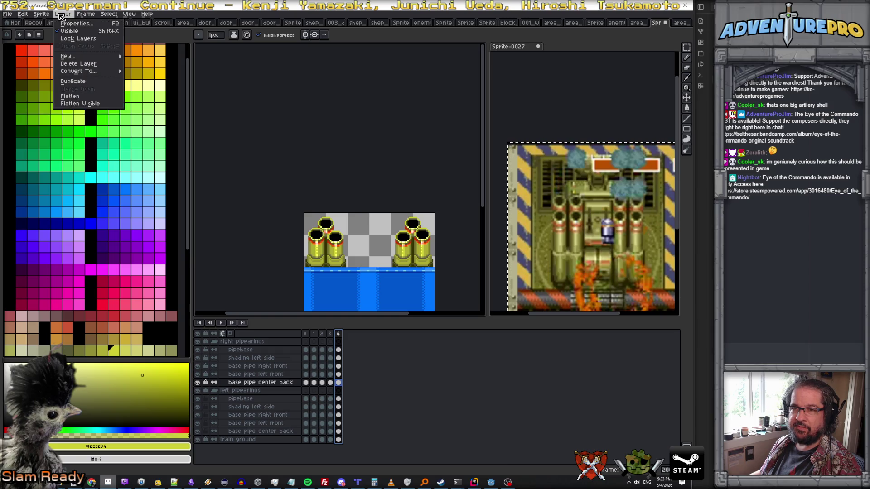
pyautogui.moveTo(75, 57)
pyautogui.moveTo(86, 14)
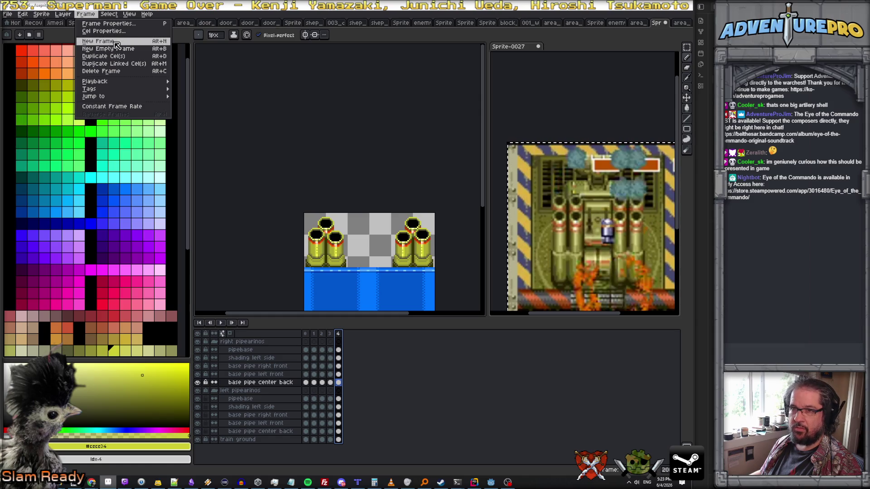
# Add a sixth frame and shift the right cluster's frame 1–4 cels one frame later
pyautogui.click(116, 44)
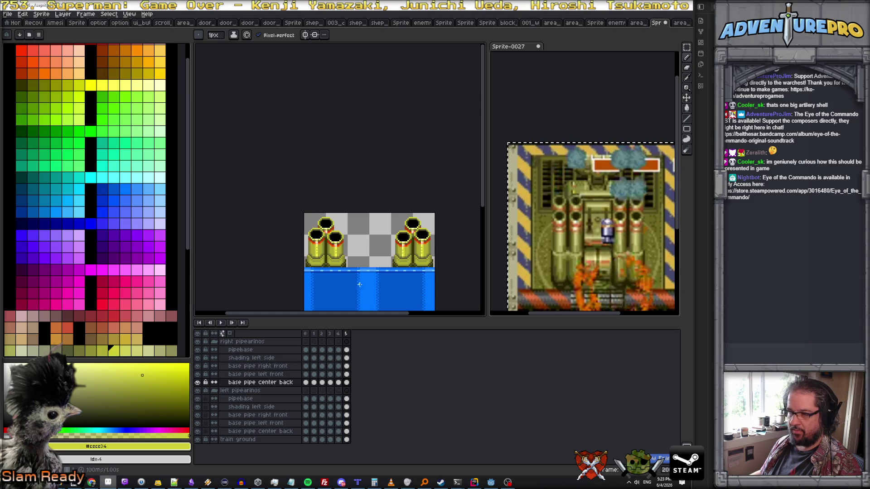
pyautogui.click(305, 333)
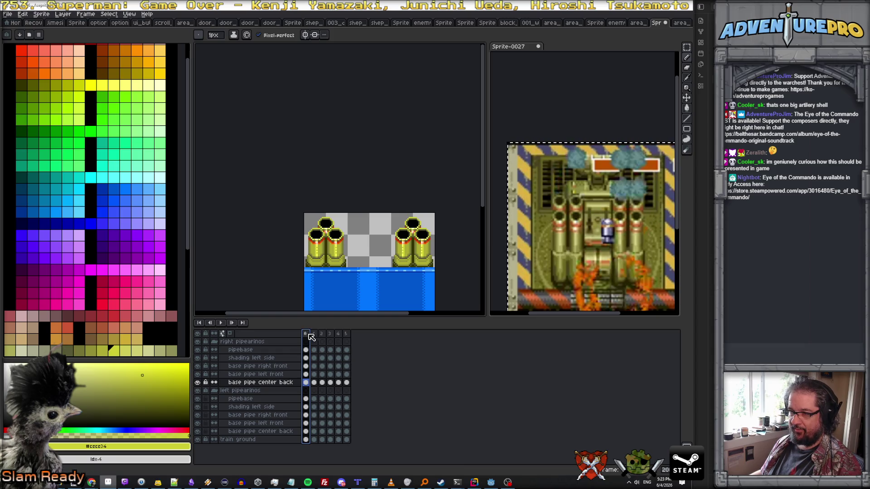
pyautogui.click(314, 349)
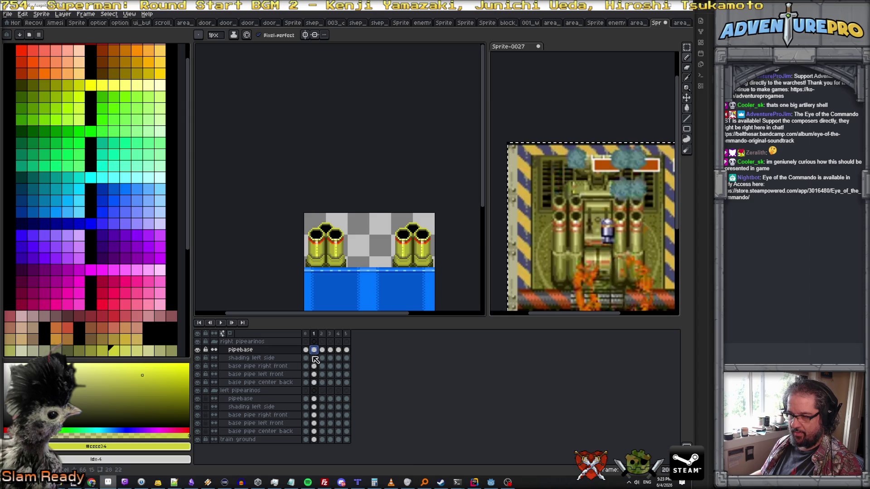
pyautogui.moveTo(316, 353)
pyautogui.mouseDown()
pyautogui.moveTo(338, 383)
pyautogui.moveTo(330, 362)
pyautogui.moveTo(341, 352)
pyautogui.mouseUp()
pyautogui.click(314, 383)
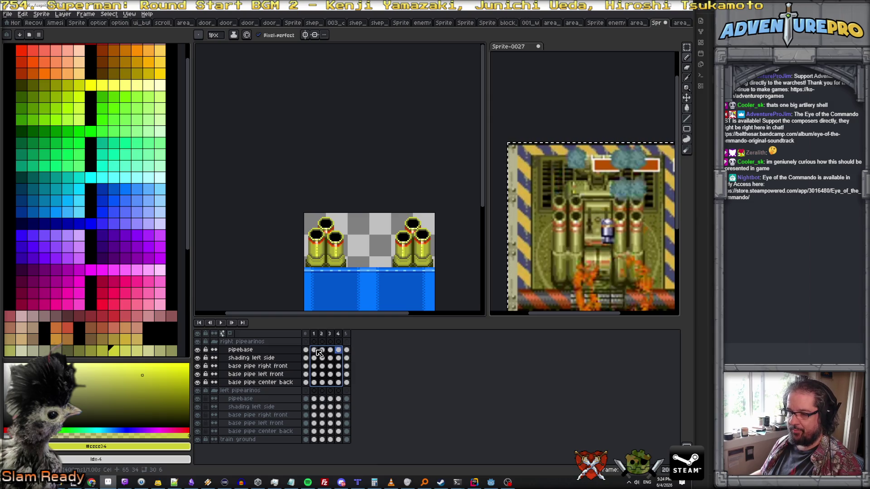
pyautogui.moveTo(320, 352); pyautogui.dragTo(326, 352)
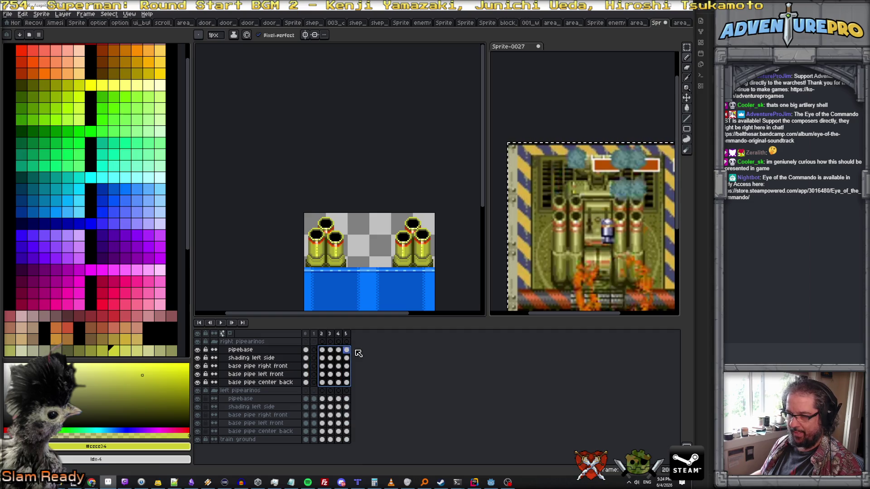
# Step through frames 1–5 to check the right cluster's delayed recoil, then return to frame 0
pyautogui.click(314, 334)
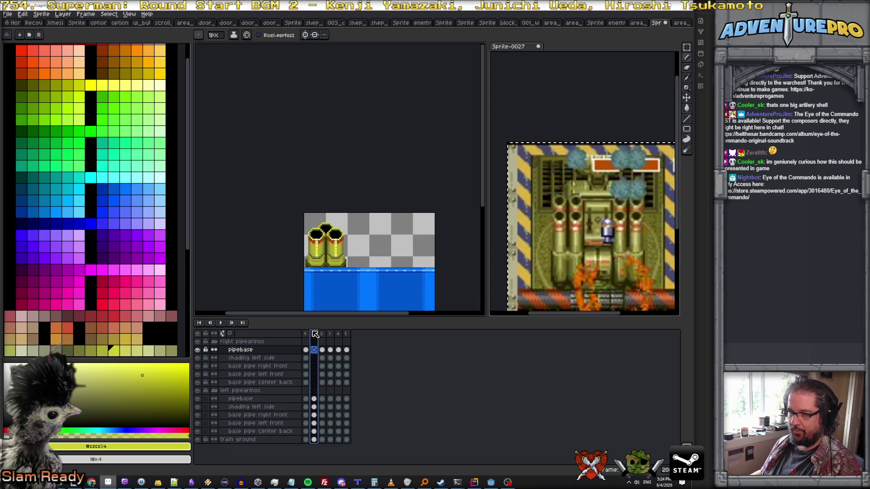
pyautogui.click(322, 334)
pyautogui.click(330, 334)
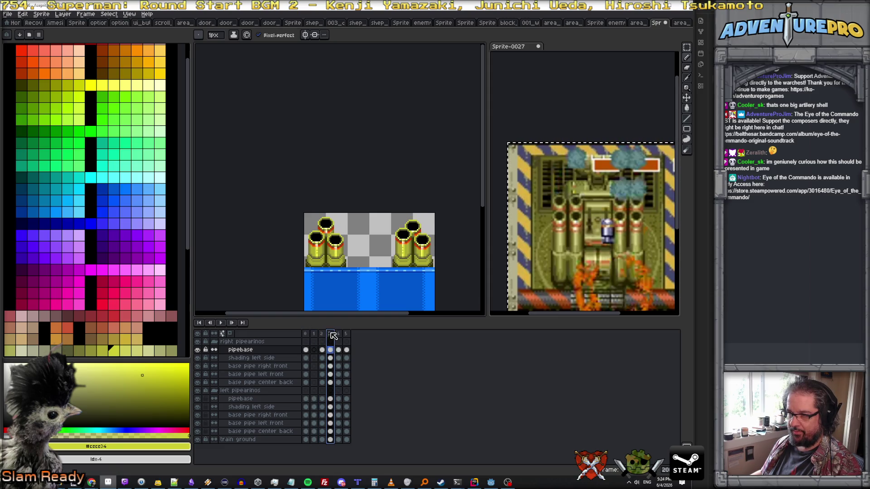
pyautogui.click(339, 335)
pyautogui.click(347, 334)
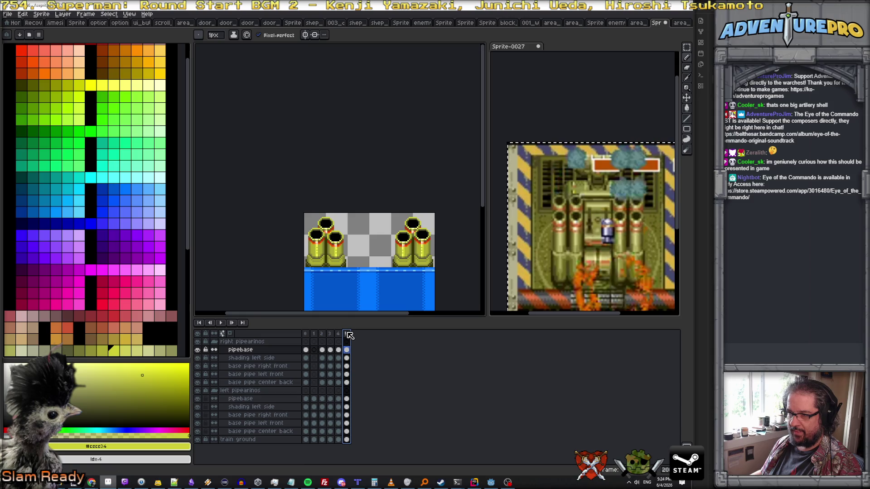
pyautogui.click(338, 335)
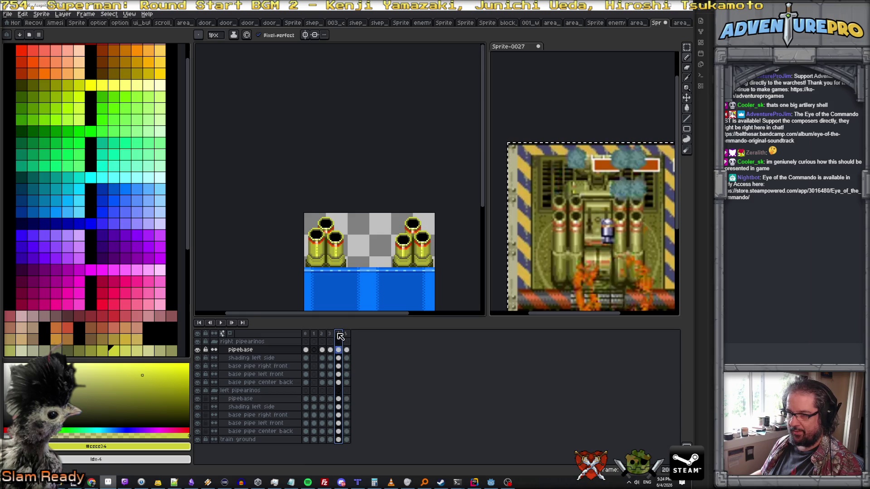
pyautogui.click(330, 334)
pyautogui.click(307, 334)
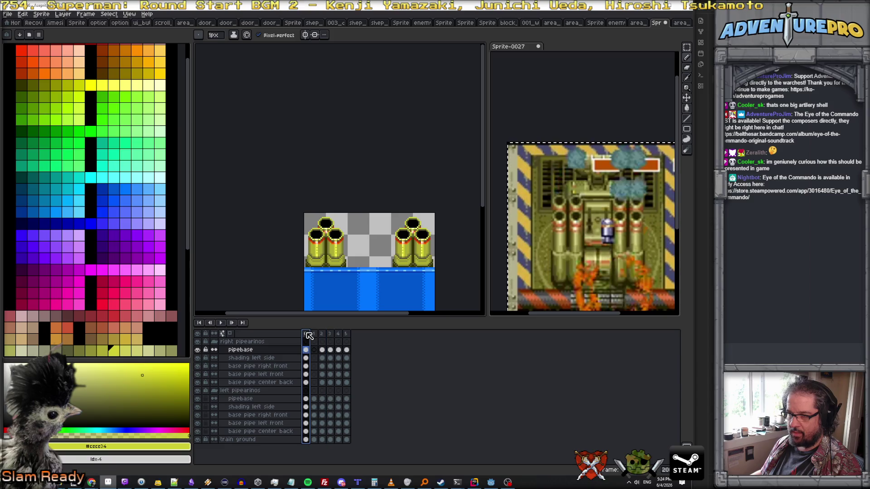
# Copy the left cluster's frame-0 cels across all five of its layers
pyautogui.moveTo(309, 401); pyautogui.dragTo(306, 433)
pyautogui.moveTo(307, 401); pyautogui.dragTo(310, 431)
pyautogui.hotkey('ctrl', 'c')
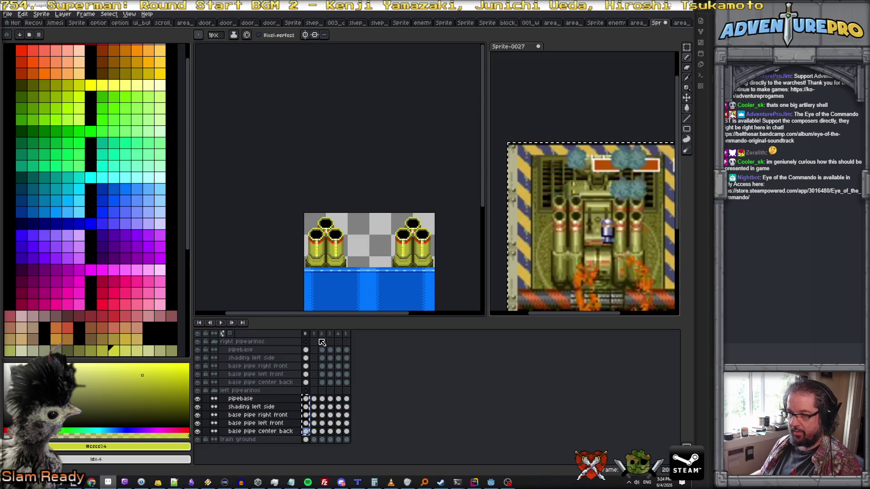
# Step through frames 1–5 to review which cannon cels are missing
pyautogui.click(313, 333)
pyautogui.click(321, 333)
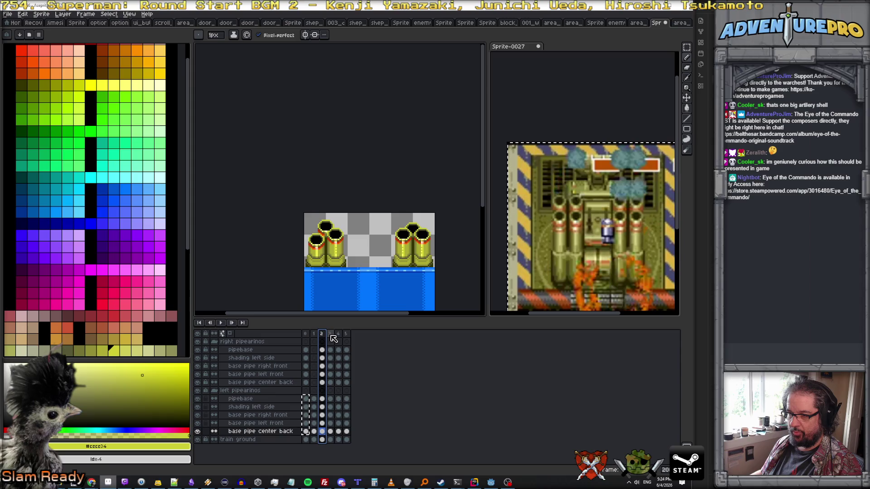
pyautogui.click(329, 334)
pyautogui.click(339, 334)
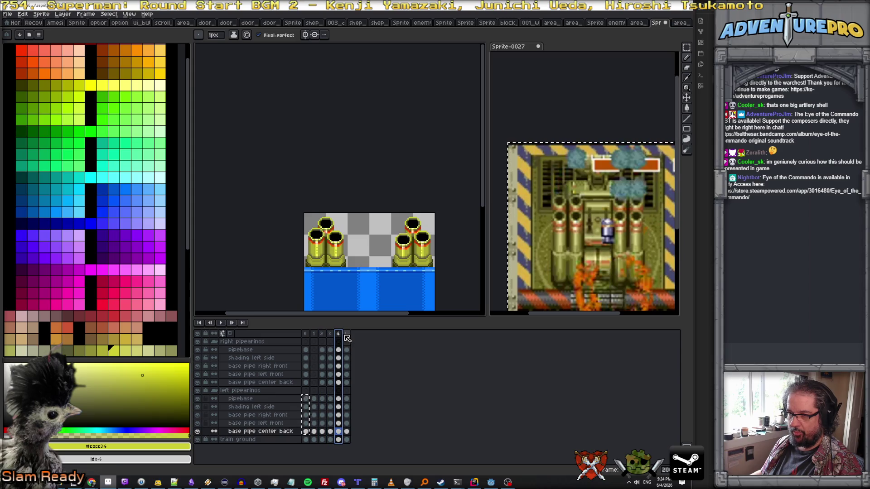
pyautogui.click(347, 334)
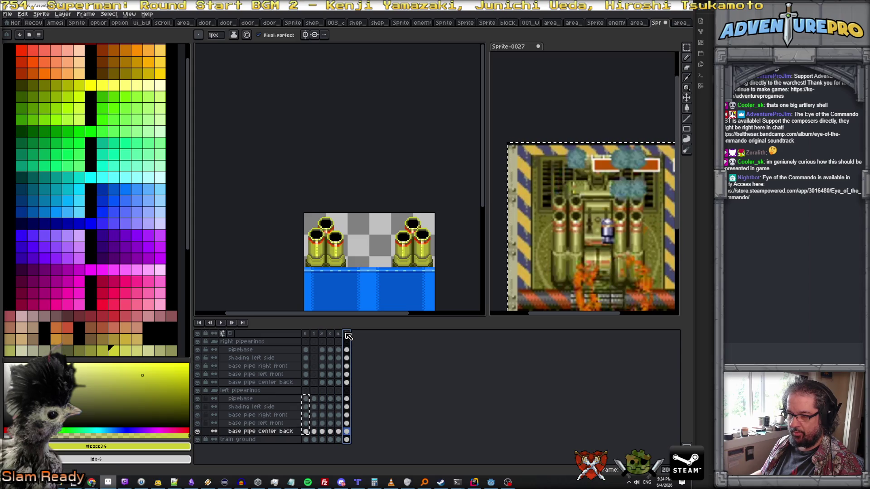
pyautogui.click(332, 334)
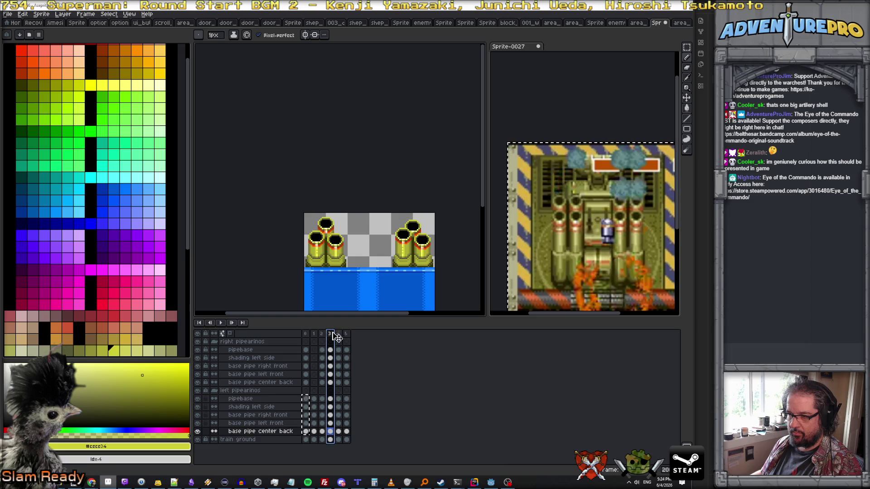
pyautogui.press('Left')
pyautogui.press('Right')
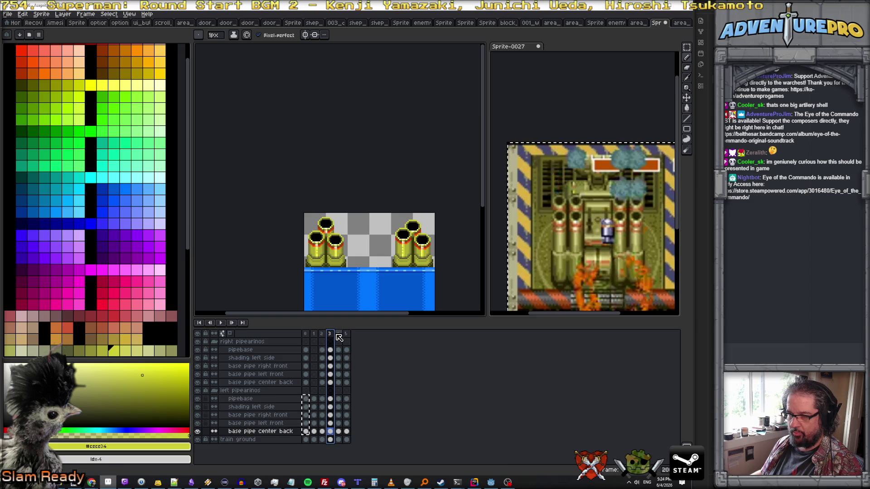
pyautogui.click(338, 334)
pyautogui.click(346, 334)
# Select the left cluster's pipebase and base pipe cels across all six frames
pyautogui.click(347, 399)
pyautogui.moveTo(350, 400); pyautogui.dragTo(352, 434)
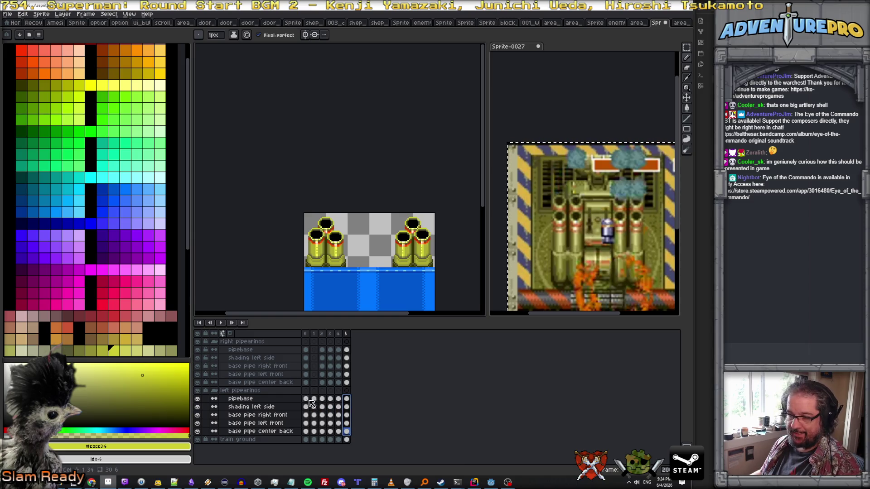
pyautogui.moveTo(307, 402); pyautogui.dragTo(348, 402)
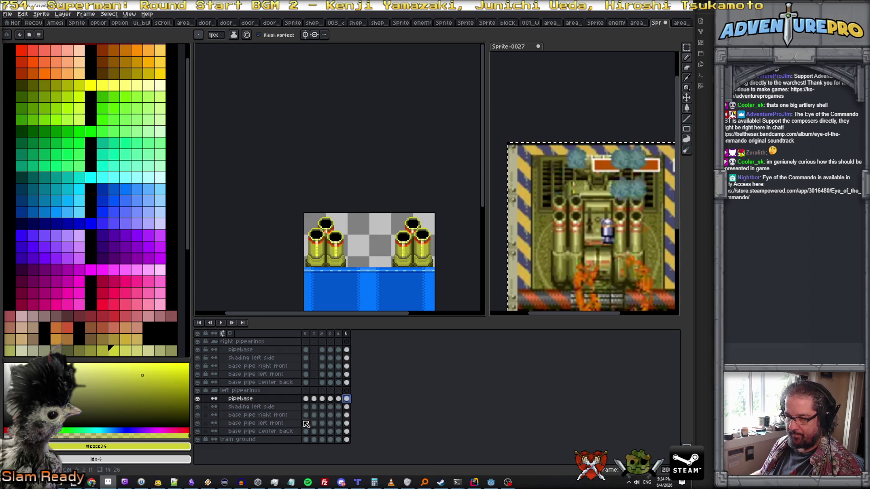
pyautogui.moveTo(306, 414); pyautogui.dragTo(349, 416)
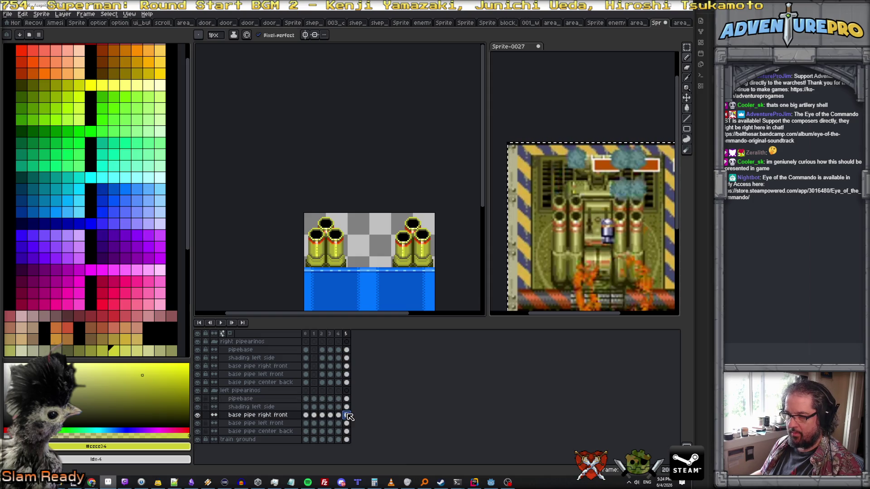
# Paste into the right cluster's empty frame 1, then play back the staggered recoil animation
pyautogui.click(306, 350)
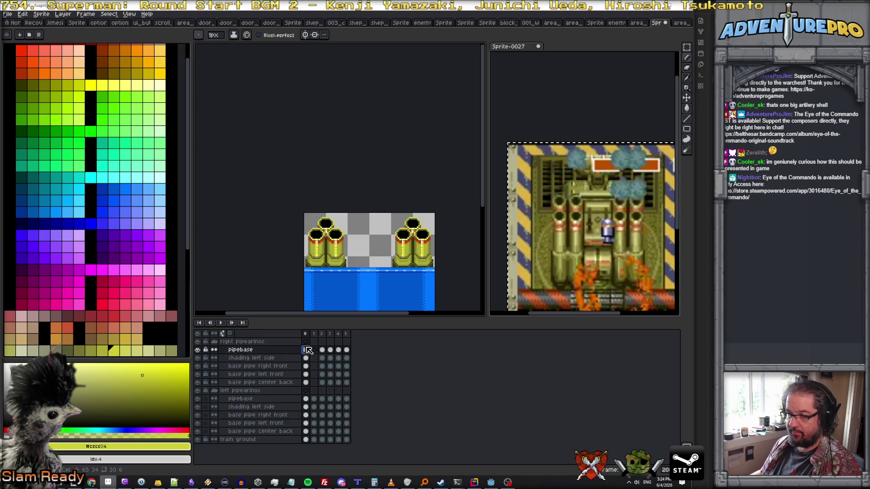
pyautogui.click(314, 349)
pyautogui.hotkey('ctrl', 'v')
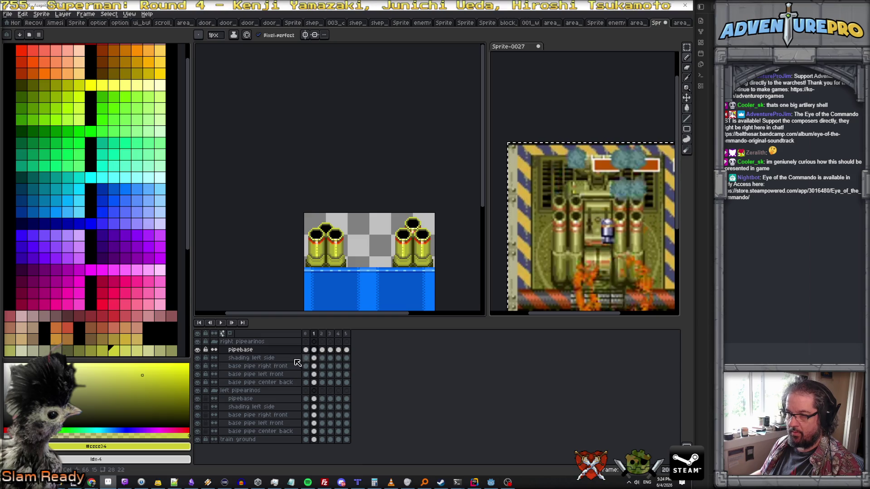
pyautogui.click(222, 323)
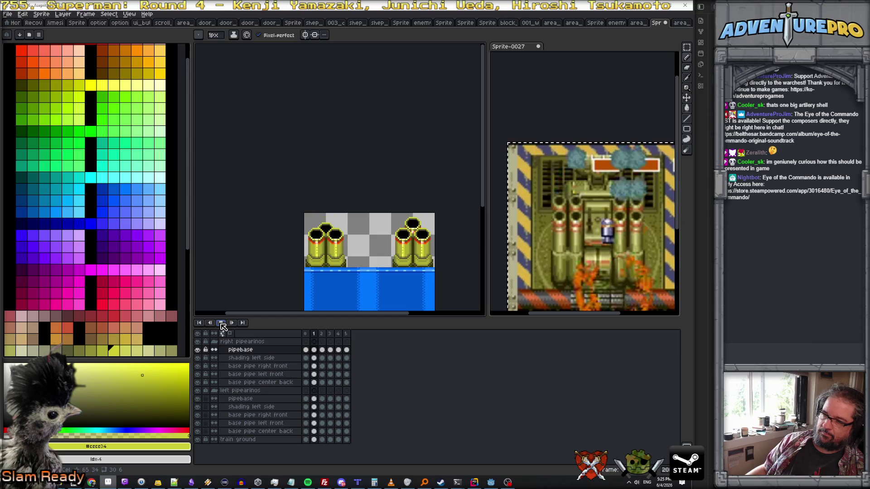
pyautogui.click(8, 14)
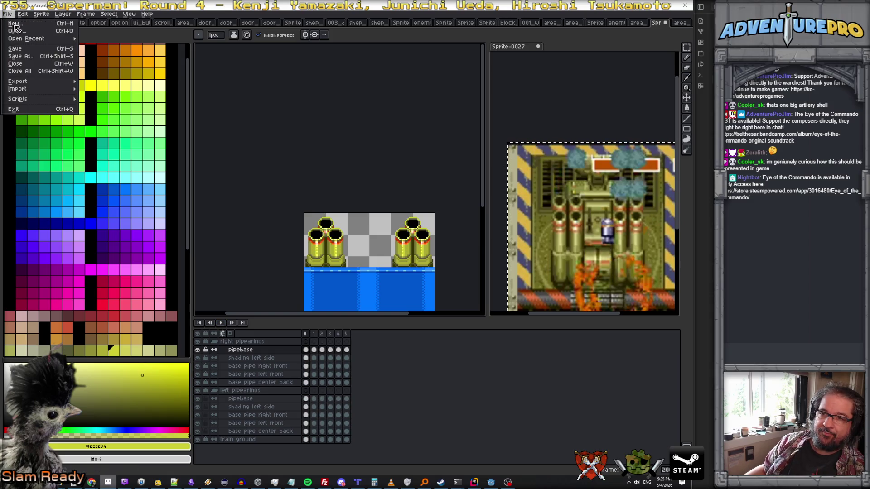
# Save the sprite as enemy_rocket_calliopie.ase in the textures folder
pyautogui.click(27, 59)
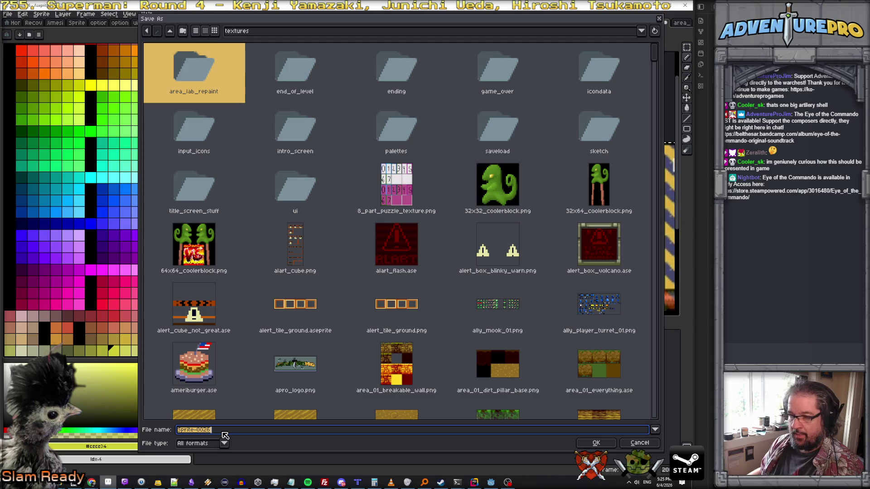
pyautogui.write('enemy')
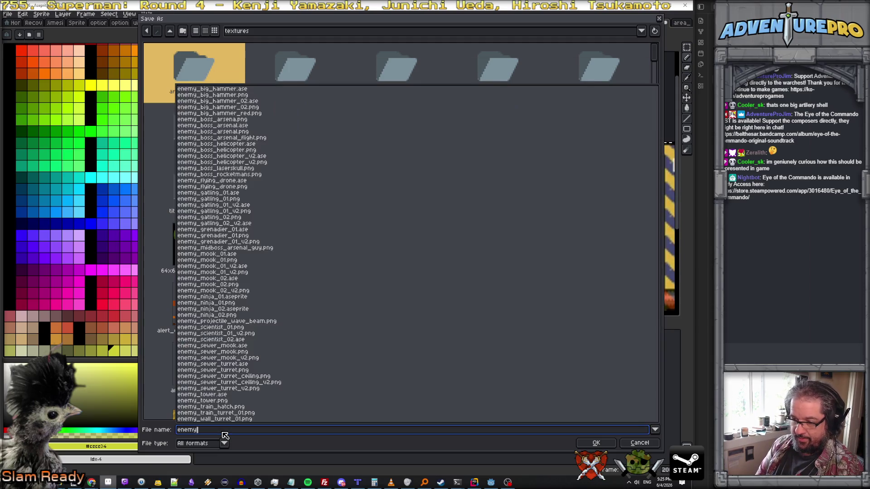
pyautogui.write('_rocket')
pyautogui.write('_call')
pyautogui.write('iop')
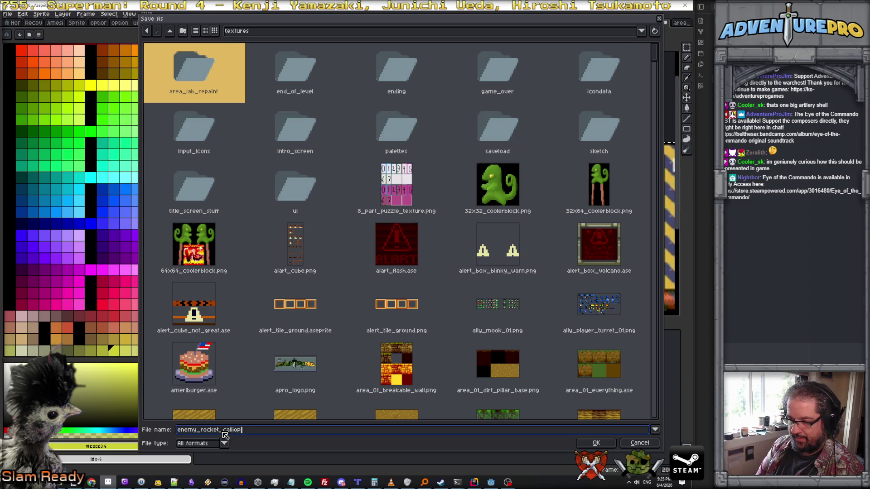
pyautogui.write('ase')
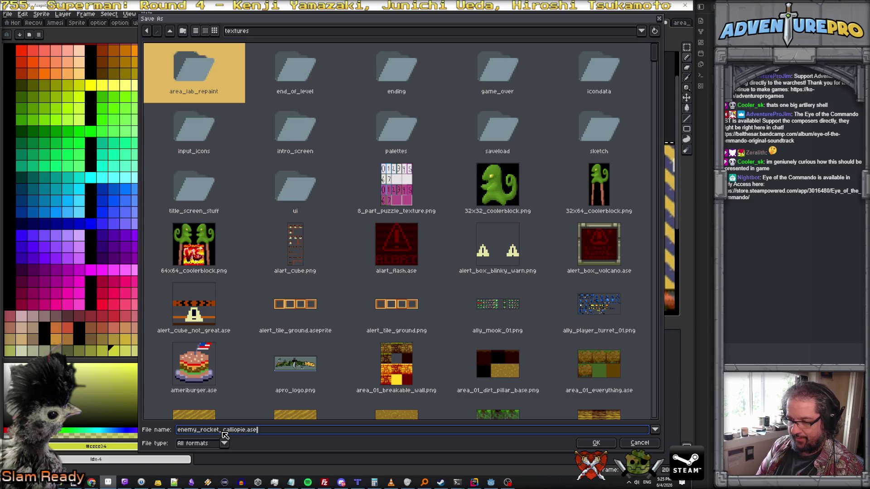
pyautogui.press('Return')
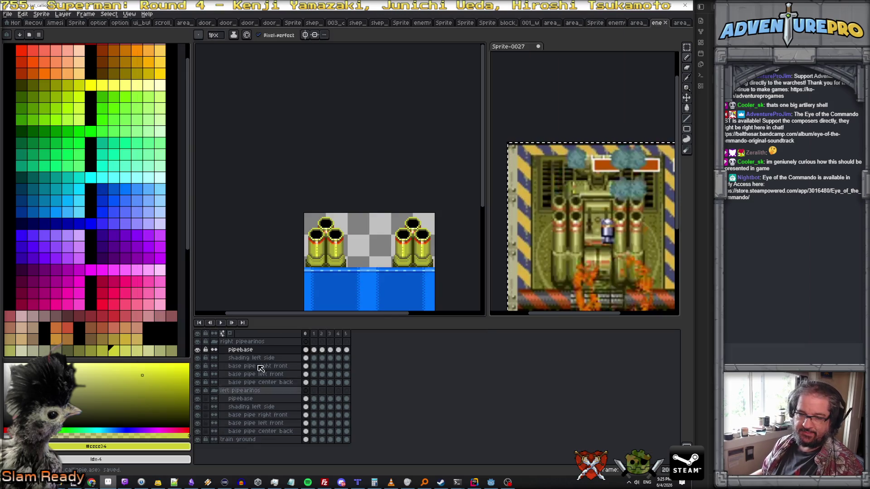
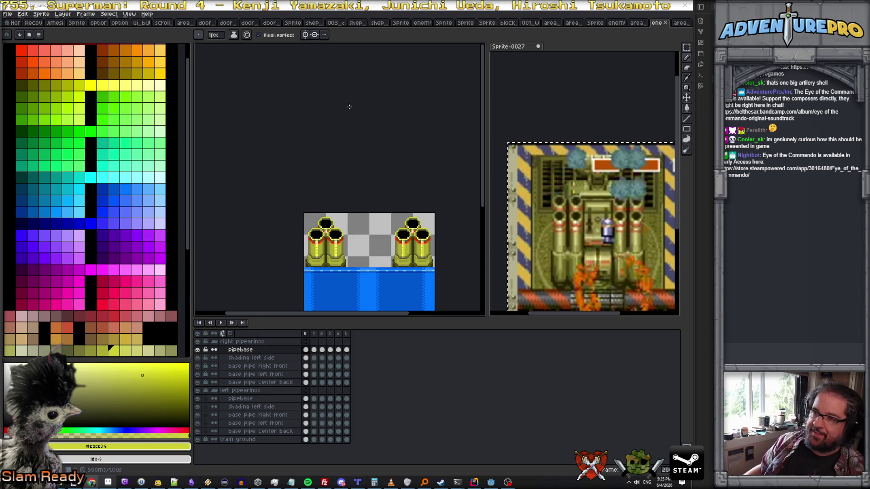
# Add a new empty layer and drag it out of the right pipe group to the top
pyautogui.scroll(2, 384, 193)
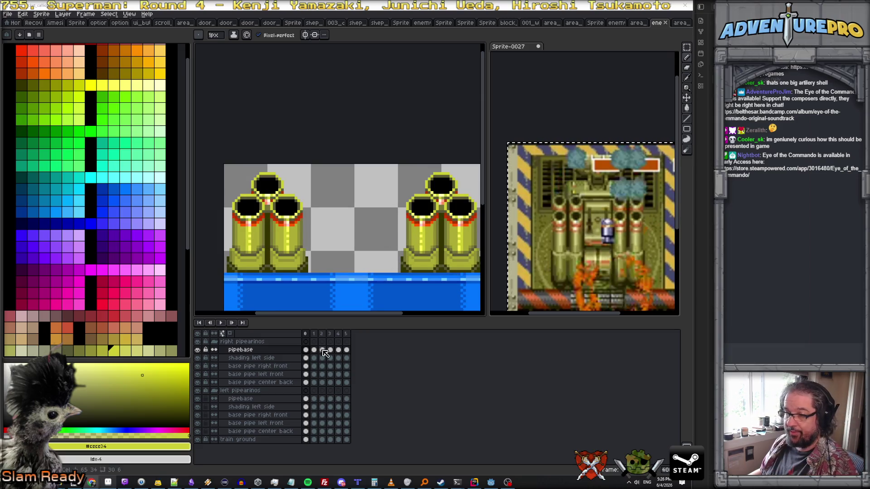
pyautogui.click(62, 14)
pyautogui.moveTo(85, 55)
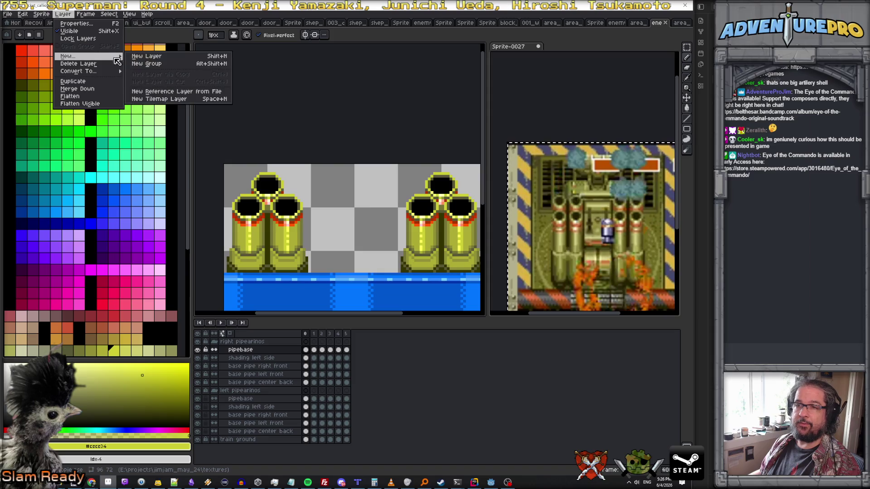
pyautogui.click(140, 56)
pyautogui.moveTo(263, 351); pyautogui.dragTo(232, 341)
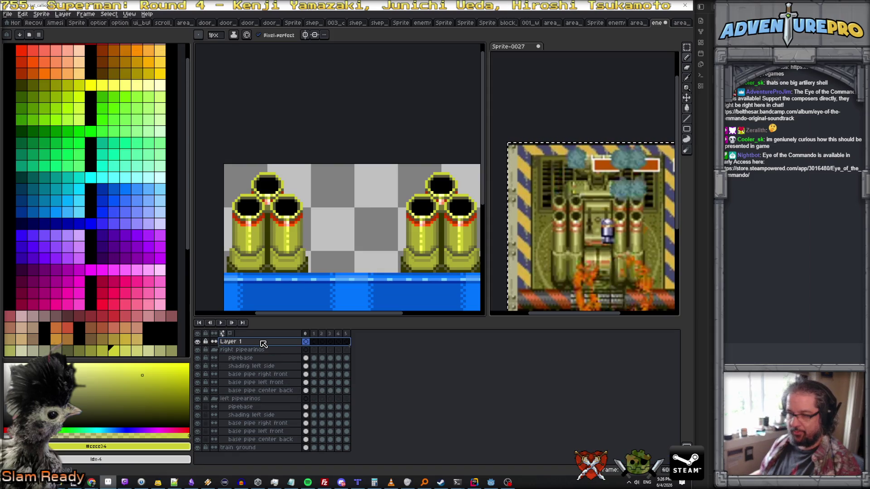
# Collapse both pipearinos groups and rename the new layer 'center console'
pyautogui.click(214, 350)
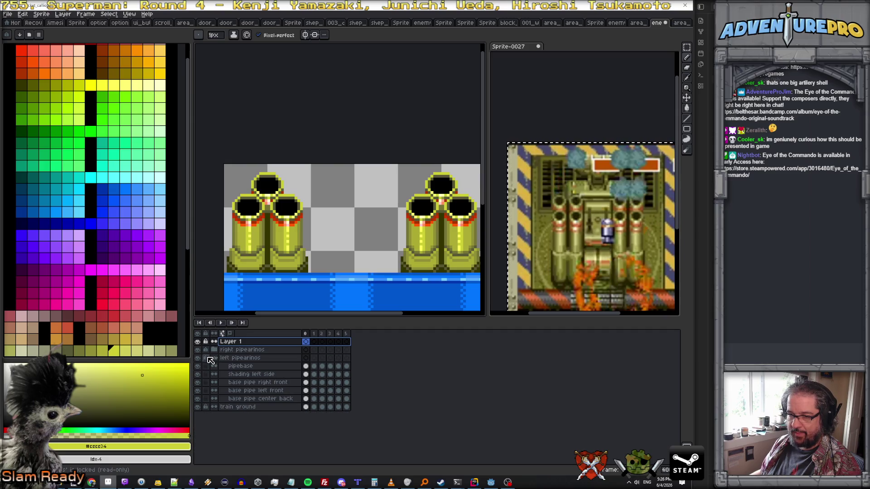
pyautogui.click(213, 358)
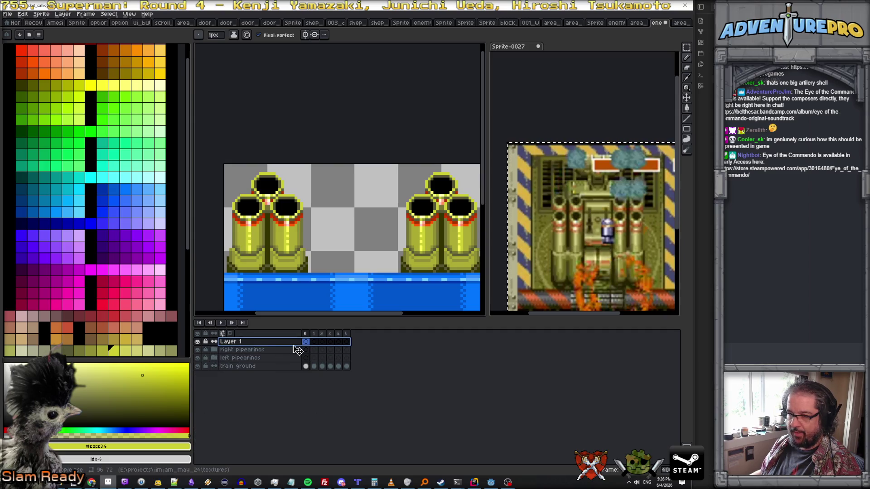
pyautogui.doubleClick(256, 343)
pyautogui.write('center console')
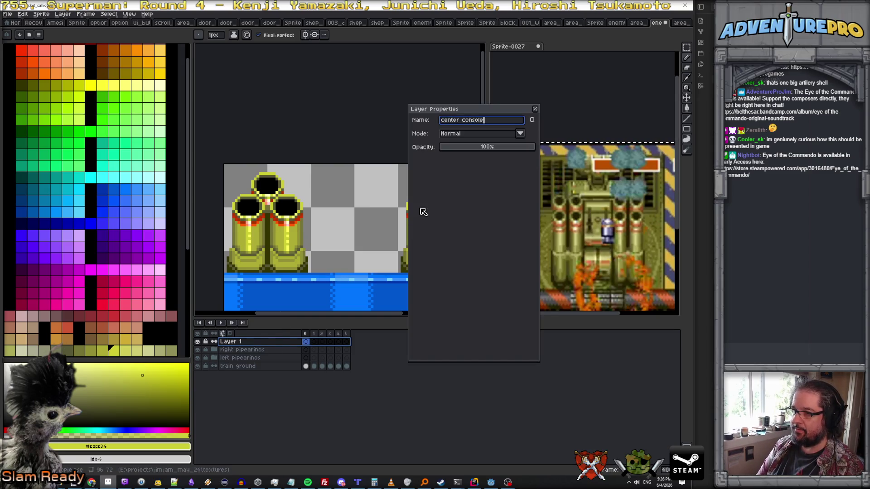
pyautogui.press('Return')
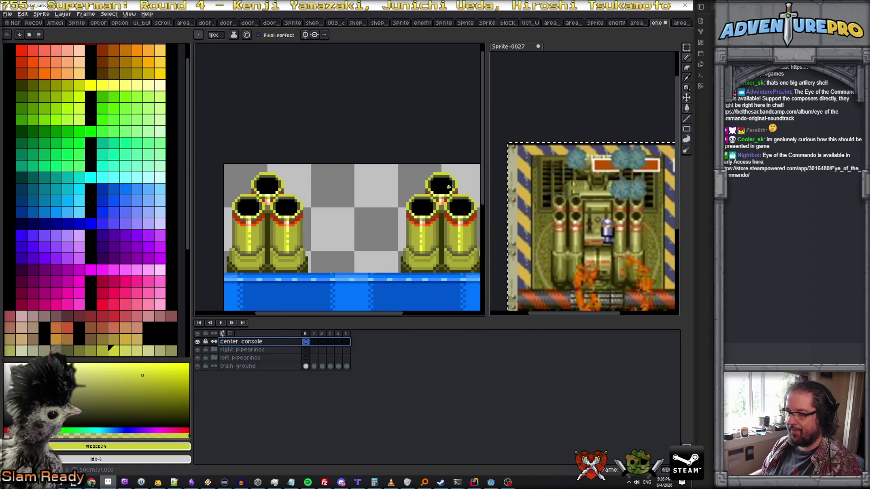
pyautogui.scroll(1, 603, 223)
pyautogui.scroll(-2, 603, 223)
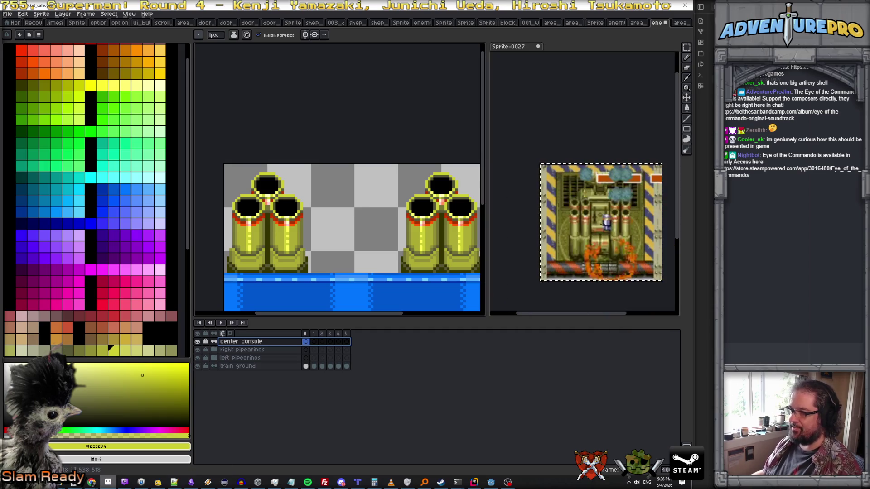
# Switch to the Chrome window playing the YouTube Mercs longplay for the boss tank
pyautogui.scroll(1, 603, 223)
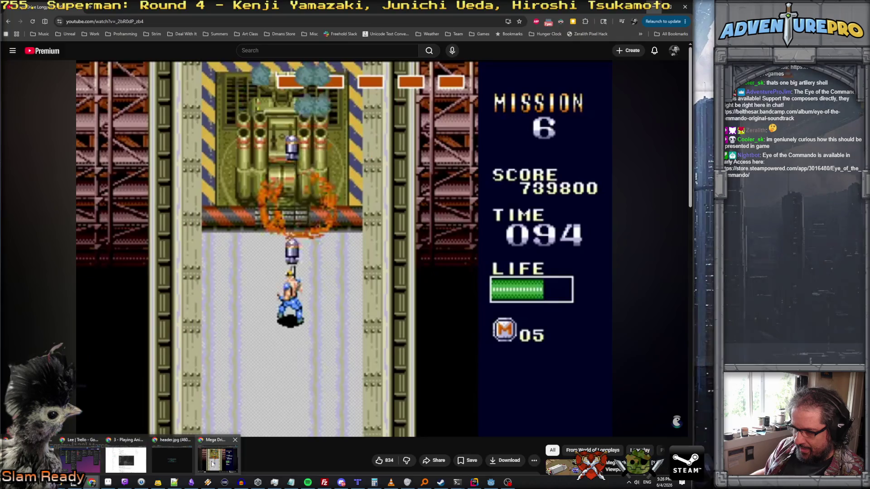
pyautogui.click(217, 455)
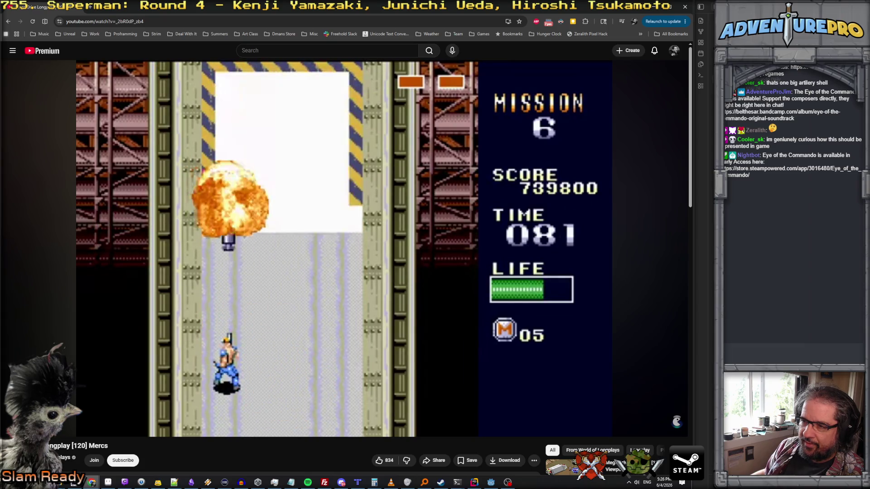
# Minimize the browser after watching the Mission 6 boss fight to return to Aseprite
pyautogui.click(654, 7)
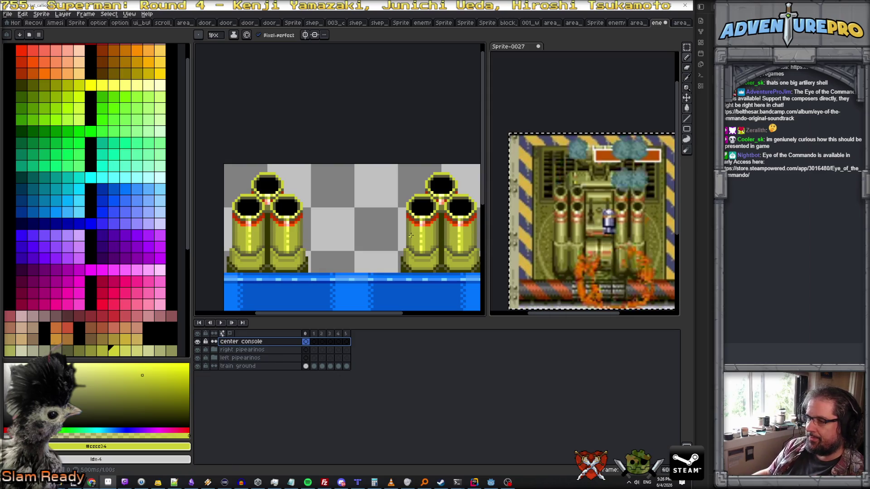
# Sample dark olive from the canvas and pencil the console's top and left slanted edges
pyautogui.scroll(1, 411, 235)
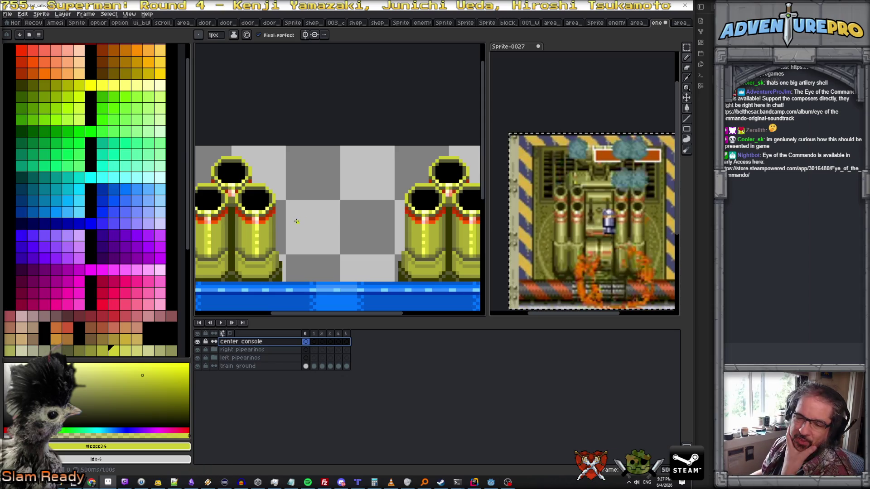
pyautogui.keyDown('alt'); pyautogui.click(283, 281); pyautogui.keyUp('alt')
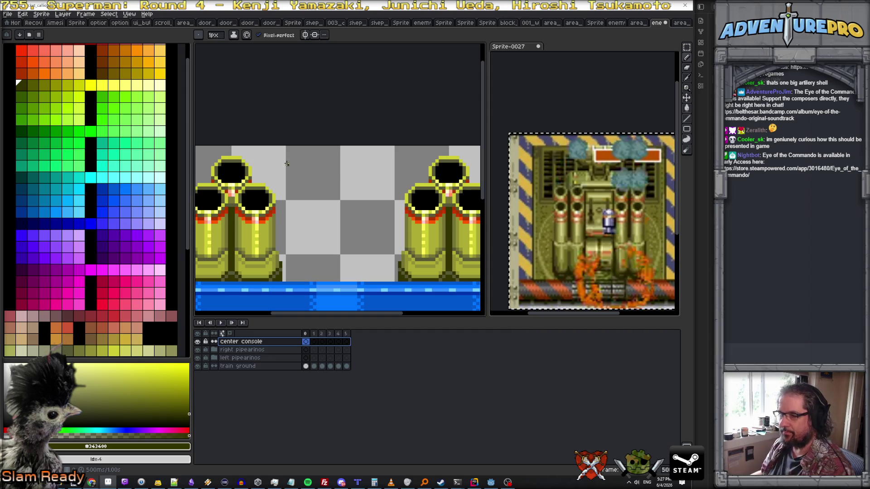
pyautogui.moveTo(286, 154)
pyautogui.mouseDown()
pyautogui.moveTo(395, 155)
pyautogui.moveTo(420, 181)
pyautogui.mouseUp()
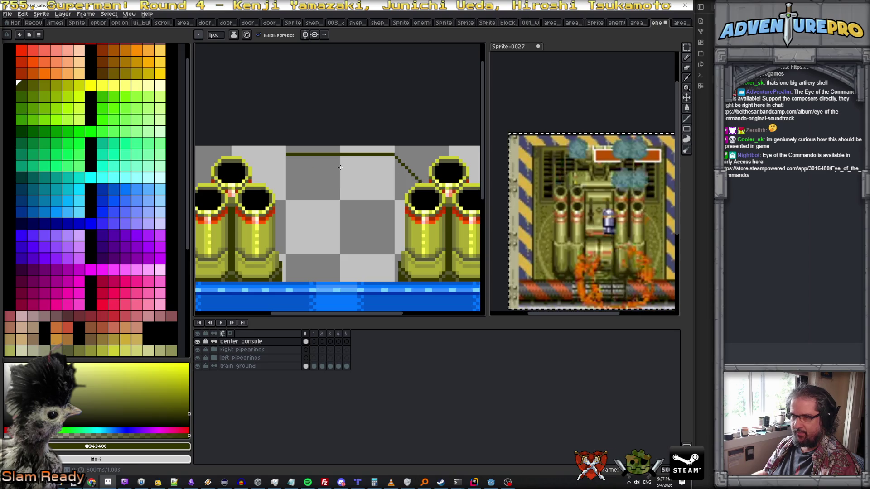
pyautogui.moveTo(284, 158); pyautogui.dragTo(260, 180)
# Move center console below the pipe groups above train ground, close the outline, and fill it dark olive
pyautogui.click(272, 342)
pyautogui.moveTo(253, 342); pyautogui.dragTo(278, 360)
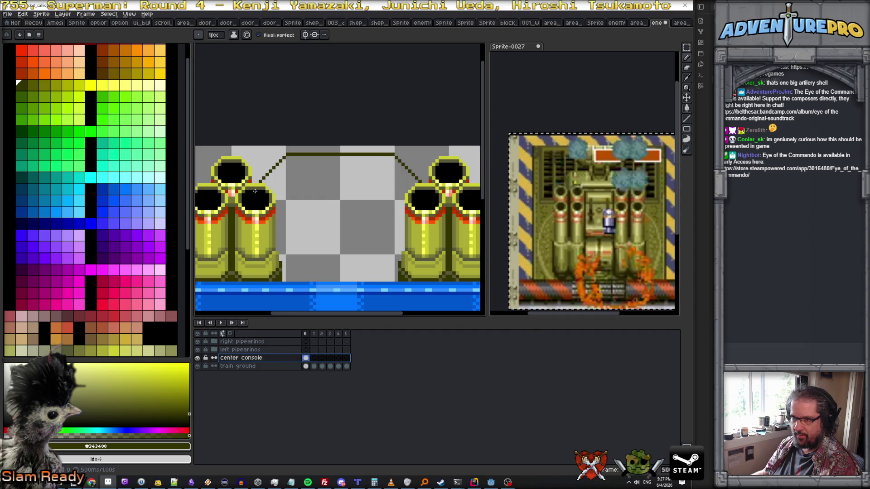
pyautogui.moveTo(285, 276); pyautogui.dragTo(399, 277)
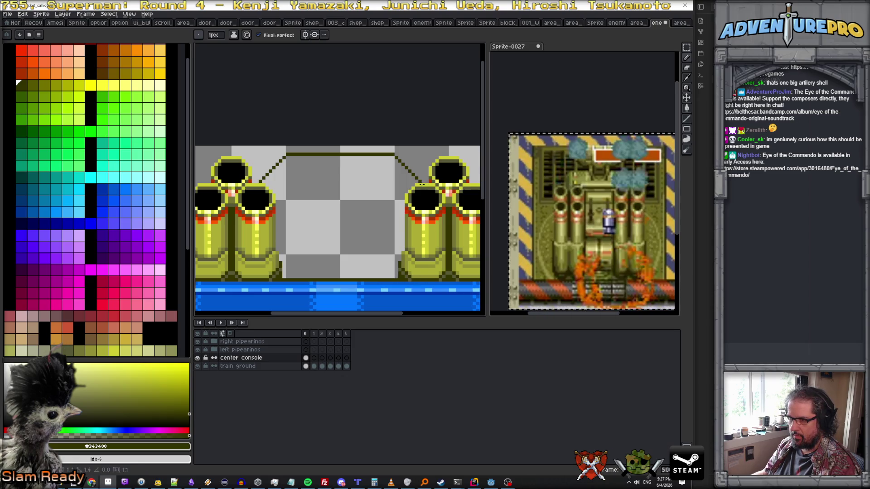
pyautogui.press('g')
pyautogui.click(347, 237)
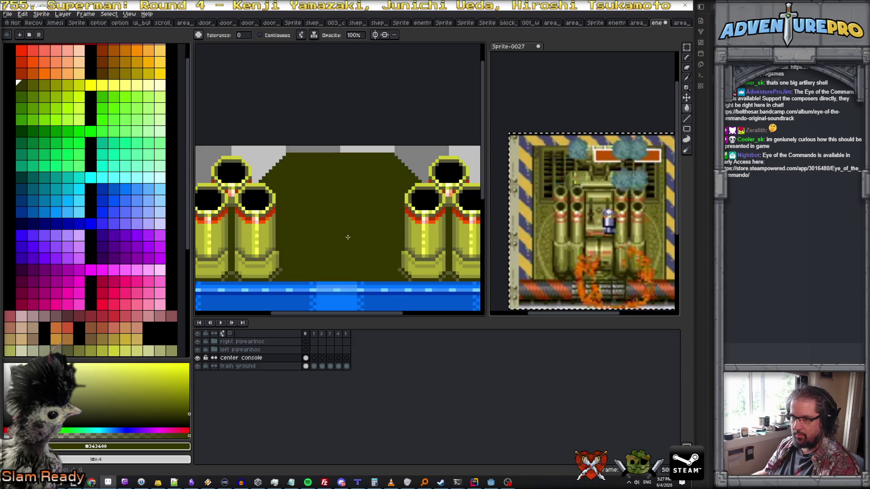
pyautogui.hotkey('ctrl', 'z')
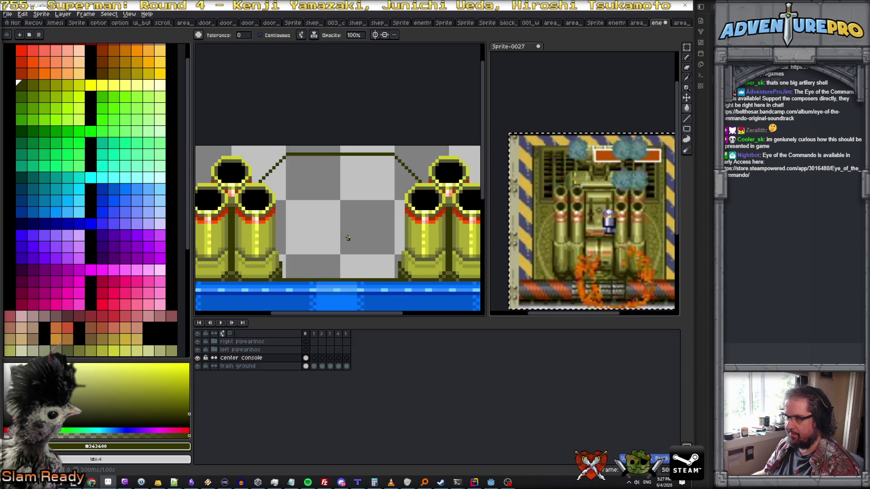
pyautogui.click(358, 239)
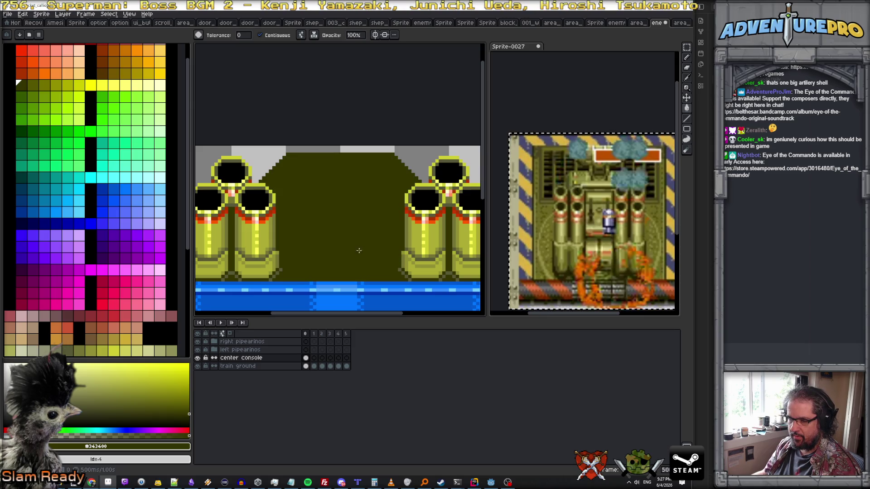
# Rename the layer to 'center console back' and add a new Layer 1 above it
pyautogui.doubleClick(241, 358)
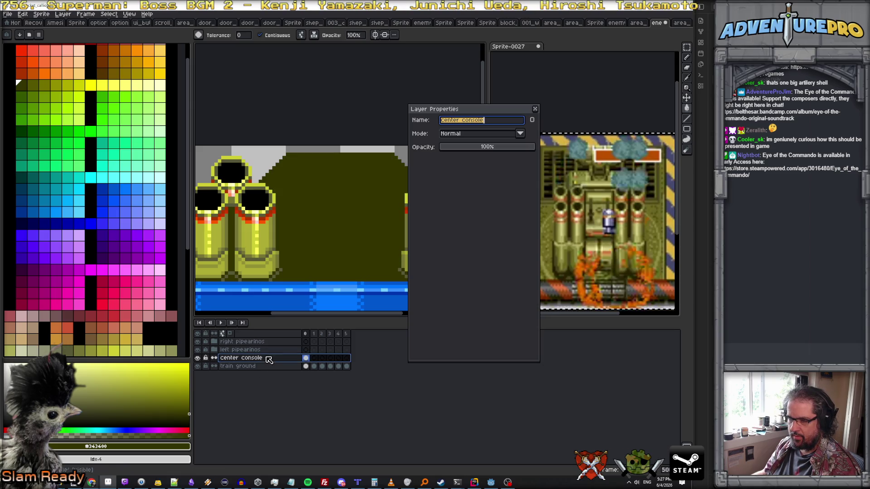
pyautogui.click(495, 121)
pyautogui.write('ba')
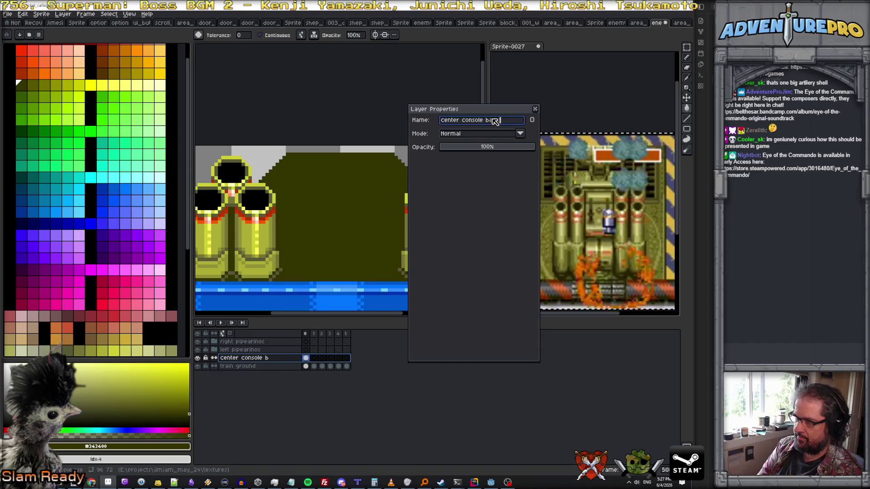
pyautogui.press('Return')
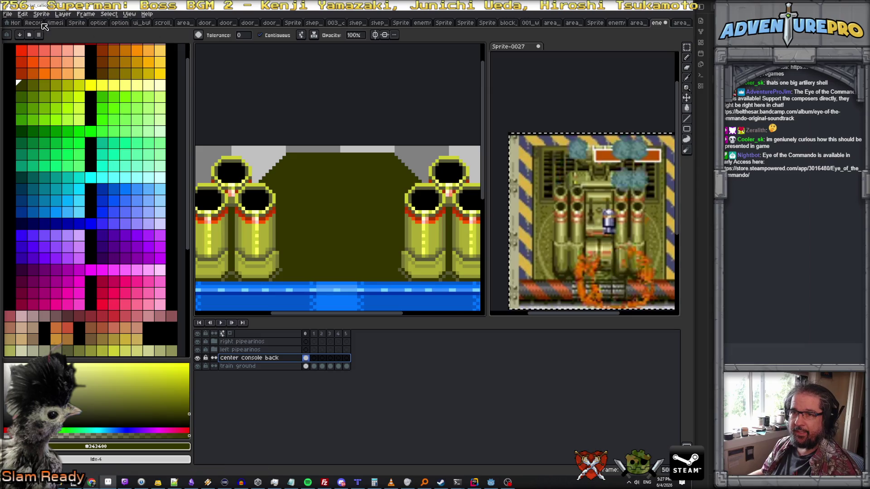
pyautogui.click(64, 13)
pyautogui.moveTo(68, 55)
pyautogui.click(177, 57)
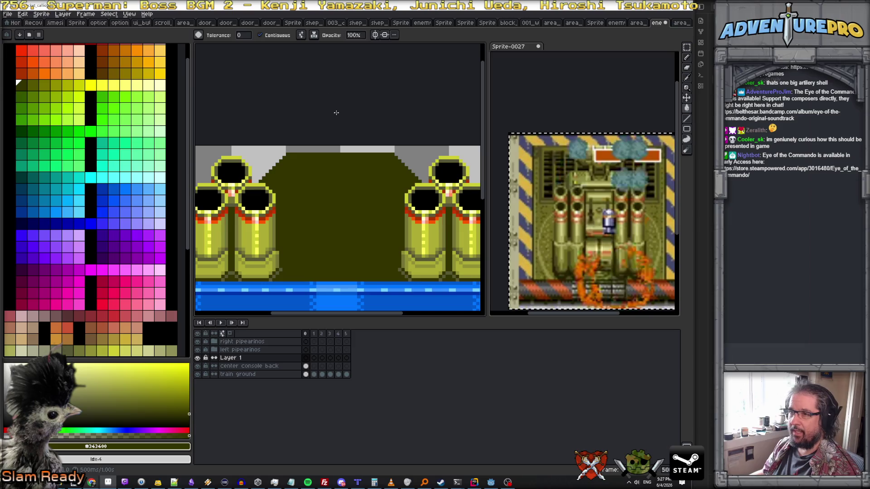
# Turn on vertical symmetry with the axis at canvas centre and pick light olive
pyautogui.click(374, 35)
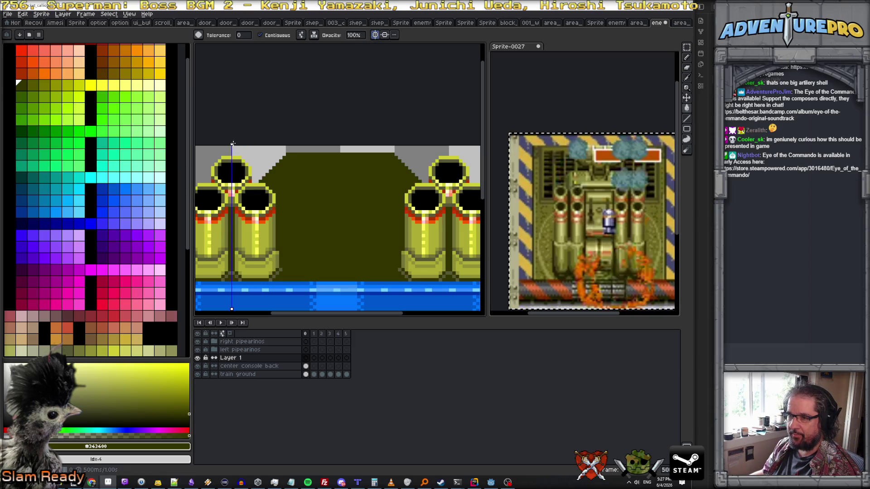
pyautogui.moveTo(233, 143); pyautogui.dragTo(340, 144)
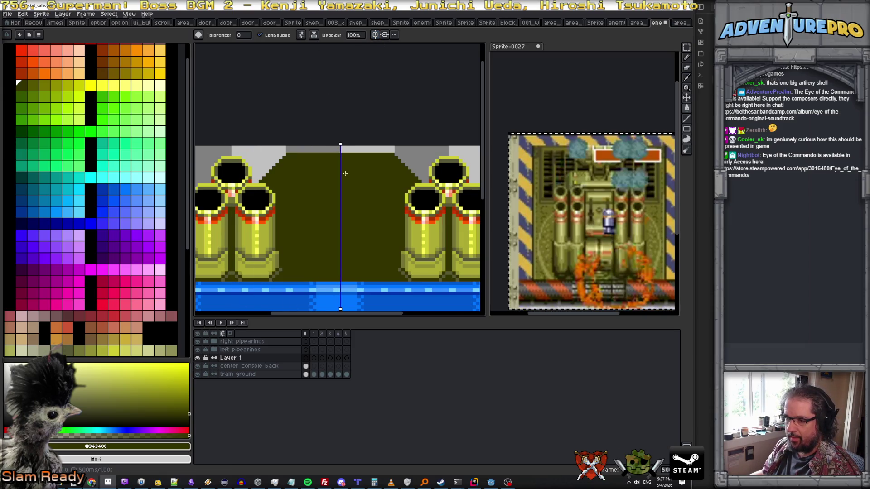
pyautogui.keyDown('alt'); pyautogui.click(418, 269); pyautogui.keyUp('alt')
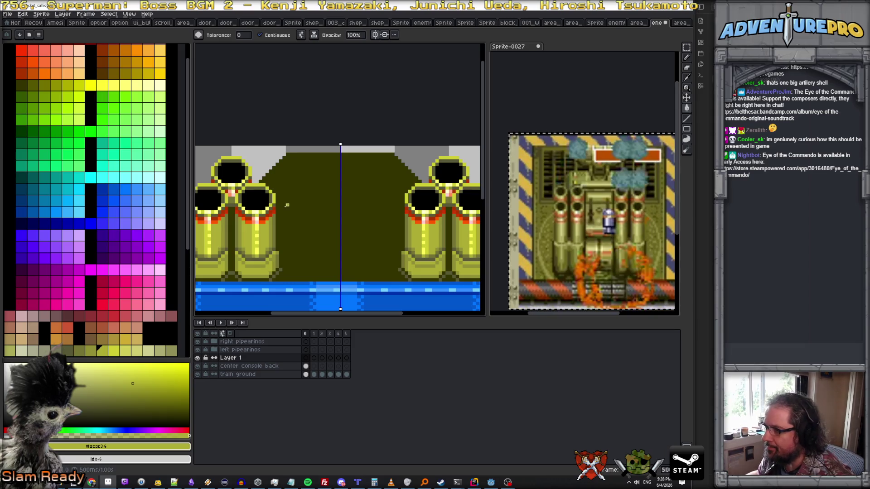
# Draw a mirrored light olive line down the console and round its bottom corners
pyautogui.click(307, 181)
pyautogui.hotkey('ctrl', 'z')
pyautogui.press('b')
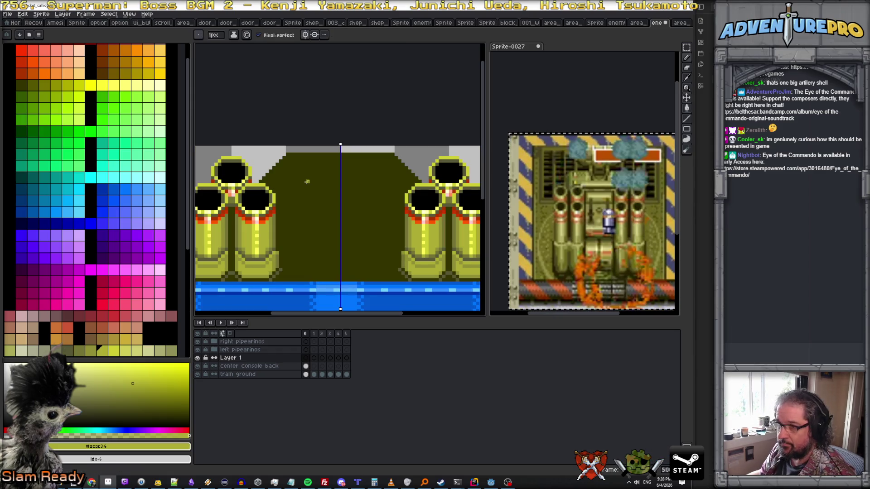
pyautogui.moveTo(308, 188)
pyautogui.mouseDown()
pyautogui.moveTo(341, 188)
pyautogui.moveTo(298, 198)
pyautogui.moveTo(296, 269)
pyautogui.mouseUp()
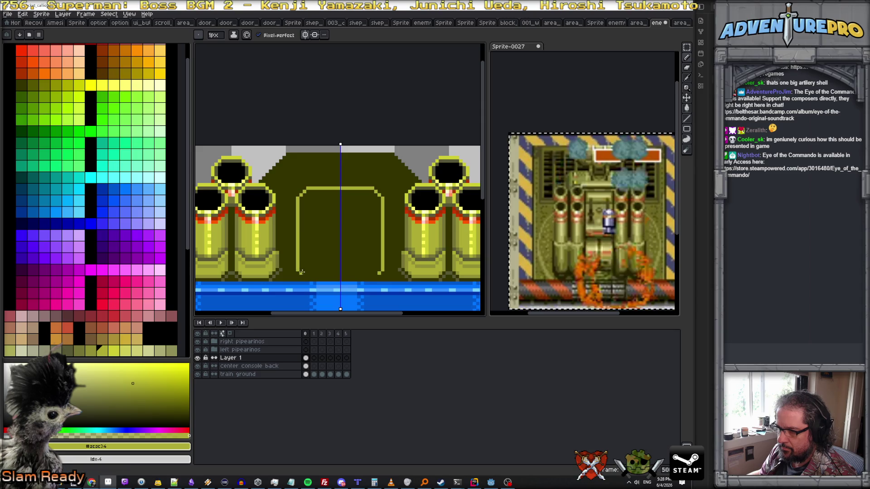
pyautogui.moveTo(300, 272); pyautogui.dragTo(340, 280)
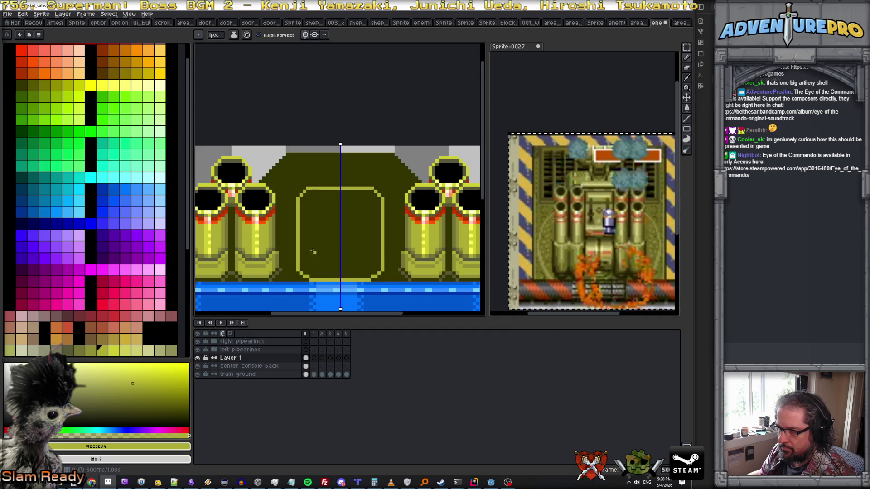
# Add bright yellow highlights on the console outline's bottom corners
pyautogui.press(']')
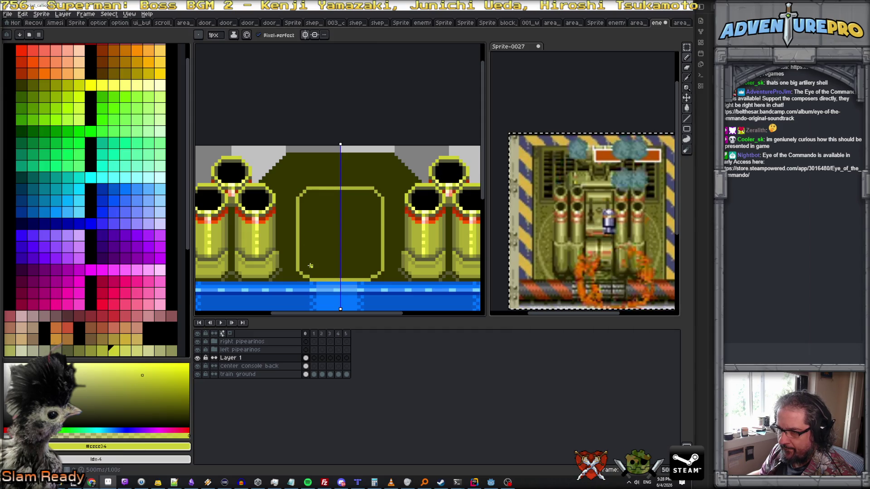
pyautogui.moveTo(305, 271); pyautogui.dragTo(340, 275)
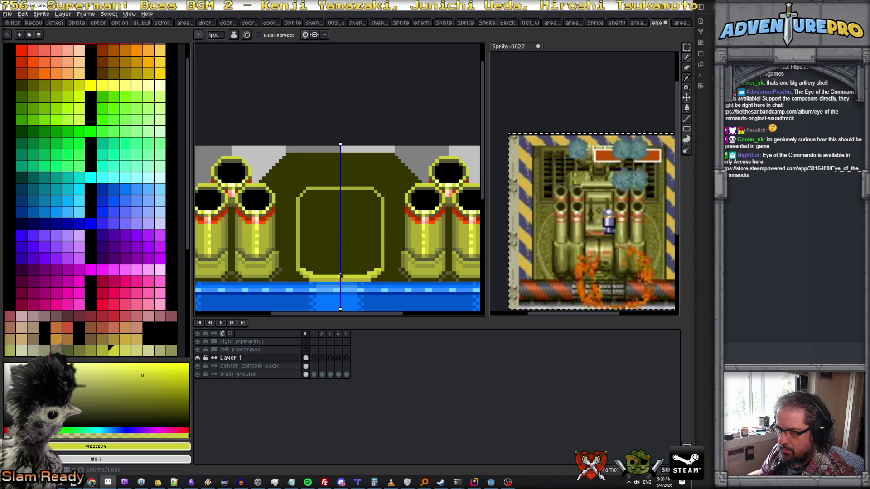
pyautogui.keyDown('alt'); pyautogui.click(424, 219); pyautogui.keyUp('alt')
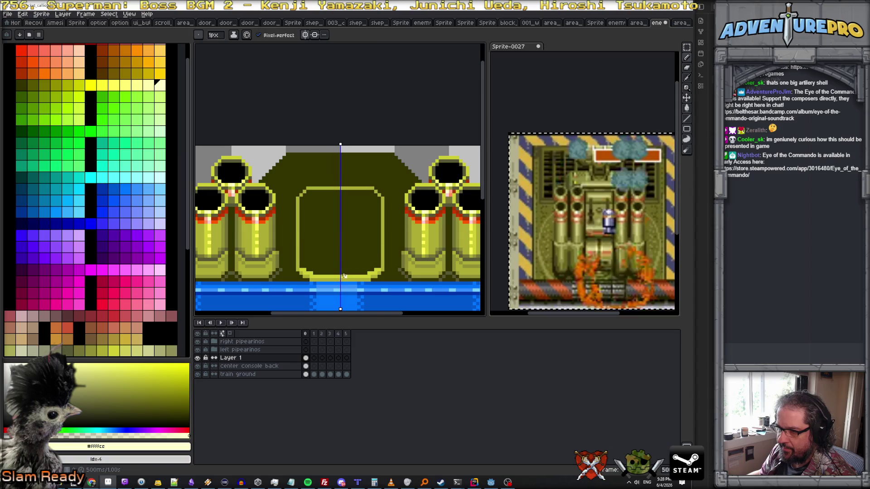
pyautogui.keyDown('alt'); pyautogui.click(311, 277); pyautogui.keyUp('alt')
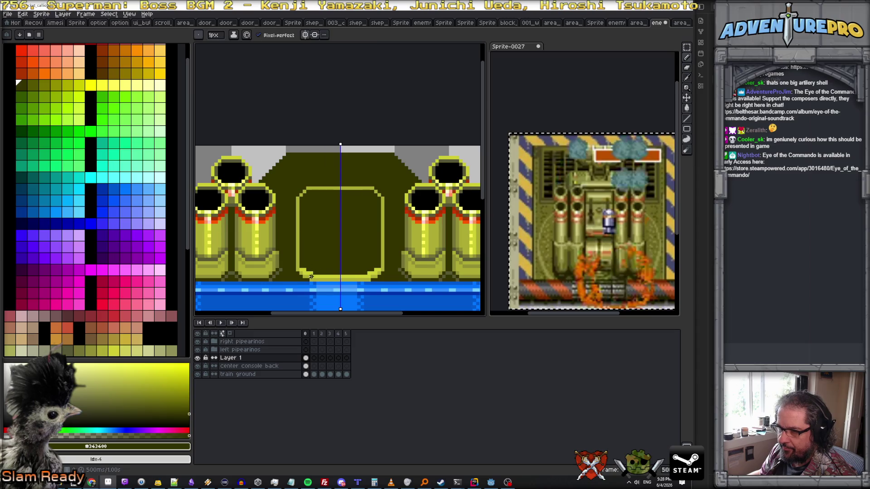
pyautogui.scroll(-1, 324, 270)
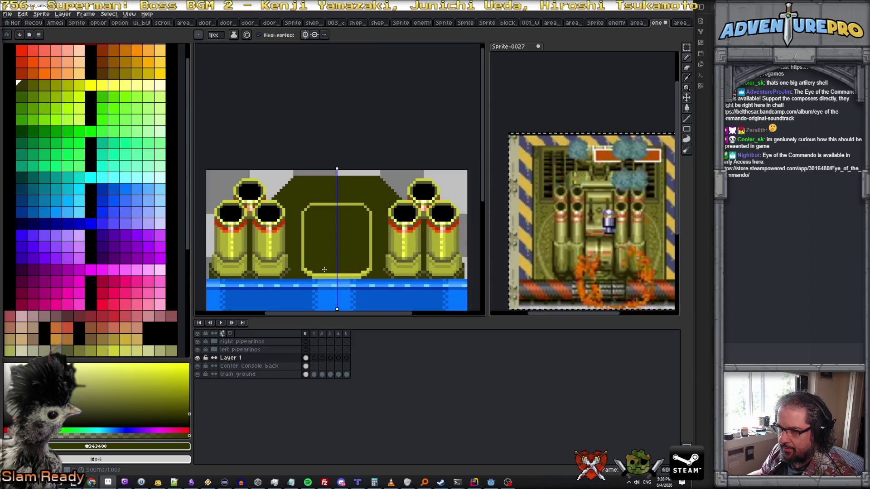
pyautogui.scroll(2, 312, 274)
# Shade the outline's lower corners with a mid olive colour
pyautogui.press('l')
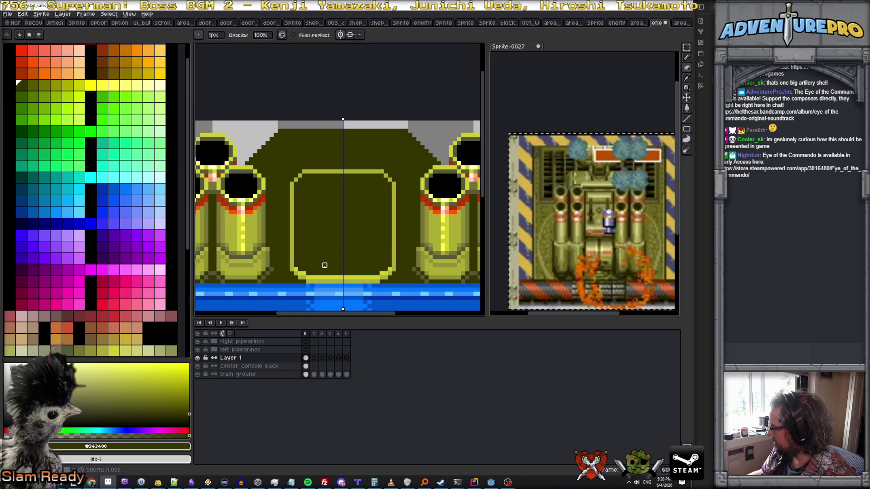
pyautogui.scroll(1, 299, 249)
pyautogui.scroll(-2, 299, 249)
pyautogui.scroll(1, 300, 249)
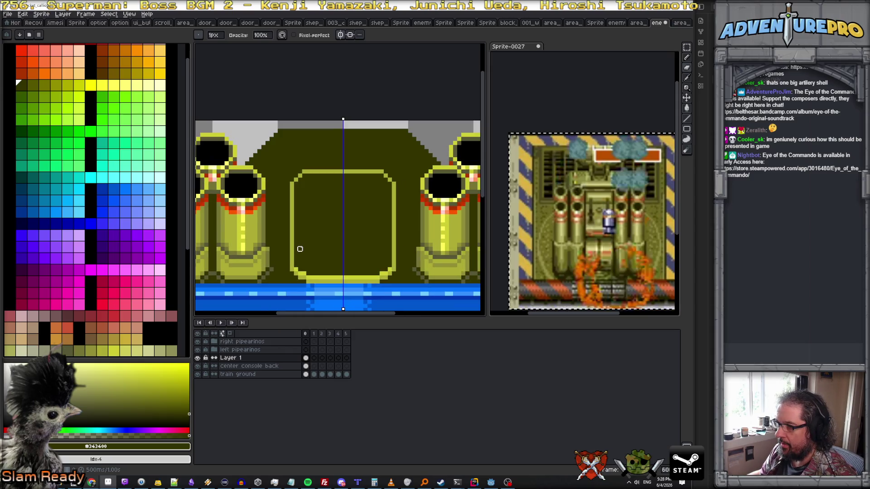
pyautogui.scroll(1, 320, 249)
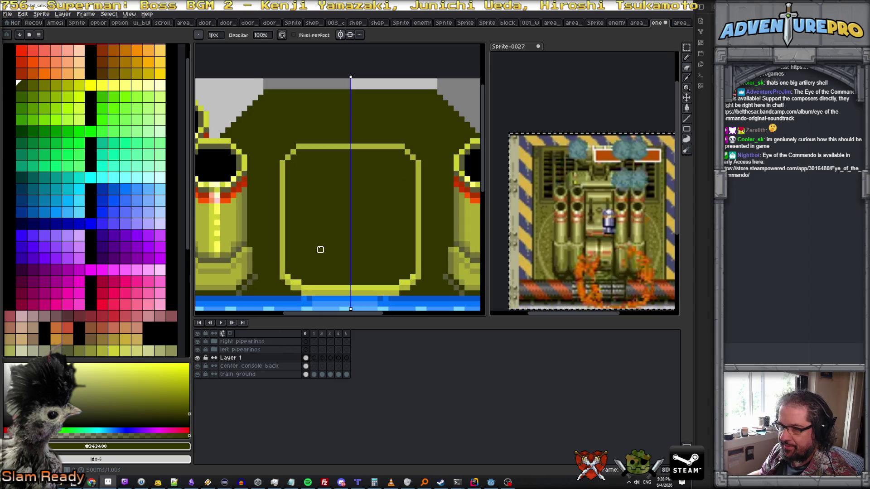
pyautogui.press('b')
pyautogui.keyDown('alt'); pyautogui.click(287, 278); pyautogui.keyUp('alt')
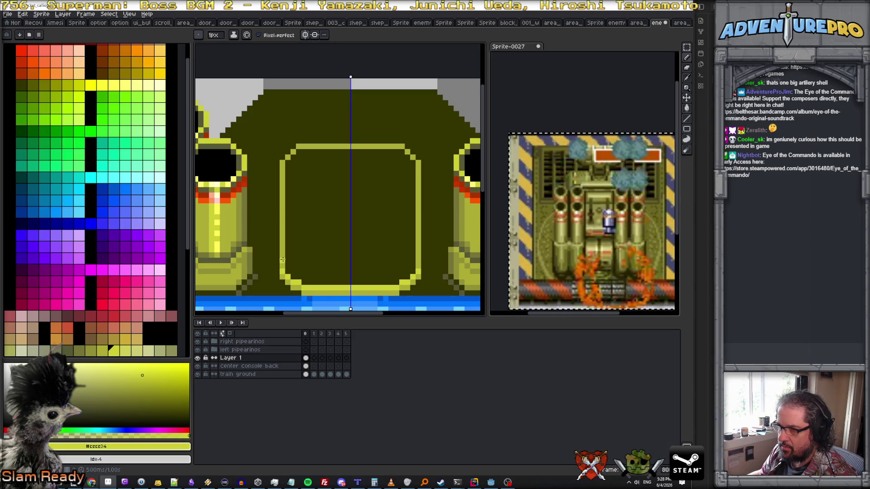
pyautogui.keyDown('alt'); pyautogui.click(467, 251); pyautogui.keyUp('alt')
pyautogui.click(288, 270)
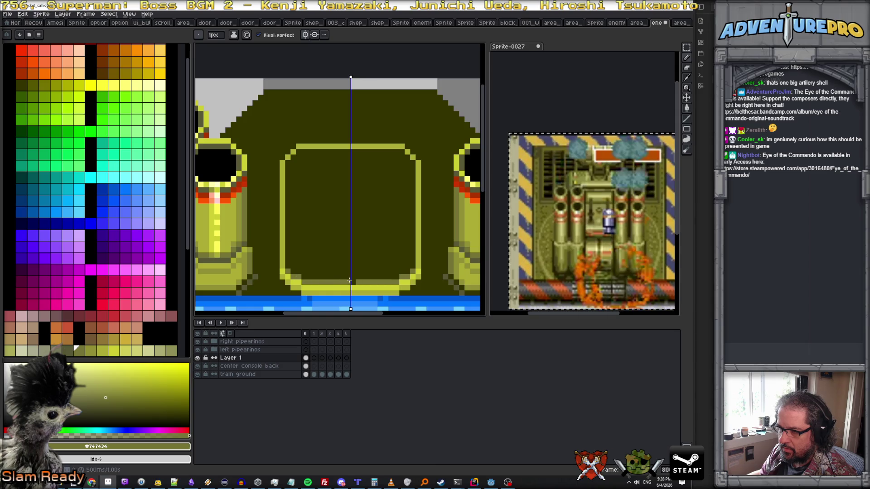
# Draw a stepped mid-yellow arch line above the console
pyautogui.keyDown('alt'); pyautogui.click(340, 291); pyautogui.keyUp('alt')
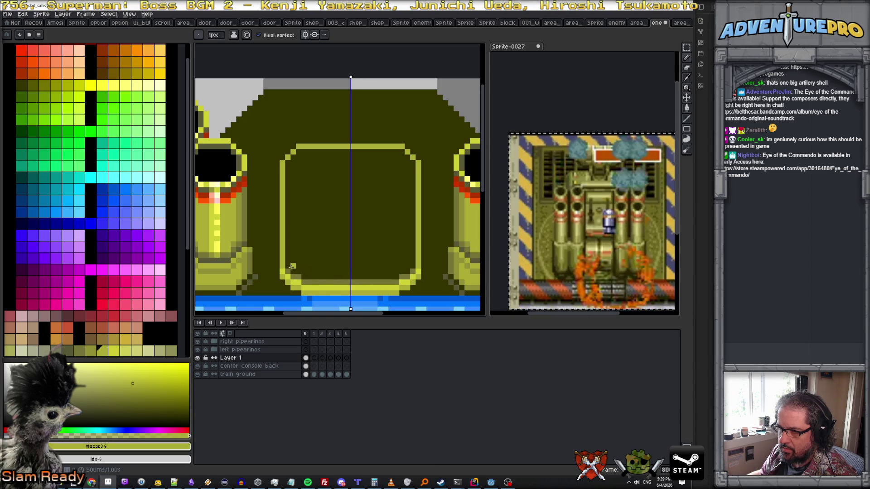
pyautogui.moveTo(290, 174)
pyautogui.mouseDown()
pyautogui.moveTo(291, 213)
pyautogui.moveTo(346, 242)
pyautogui.moveTo(340, 156)
pyautogui.moveTo(355, 156)
pyautogui.moveTo(292, 164)
pyautogui.moveTo(293, 178)
pyautogui.moveTo(315, 168)
pyautogui.moveTo(290, 171)
pyautogui.moveTo(313, 161)
pyautogui.moveTo(290, 169)
pyautogui.mouseUp()
pyautogui.keyDown('alt'); pyautogui.click(291, 165); pyautogui.keyUp('alt')
pyautogui.scroll(-2, 317, 169)
pyautogui.scroll(1, 322, 168)
pyautogui.scroll(-1, 325, 168)
pyautogui.scroll(1, 316, 164)
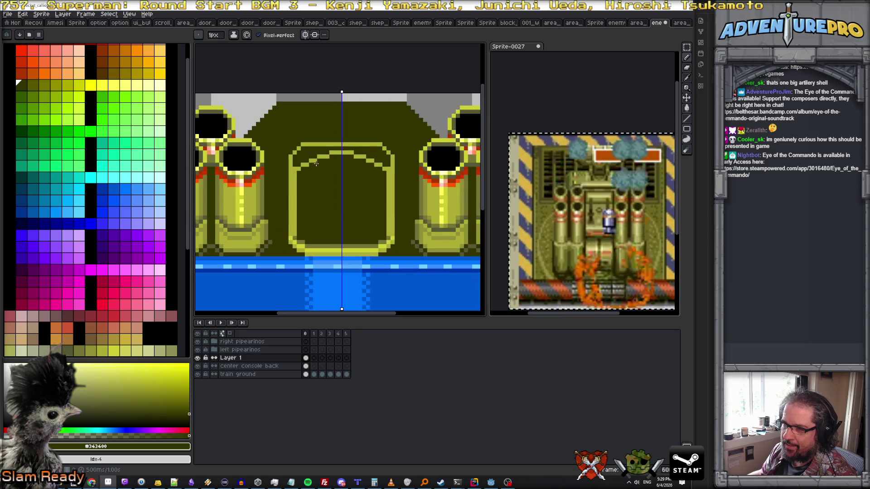
pyautogui.scroll(1, 302, 214)
# Darken the console's upper side outlines and their inner column to mid olive
pyautogui.keyDown('alt'); pyautogui.click(292, 235); pyautogui.keyUp('alt')
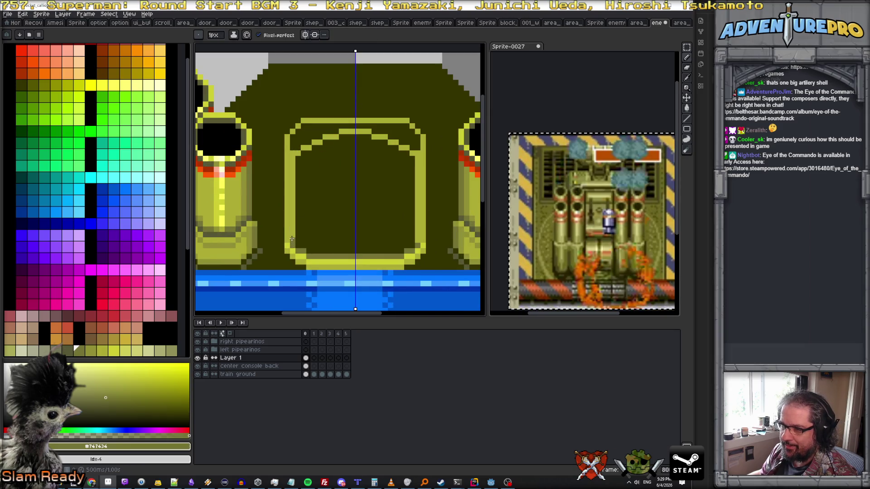
pyautogui.moveTo(292, 194); pyautogui.dragTo(293, 140)
pyautogui.moveTo(293, 236); pyautogui.dragTo(293, 155)
pyautogui.scroll(-2, 313, 159)
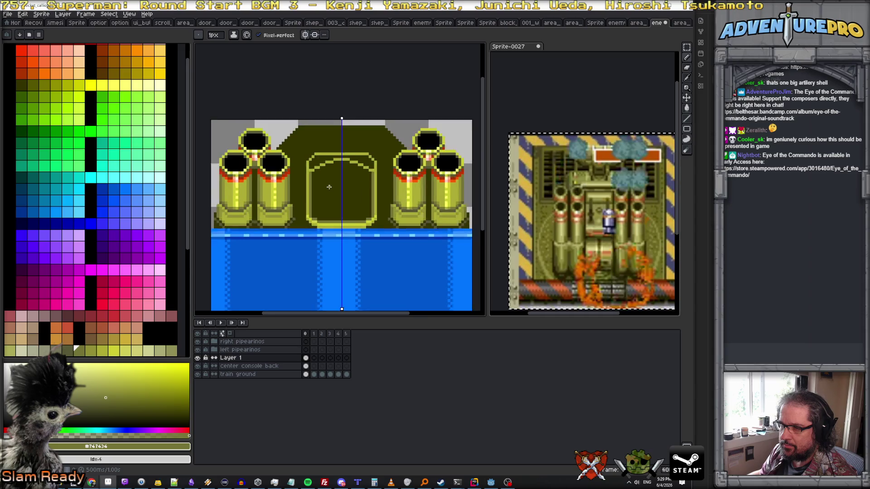
pyautogui.scroll(1, 325, 161)
pyautogui.scroll(1, 342, 213)
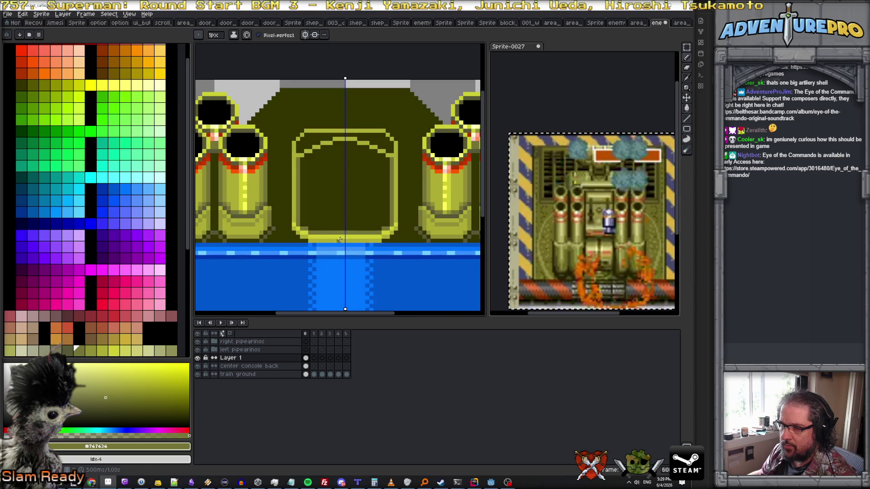
# Draw bright yellow segments and a row along the console's top arc
pyautogui.keyDown('alt'); pyautogui.click(340, 239); pyautogui.keyUp('alt')
pyautogui.scroll(1, 328, 120)
pyautogui.moveTo(339, 145); pyautogui.dragTo(288, 167)
pyautogui.moveTo(336, 130)
pyautogui.mouseDown()
pyautogui.moveTo(348, 129)
pyautogui.moveTo(295, 145)
pyautogui.mouseUp()
# Erase stray bright pixels along the arc top and resample the arc's yellow
pyautogui.press('e')
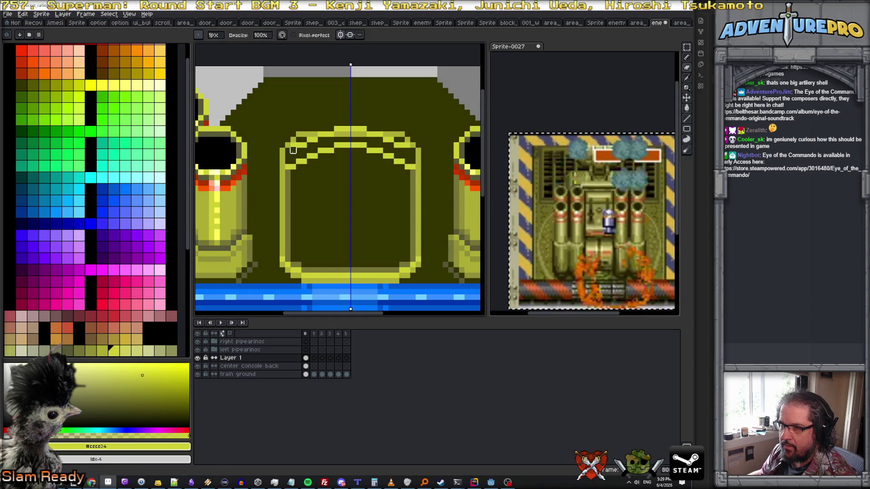
pyautogui.moveTo(293, 139); pyautogui.dragTo(319, 134)
pyautogui.press('b')
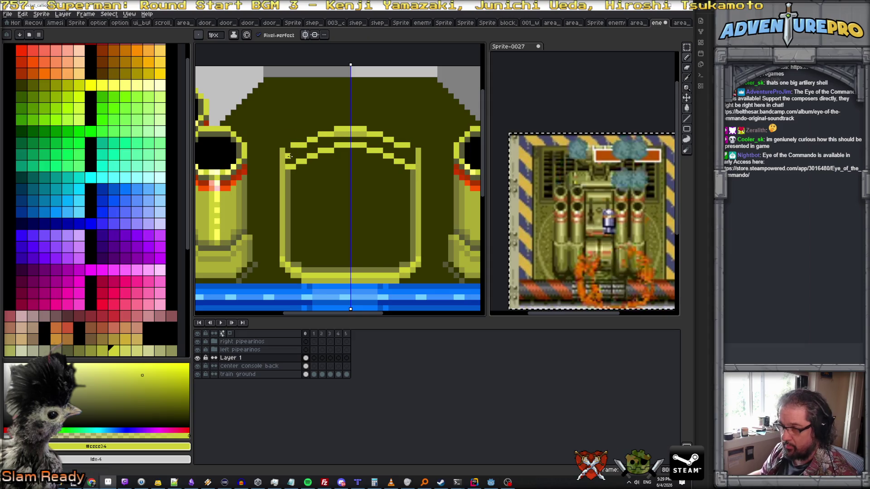
pyautogui.keyDown('alt'); pyautogui.click(293, 145); pyautogui.keyUp('alt')
pyautogui.keyDown('alt'); pyautogui.click(342, 130); pyautogui.keyUp('alt')
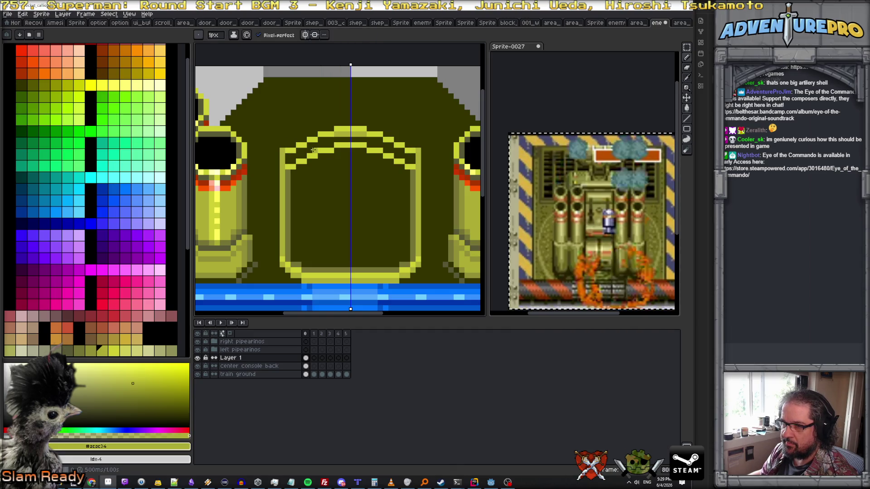
# Bucket-fill the four dark gaps in the arch band with yellow
pyautogui.press('g')
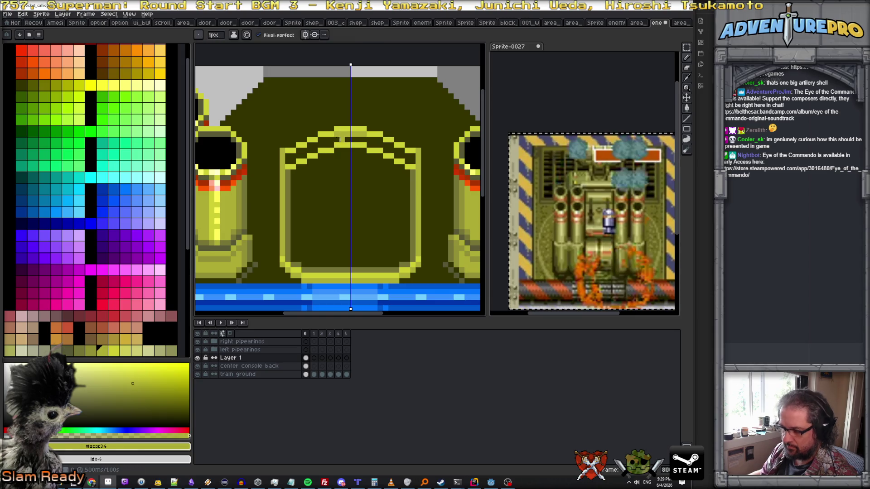
pyautogui.click(322, 143)
pyautogui.click(310, 151)
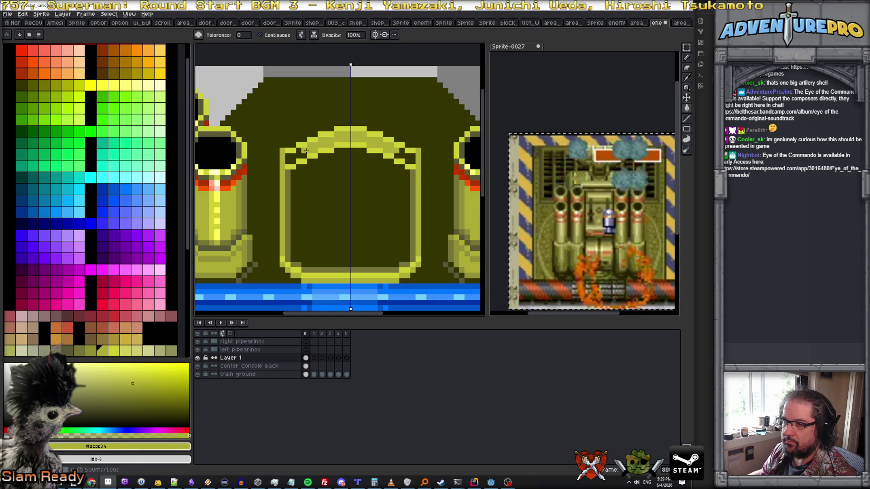
pyautogui.click(292, 159)
pyautogui.click(302, 155)
pyautogui.scroll(-1, 302, 155)
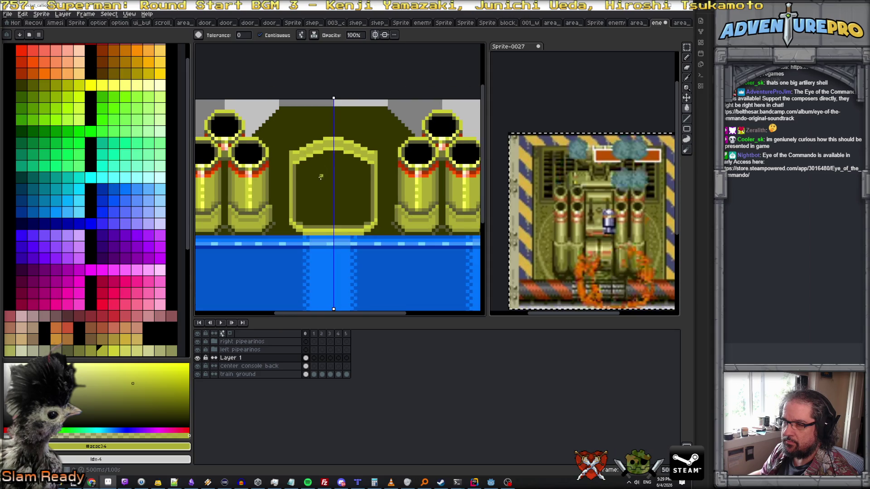
pyautogui.scroll(-2, 320, 177)
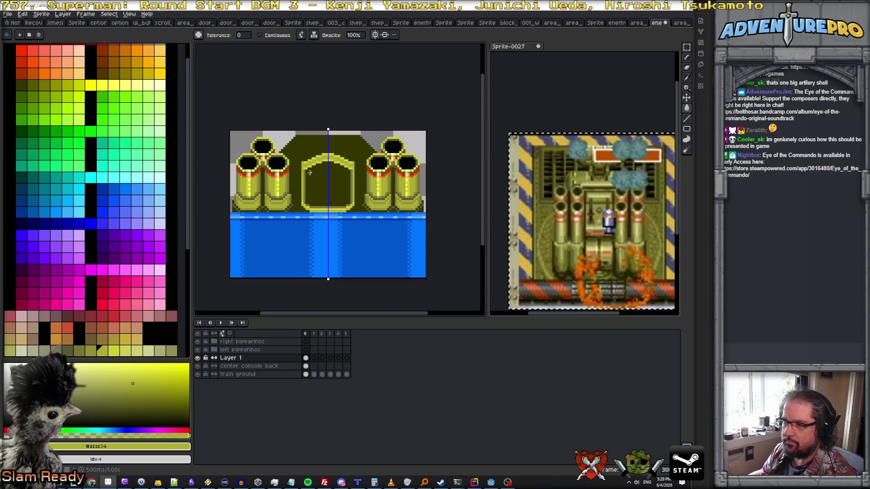
pyautogui.scroll(1, 309, 172)
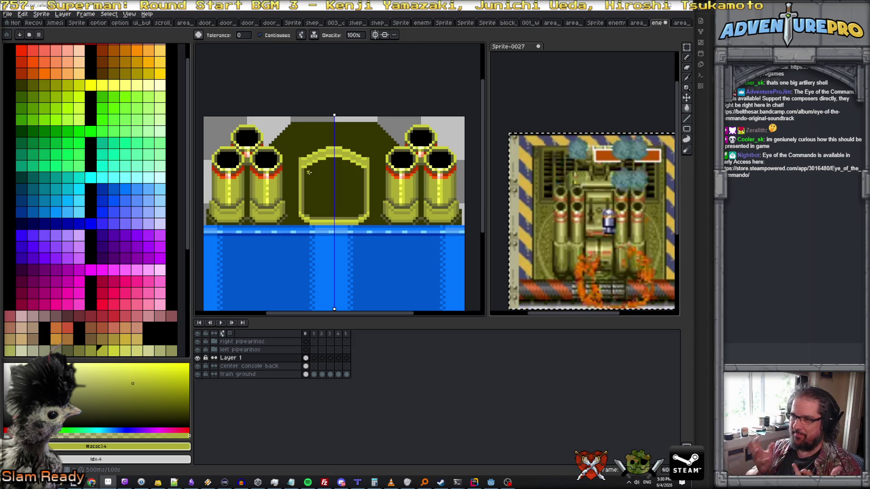
pyautogui.scroll(2, 308, 172)
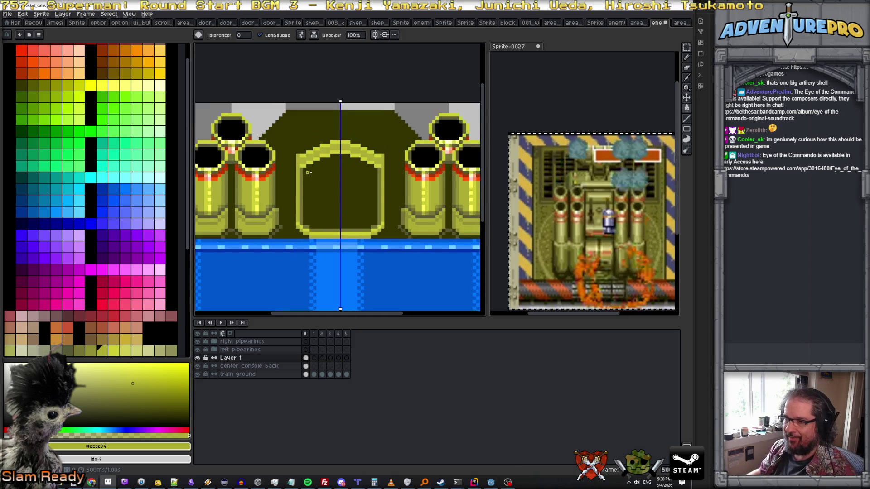
pyautogui.keyDown('alt'); pyautogui.click(331, 162); pyautogui.keyUp('alt')
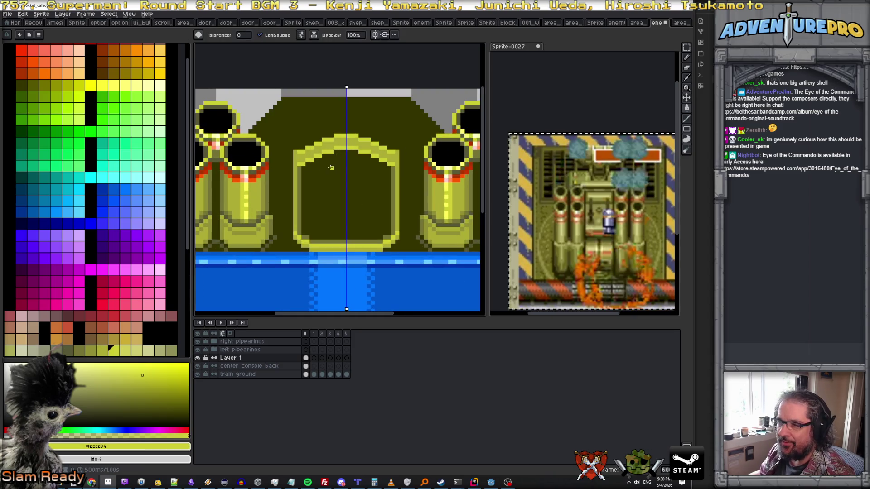
# Undo a stray background fill and extend the yellow line across the arch's top
pyautogui.click(333, 132)
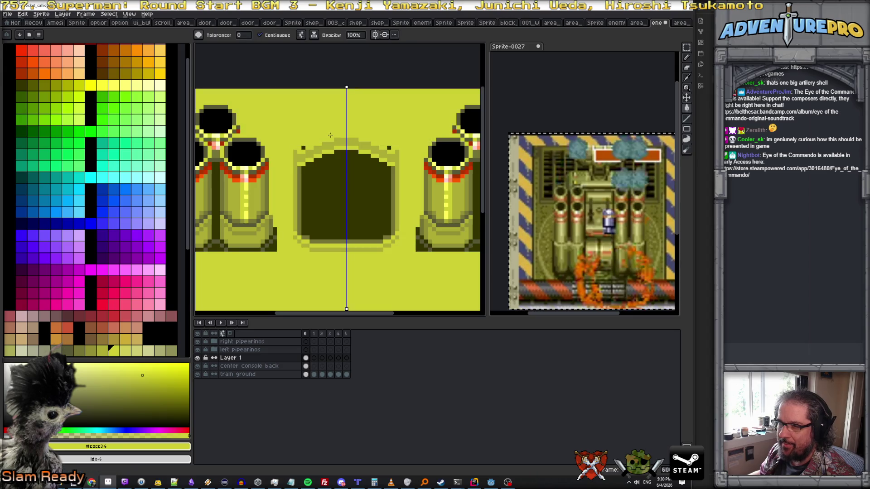
pyautogui.hotkey('ctrl', 'z')
pyautogui.press('b')
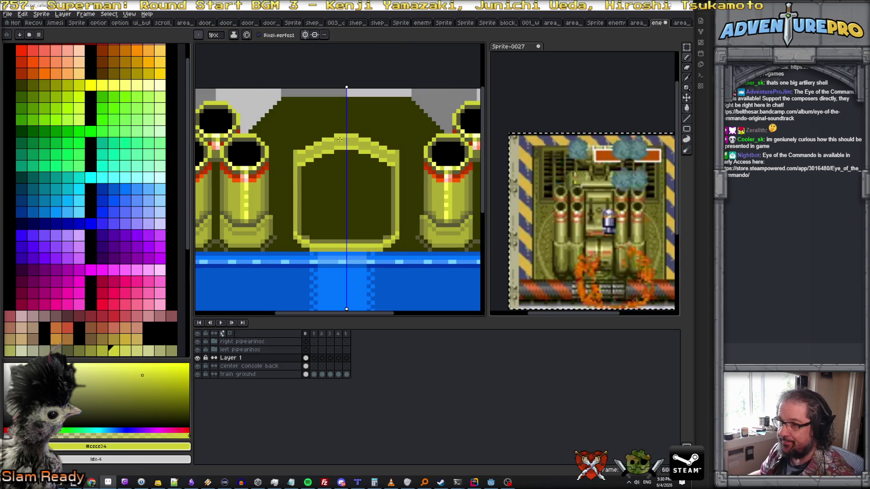
pyautogui.moveTo(383, 135)
pyautogui.mouseDown()
pyautogui.moveTo(295, 136)
pyautogui.moveTo(295, 151)
pyautogui.moveTo(347, 158)
pyautogui.mouseUp()
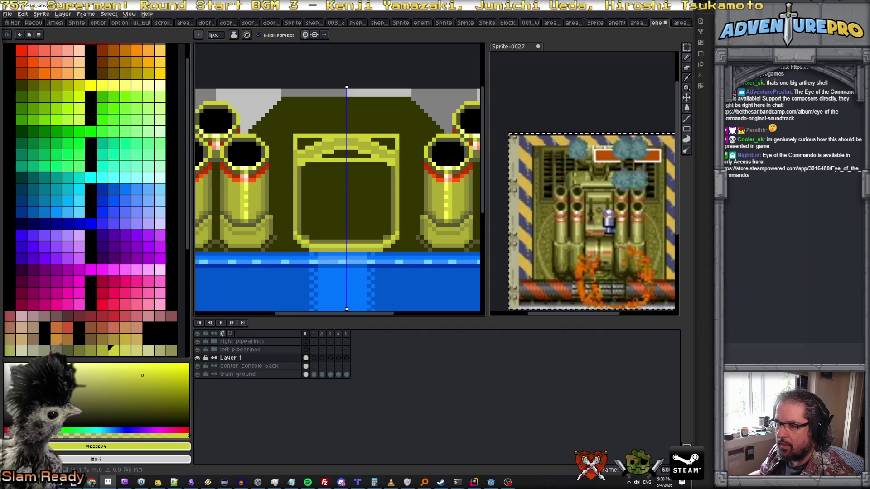
# Paint the arch's top corners and dark band pixels with #acac34 olive-yellow
pyautogui.keyDown('alt'); pyautogui.click(299, 164); pyautogui.keyUp('alt')
pyautogui.keyDown('alt'); pyautogui.click(300, 165); pyautogui.keyUp('alt')
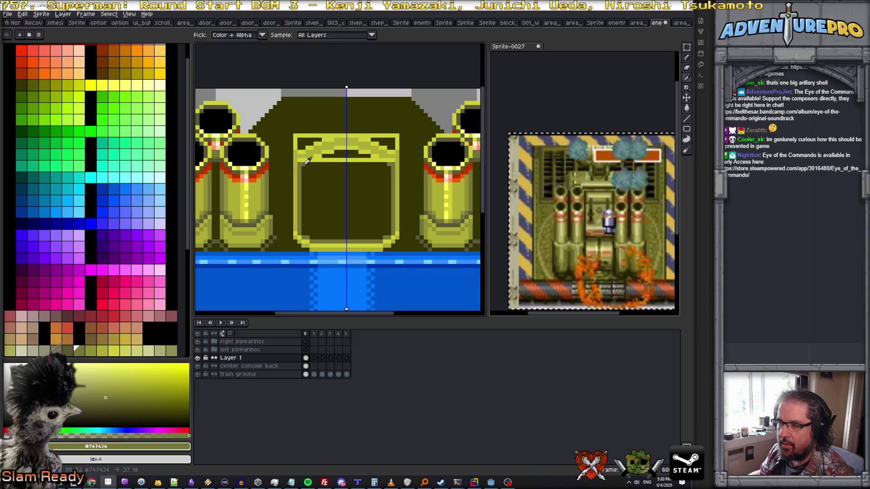
pyautogui.keyDown('alt'); pyautogui.click(300, 151); pyautogui.keyUp('alt')
pyautogui.moveTo(300, 151)
pyautogui.mouseDown()
pyautogui.moveTo(299, 141)
pyautogui.moveTo(308, 152)
pyautogui.moveTo(345, 147)
pyautogui.moveTo(325, 155)
pyautogui.moveTo(306, 143)
pyautogui.mouseUp()
pyautogui.click(307, 140)
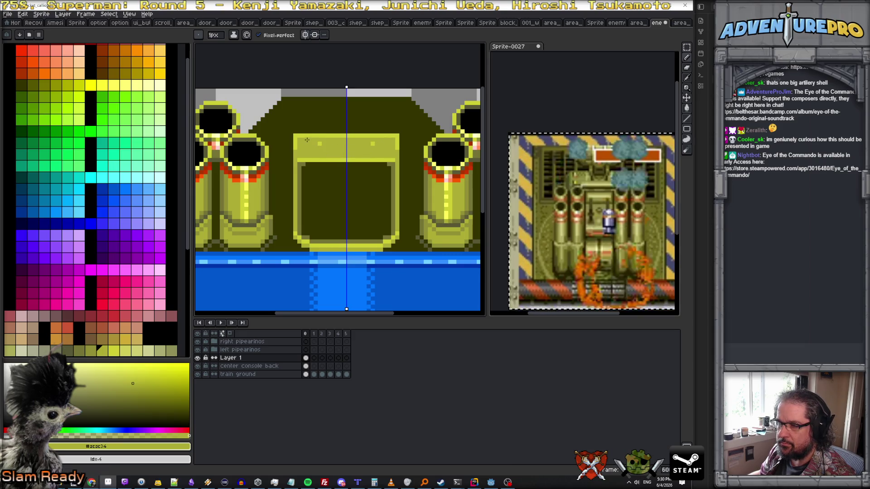
pyautogui.keyDown('alt'); pyautogui.click(396, 148); pyautogui.keyUp('alt')
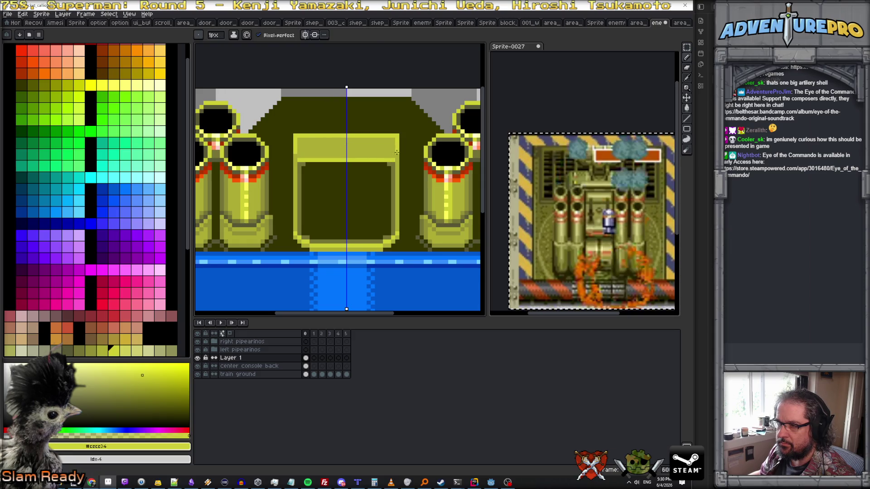
# Fill the console interior with #acac34 olive-yellow
pyautogui.scroll(-3, 317, 167)
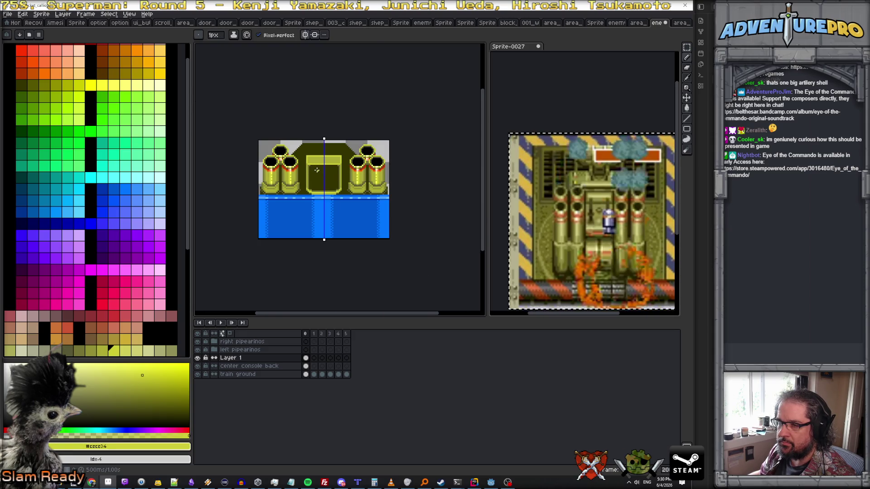
pyautogui.scroll(3, 316, 170)
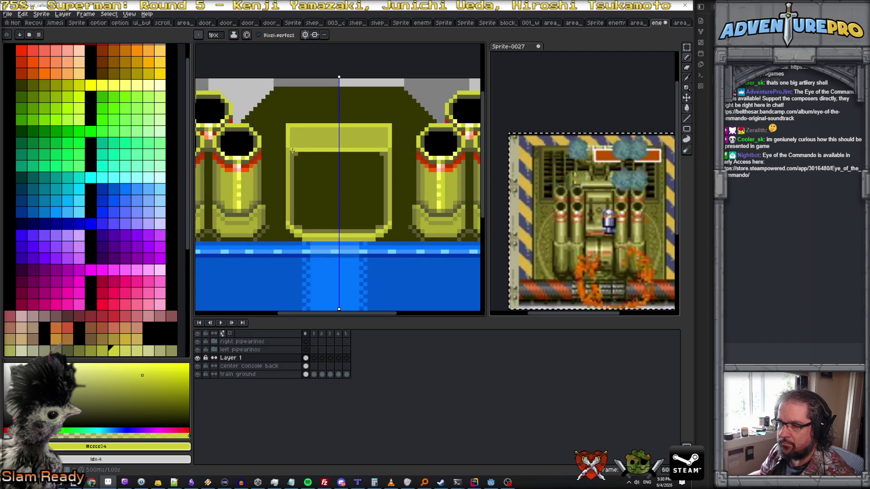
pyautogui.scroll(1, 290, 149)
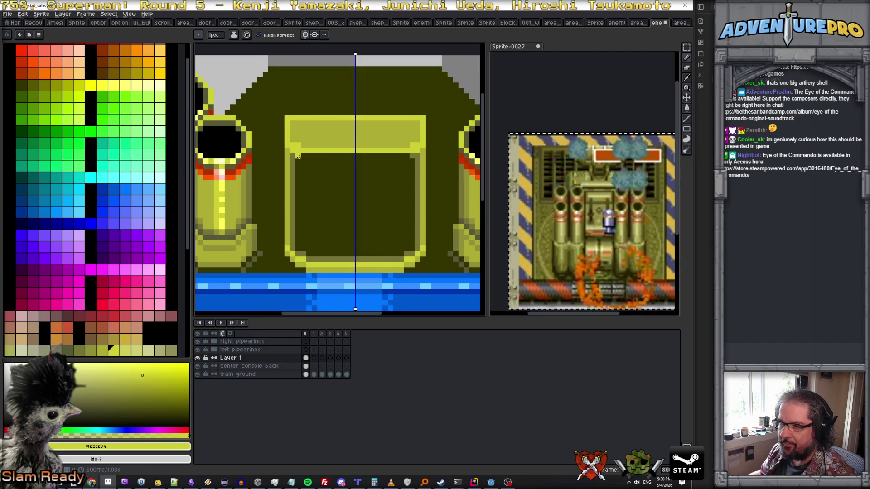
pyautogui.keyDown('alt'); pyautogui.click(292, 151); pyautogui.keyUp('alt')
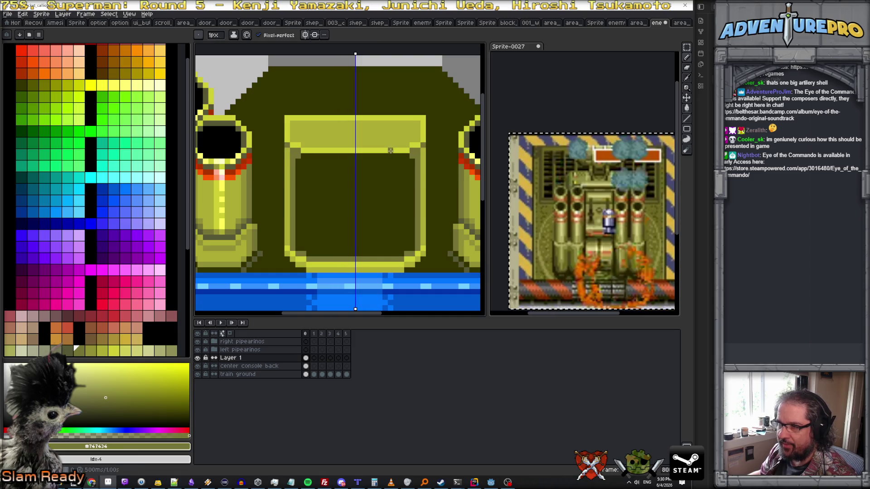
pyautogui.scroll(-1, 406, 163)
pyautogui.keyDown('alt'); pyautogui.click(337, 150); pyautogui.keyUp('alt')
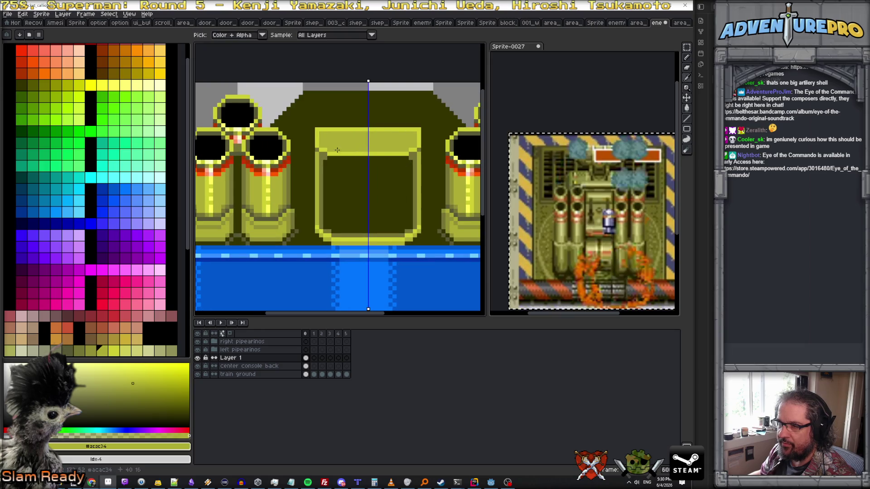
pyautogui.click(338, 185)
# Try a darker #747434 console fill, then revert to the olive-yellow
pyautogui.scroll(-1, 339, 186)
pyautogui.scroll(-1, 350, 173)
pyautogui.scroll(3, 340, 176)
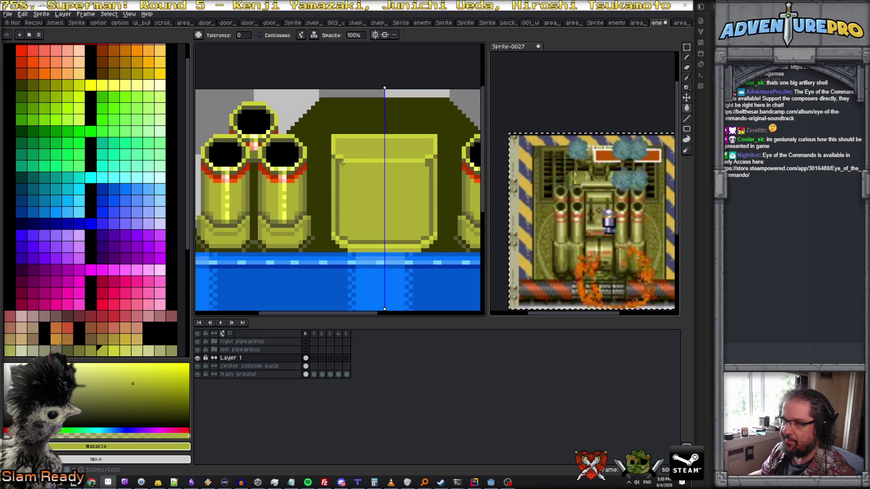
pyautogui.keyDown('alt'); pyautogui.click(342, 157); pyautogui.keyUp('alt')
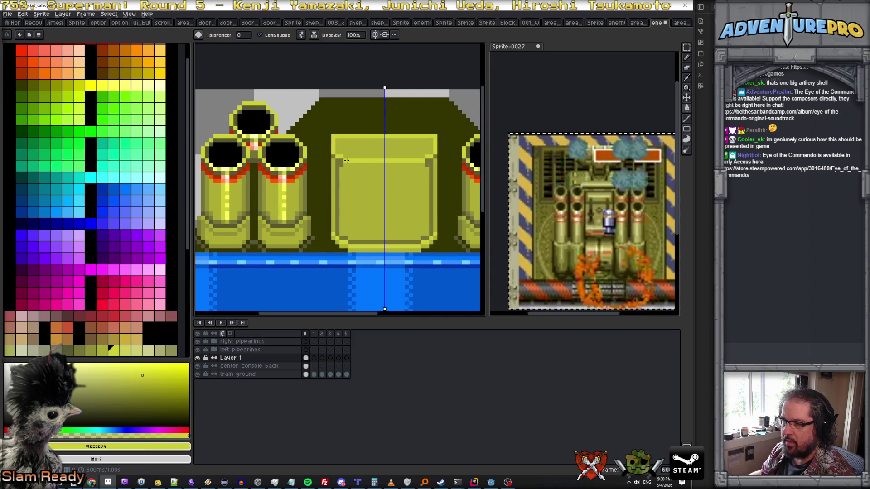
pyautogui.keyDown('alt'); pyautogui.click(345, 163); pyautogui.keyUp('alt')
pyautogui.click(345, 164)
pyautogui.hotkey('ctrl', 'z')
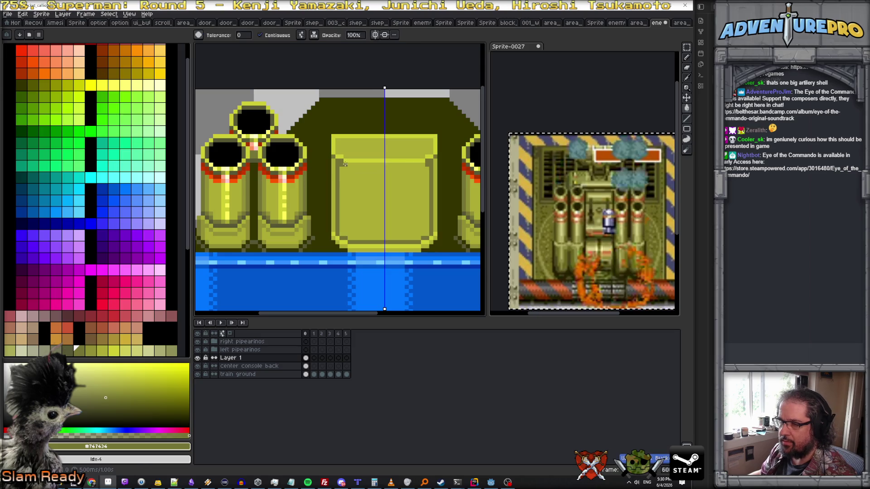
pyautogui.press('b')
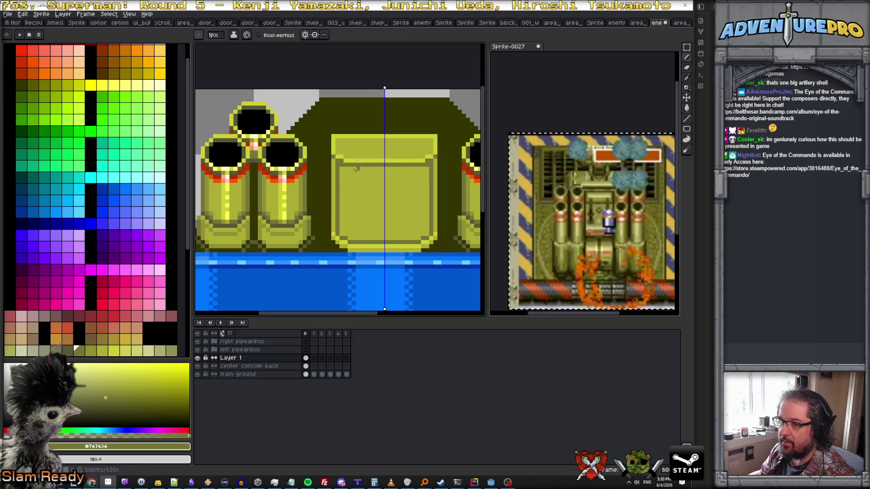
pyautogui.keyDown('alt'); pyautogui.click(340, 165); pyautogui.keyUp('alt')
pyautogui.scroll(-3, 346, 172)
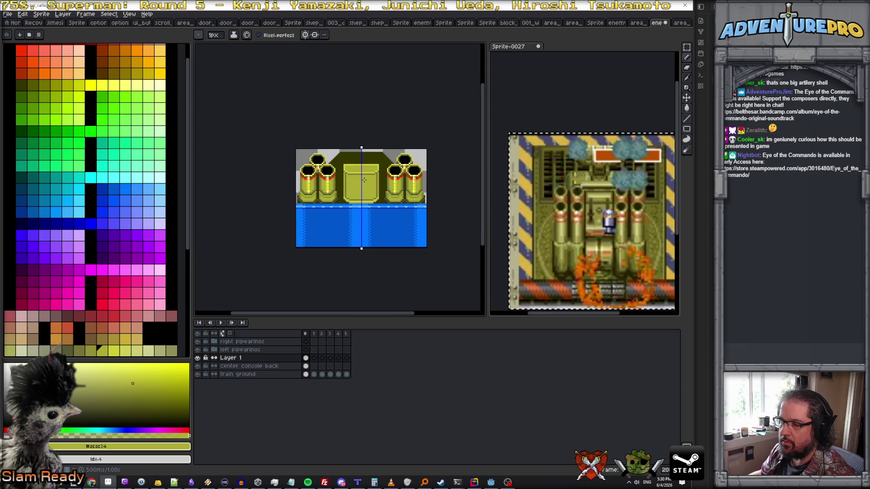
pyautogui.scroll(1, 363, 180)
pyautogui.scroll(1, 370, 165)
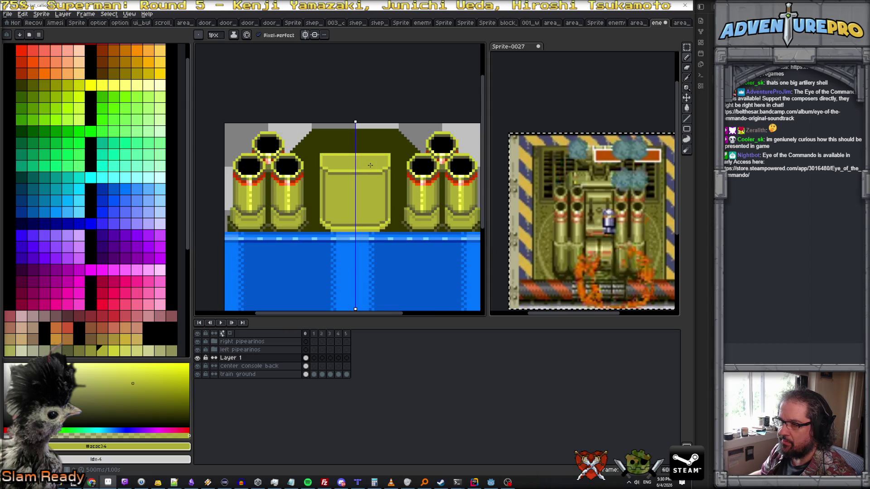
pyautogui.scroll(1, 370, 165)
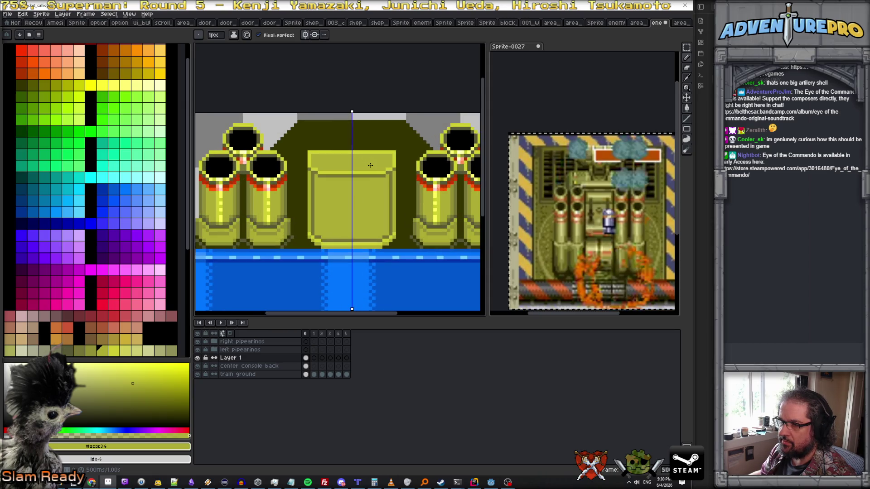
# Draw bright #FFFF74 lines along the console's top and bottom edges
pyautogui.keyDown('alt'); pyautogui.click(428, 180); pyautogui.keyUp('alt')
pyautogui.moveTo(317, 172); pyautogui.dragTo(390, 173)
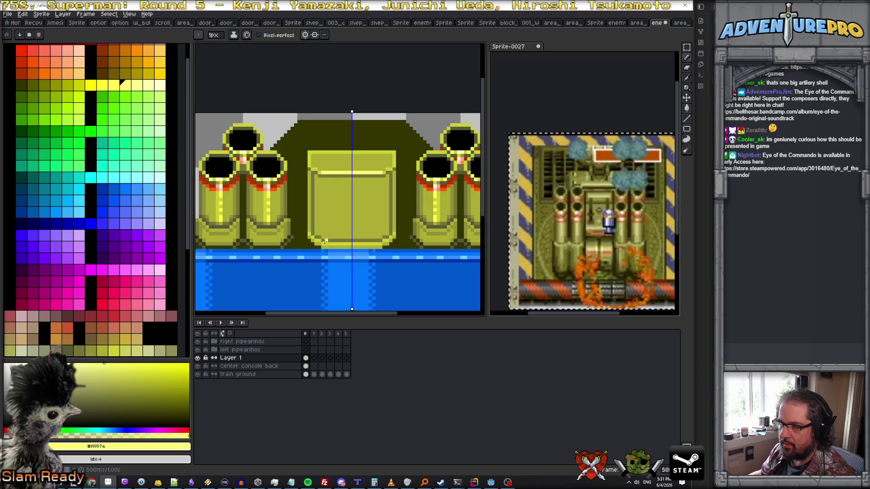
pyautogui.moveTo(323, 244); pyautogui.dragTo(343, 244)
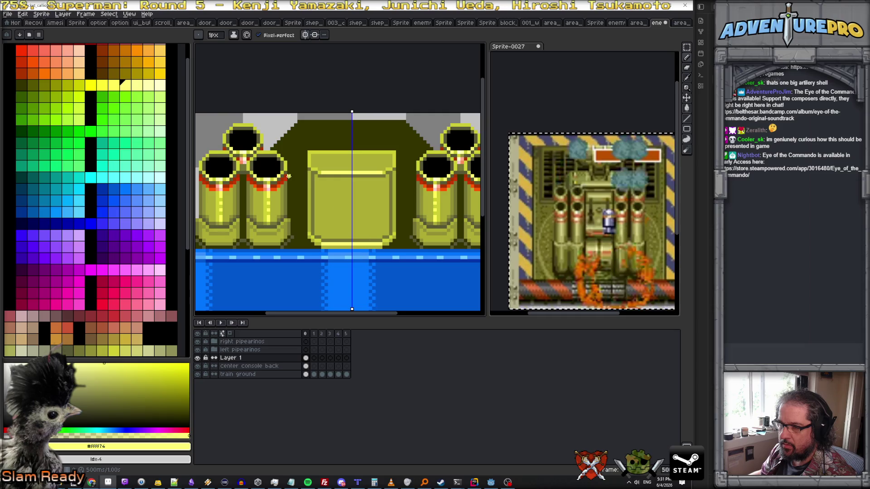
pyautogui.keyDown('alt'); pyautogui.click(456, 207); pyautogui.keyUp('alt')
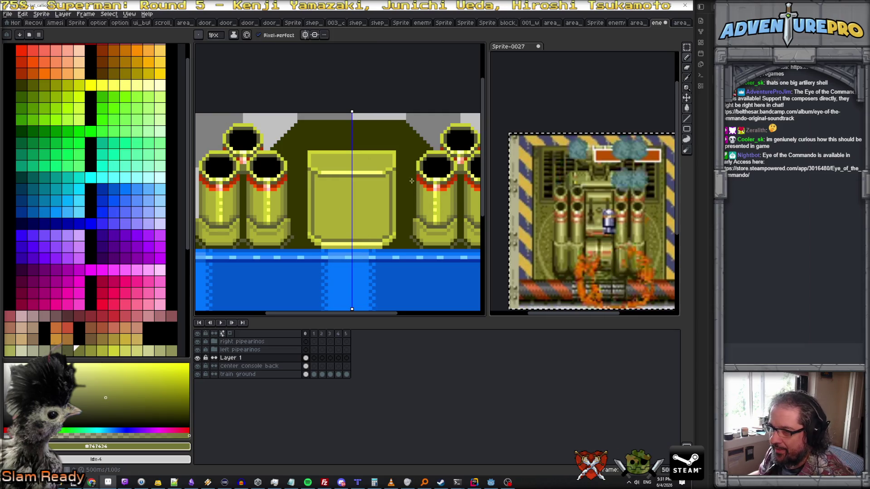
pyautogui.scroll(1, 292, 156)
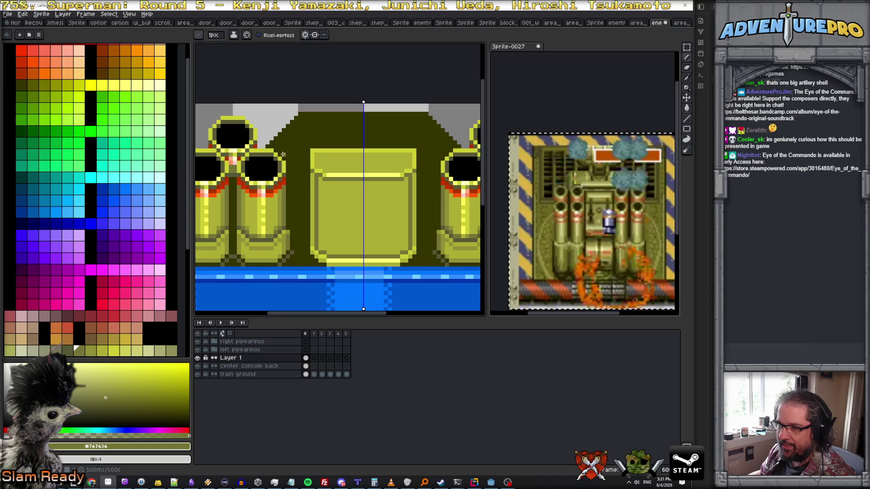
pyautogui.hotkey('alt', 'Down')
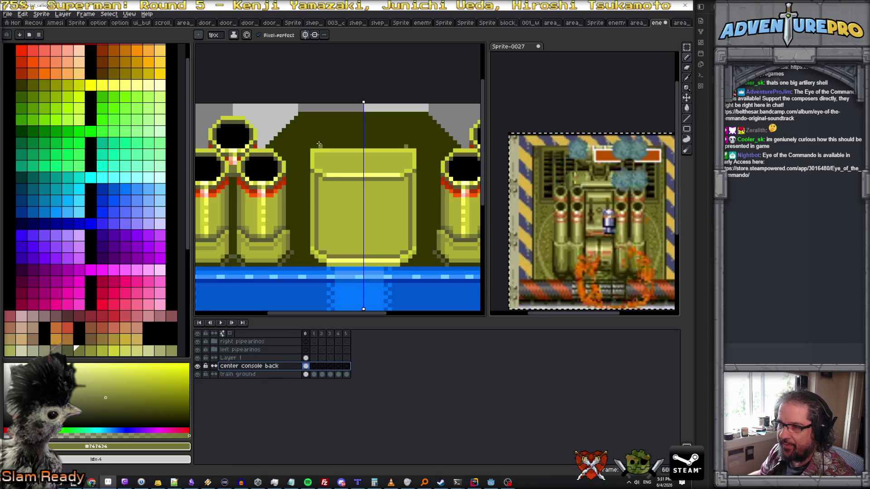
# Draw mirrored dark lines beside the console top and light olive lines near its base
pyautogui.moveTo(318, 146); pyautogui.dragTo(279, 155)
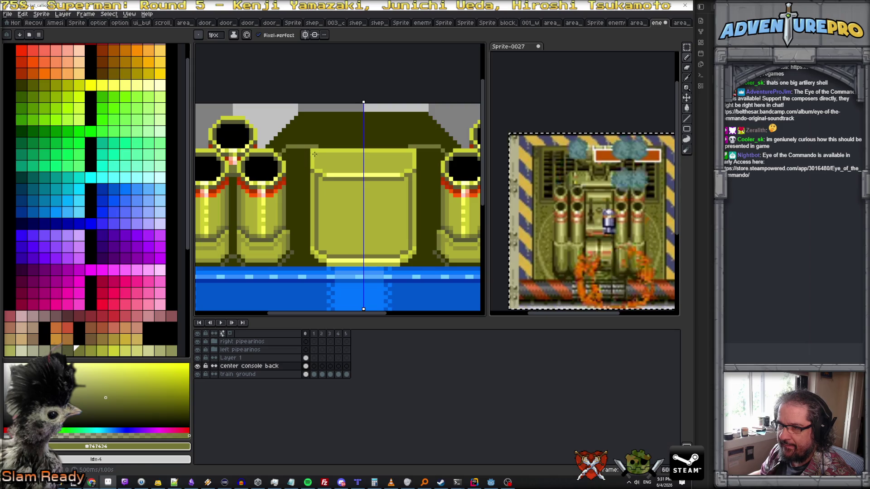
pyautogui.moveTo(311, 248); pyautogui.dragTo(295, 249)
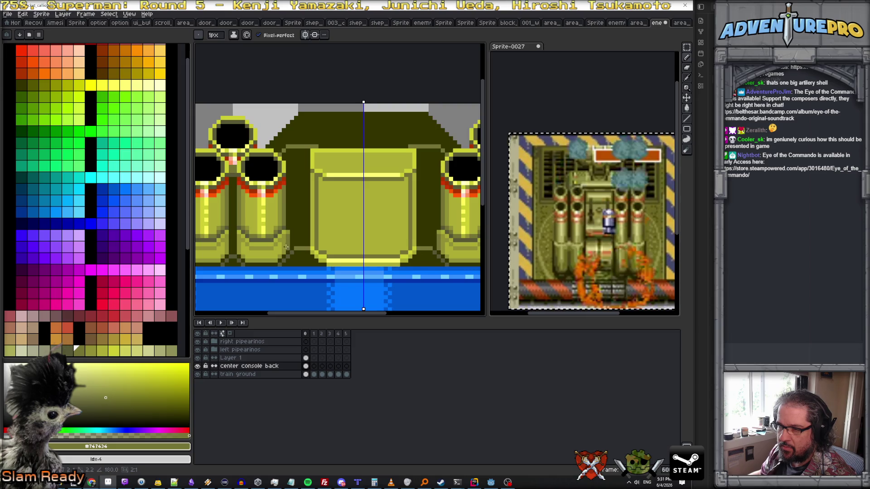
pyautogui.press('g')
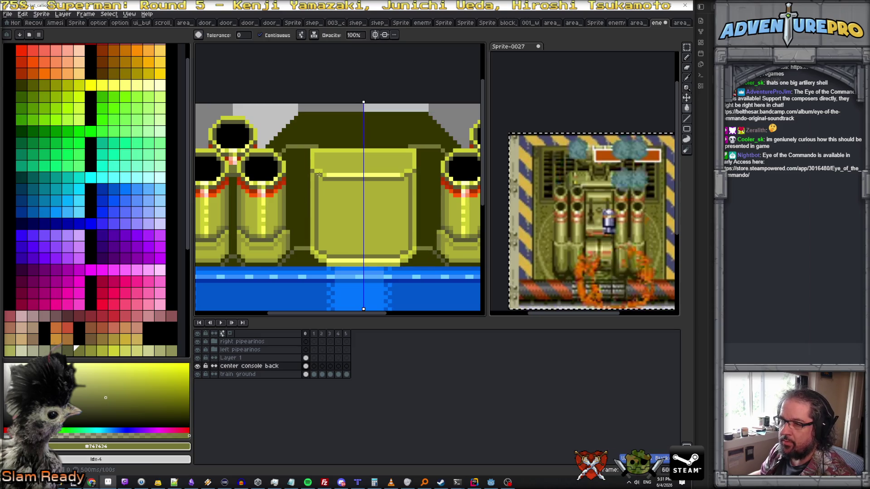
pyautogui.press('b')
# Draw mirrored vertical side lines beside the console, discarding a trial backing fill
pyautogui.moveTo(307, 149)
pyautogui.mouseDown()
pyautogui.moveTo(308, 245)
pyautogui.moveTo(294, 245)
pyautogui.mouseUp()
pyautogui.hotkey('ctrl', 'z')
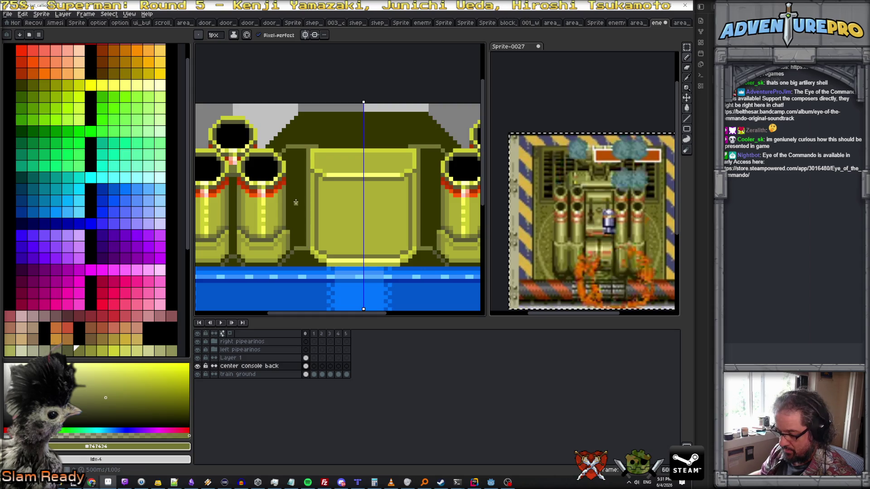
pyautogui.press('g')
pyautogui.click(297, 191)
pyautogui.hotkey('ctrl', 'z')
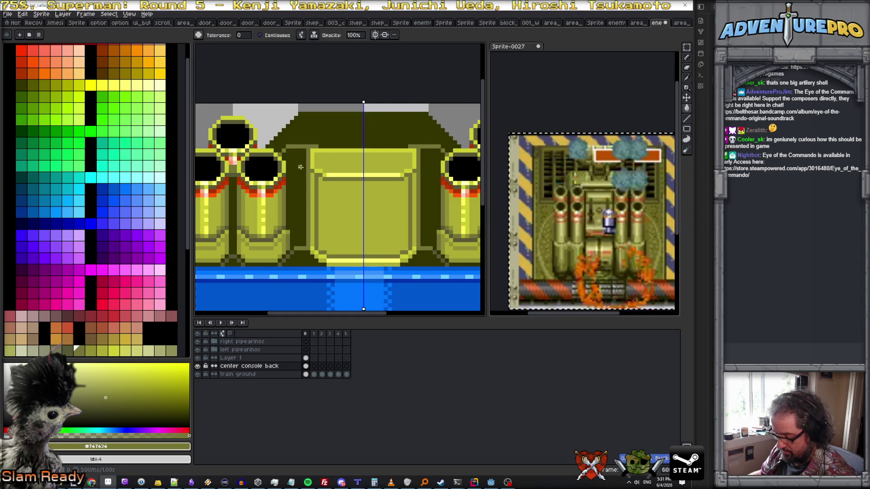
pyautogui.press('b')
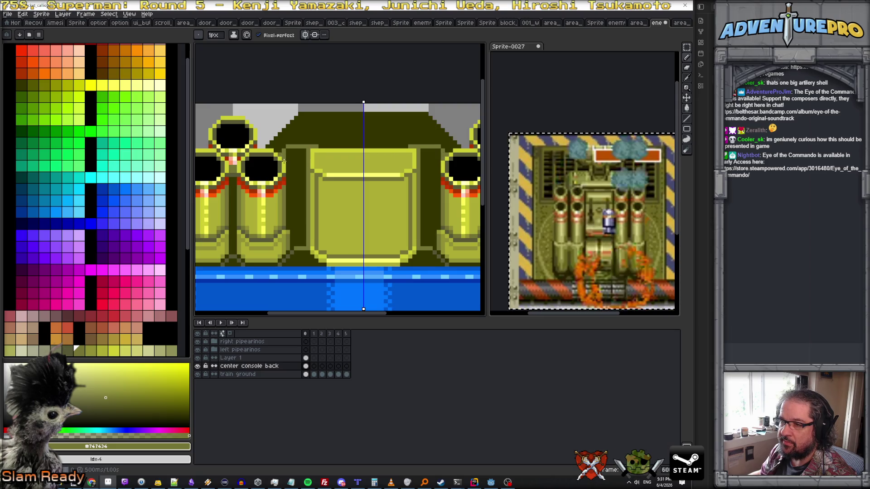